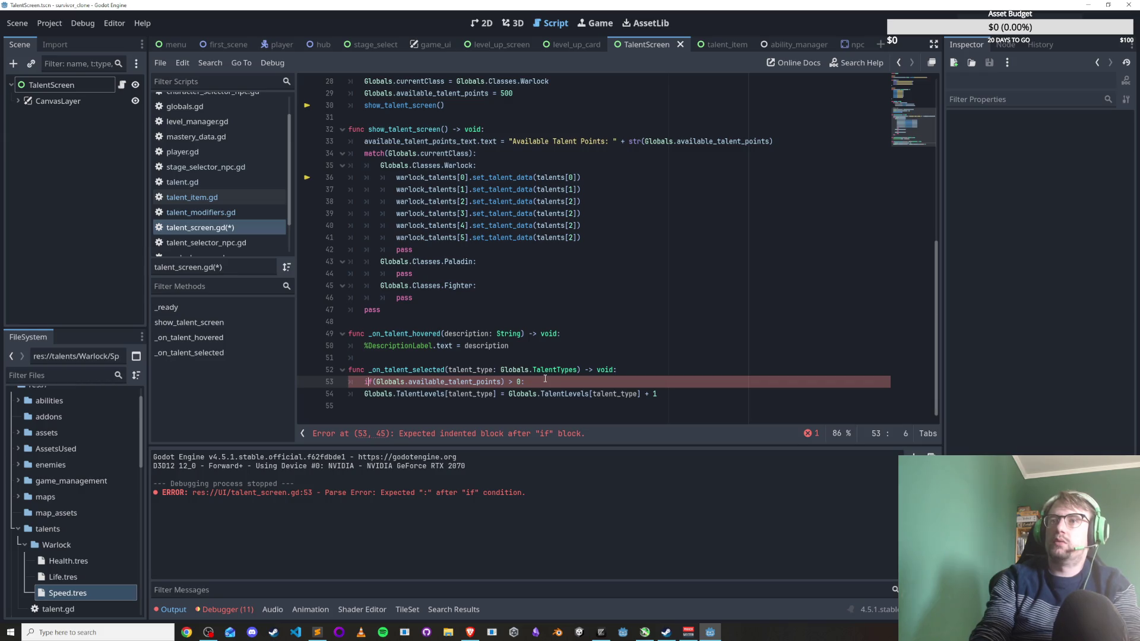
Remove the stray ')' from the if on line 53, indent line 54 under it, and save.
{"action": "key", "text": "End"}
{"action": "key", "text": "Left"}
{"action": "key", "text": "Delete"}
{"action": "key", "text": "ctrl+s"}
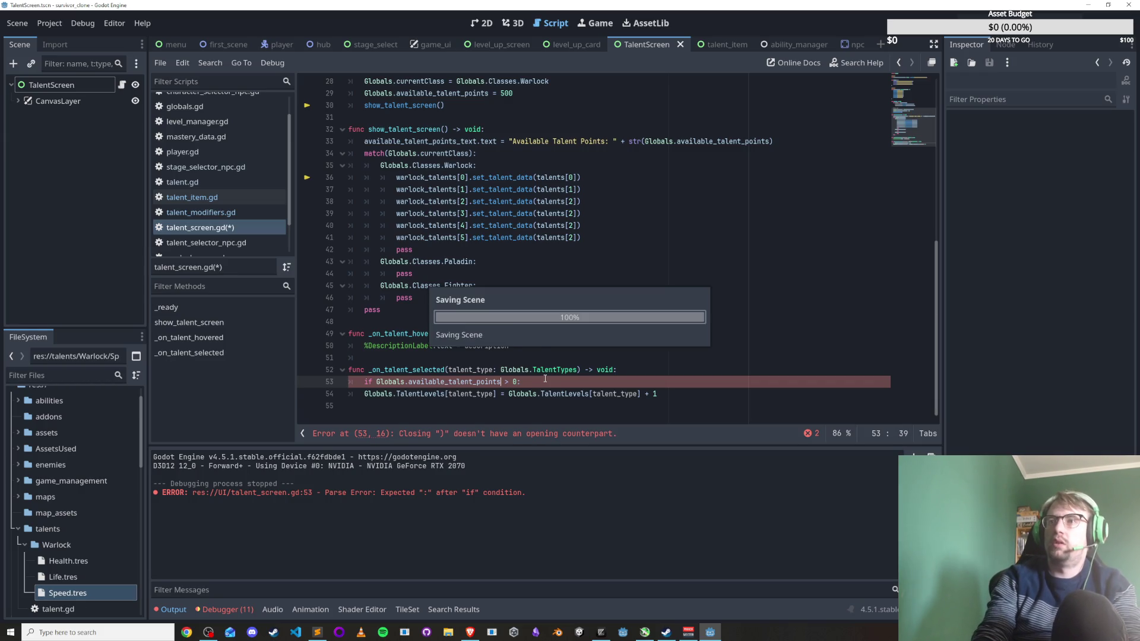
{"action": "key", "text": "Down"}
{"action": "key", "text": "Tab"}
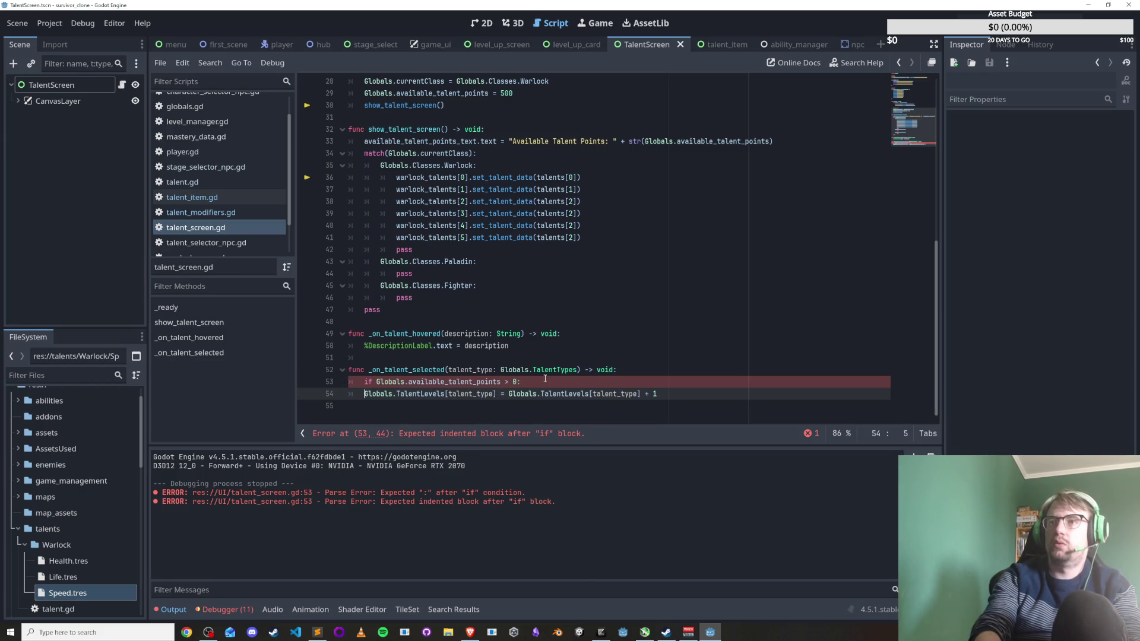
{"action": "key", "text": "ctrl+s"}
Add 'Globals.available_talent_points -= 1' as a new indented line 55 under the if.
{"action": "scroll", "coordinate": [596, 394], "scroll_direction": "up", "scroll_amount": 1}
{"action": "left_click", "coordinate": [596, 394]}
{"action": "scroll", "coordinate": [597, 394], "scroll_direction": "down", "scroll_amount": 1}
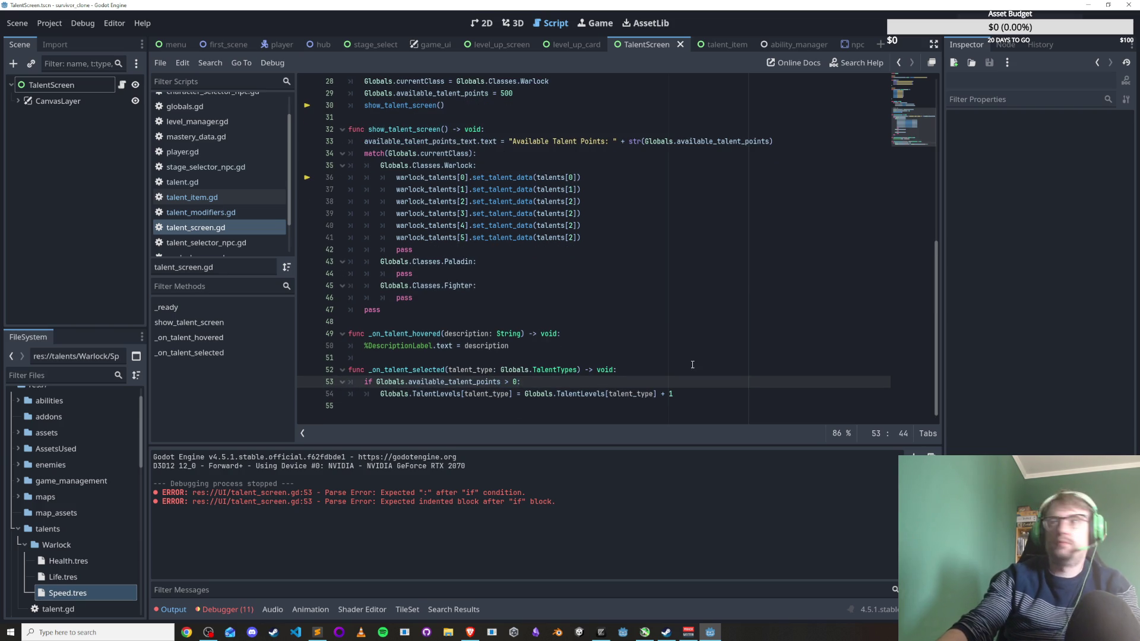
{"action": "left_click", "coordinate": [685, 395]}
{"action": "left_click", "coordinate": [518, 381]}
{"action": "left_click", "coordinate": [745, 397]}
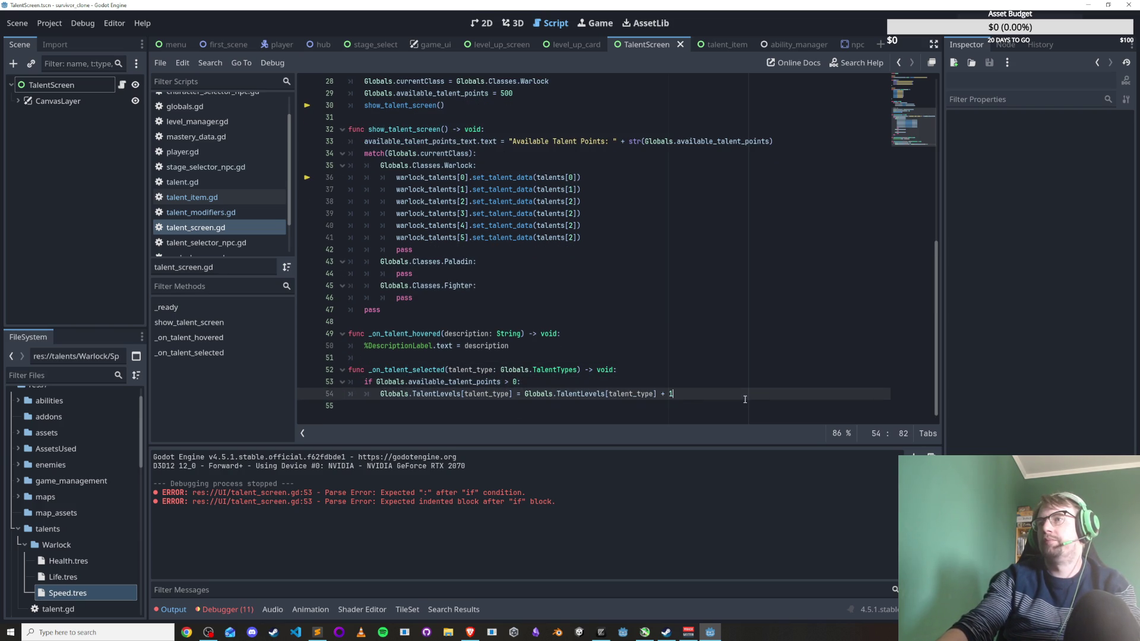
{"action": "key", "text": "Return"}
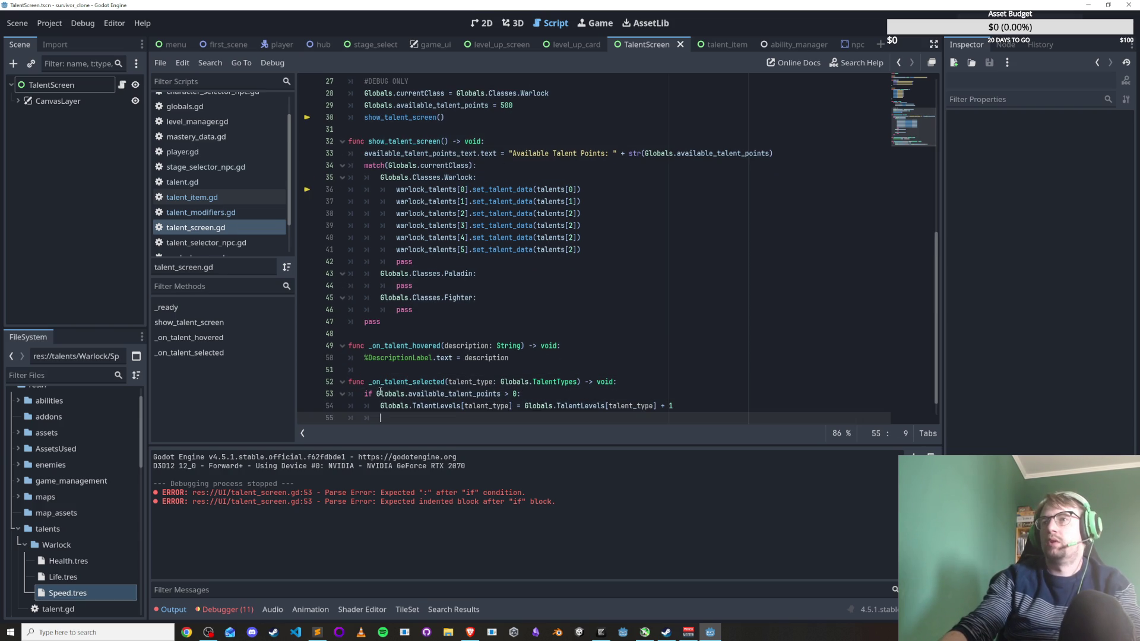
{"action": "left_click_drag", "start_coordinate": [383, 394], "coordinate": [471, 393]}
{"action": "left_click", "coordinate": [453, 405]}
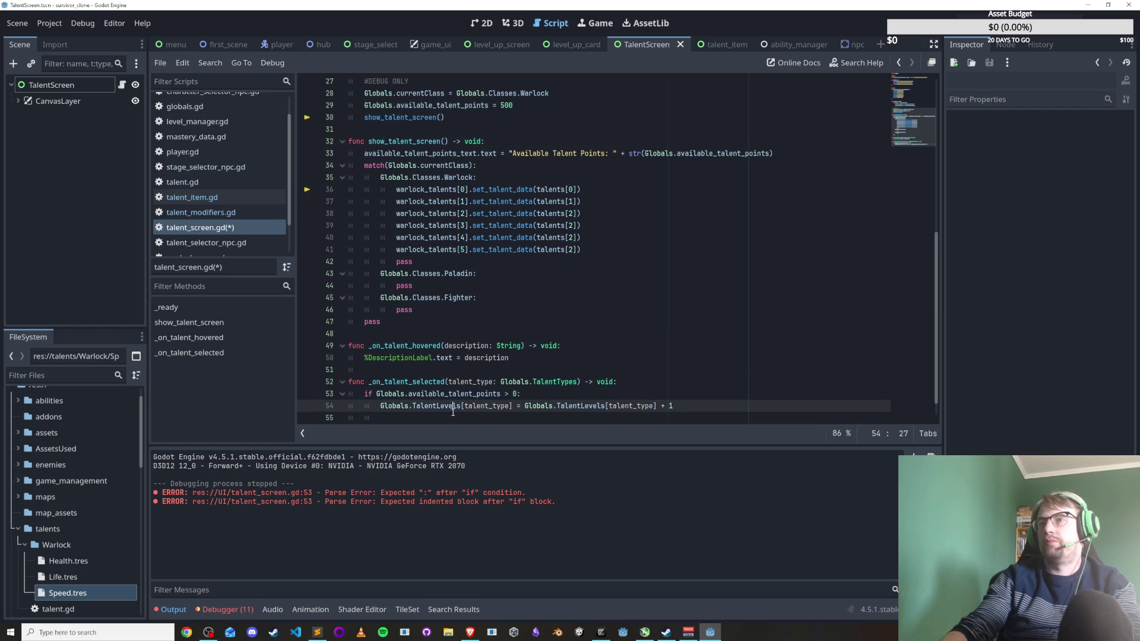
{"action": "left_click", "coordinate": [450, 418]}
{"action": "type", "text": "Globals.available_talent_points"}
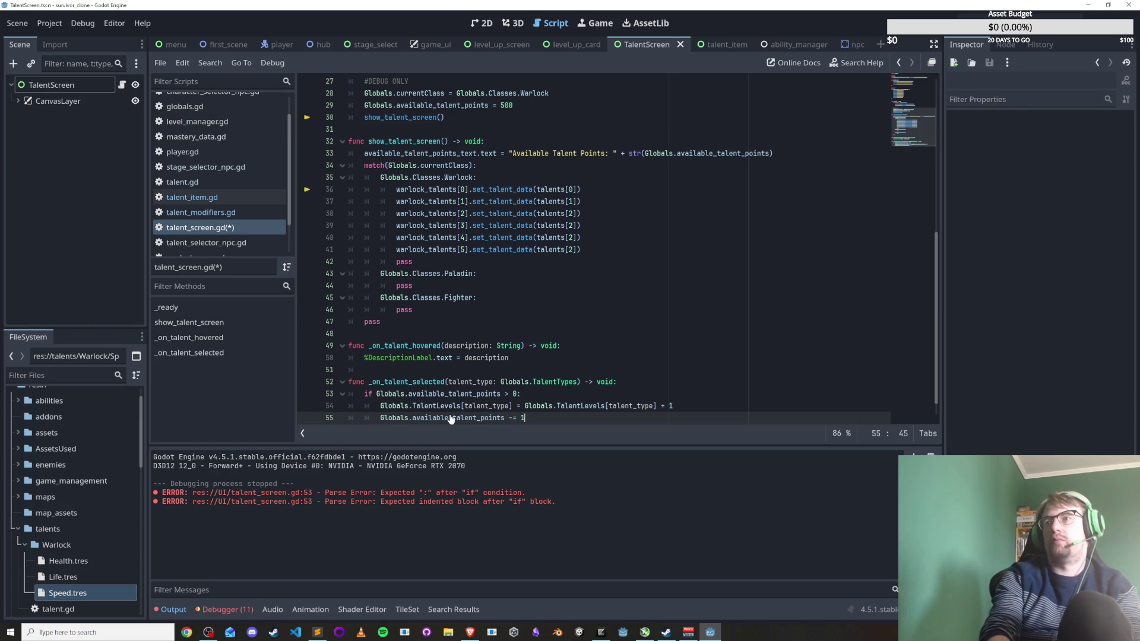
Finish the decrement line and launch the TalentScreen scene to test it.
{"action": "scroll", "coordinate": [528, 406], "scroll_direction": "down", "scroll_amount": 1}
{"action": "left_click_drag", "start_coordinate": [528, 406], "coordinate": [607, 395]}
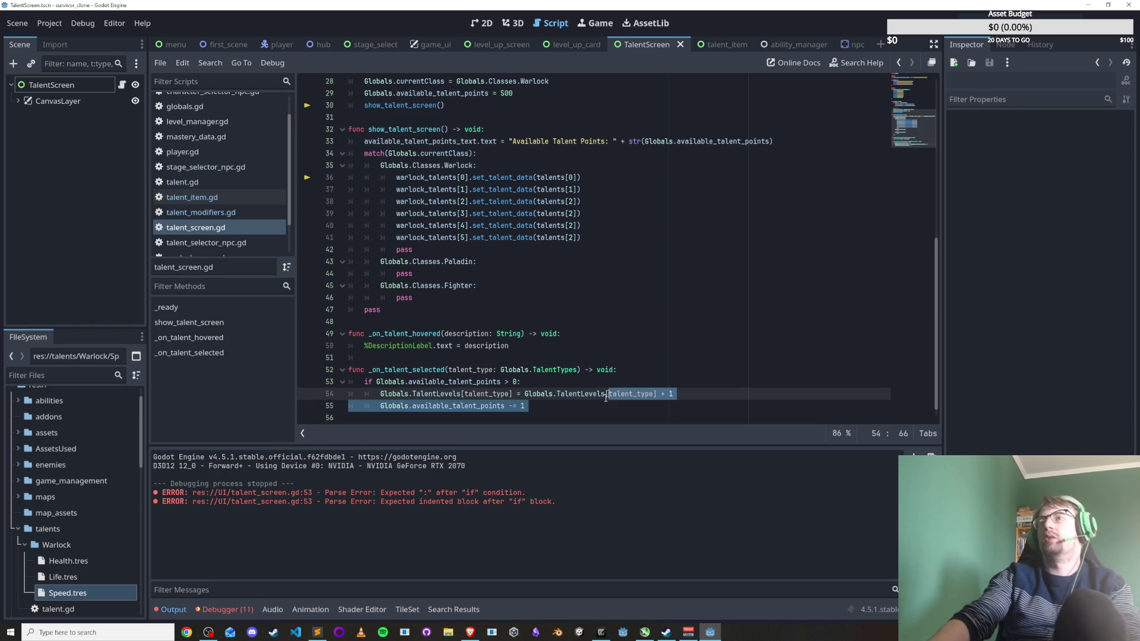
{"action": "scroll", "coordinate": [606, 401], "scroll_direction": "down", "scroll_amount": 1}
{"action": "left_click", "coordinate": [568, 400]}
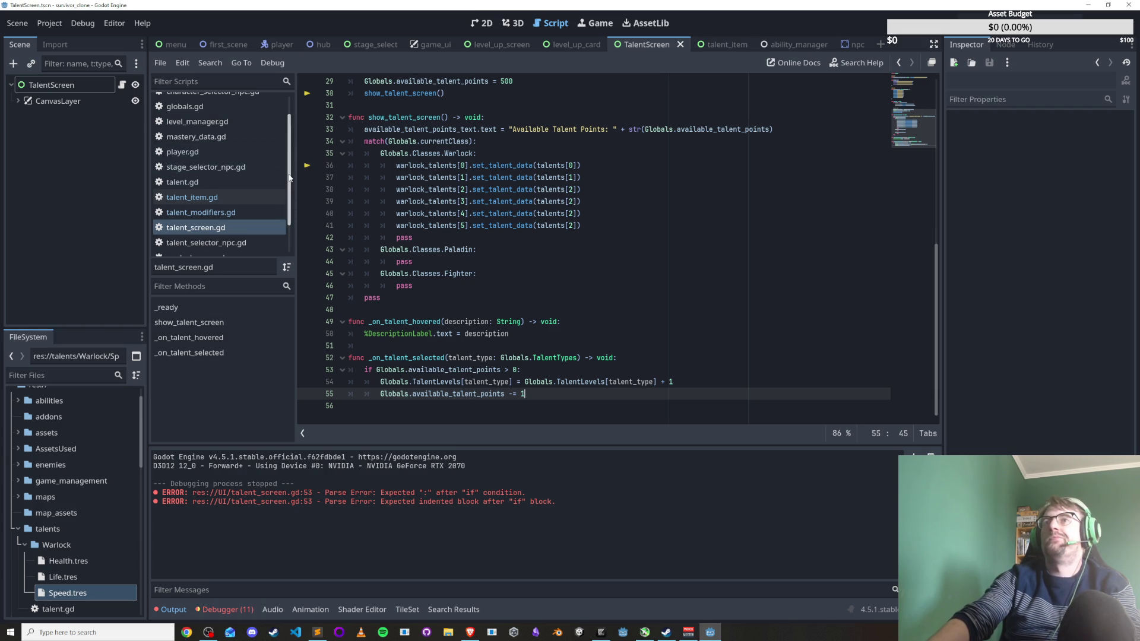
{"action": "scroll", "coordinate": [290, 137], "scroll_direction": "up", "scroll_amount": 2}
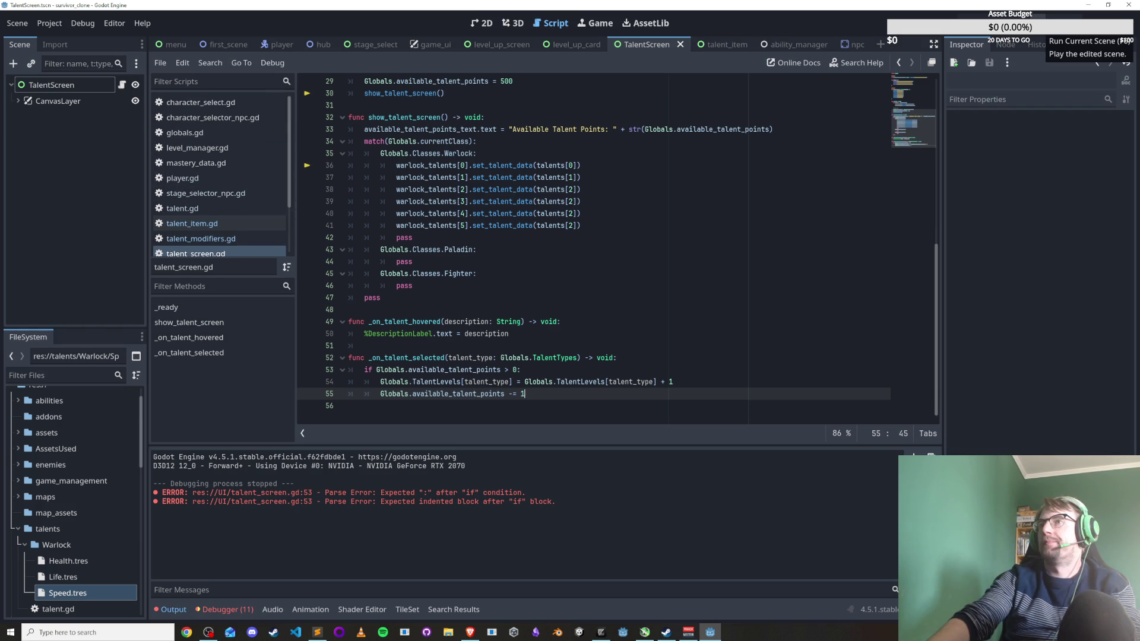
{"action": "left_click", "coordinate": [1054, 24]}
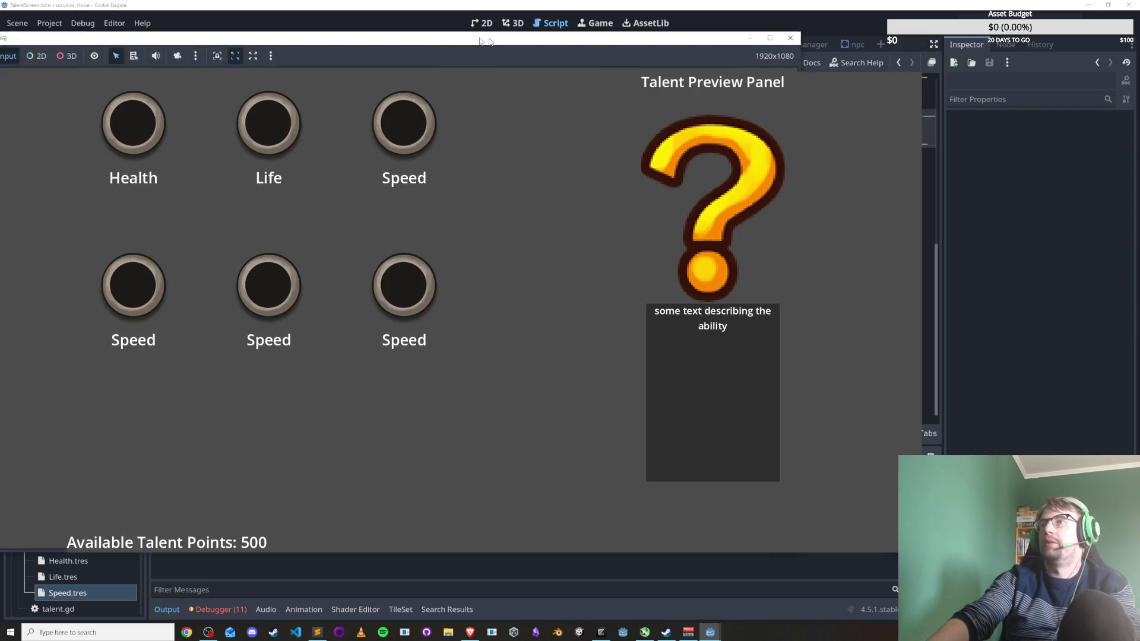
{"action": "left_click_drag", "start_coordinate": [688, 48], "coordinate": [492, 29]}
{"action": "mouse_move", "coordinate": [119, 120]}
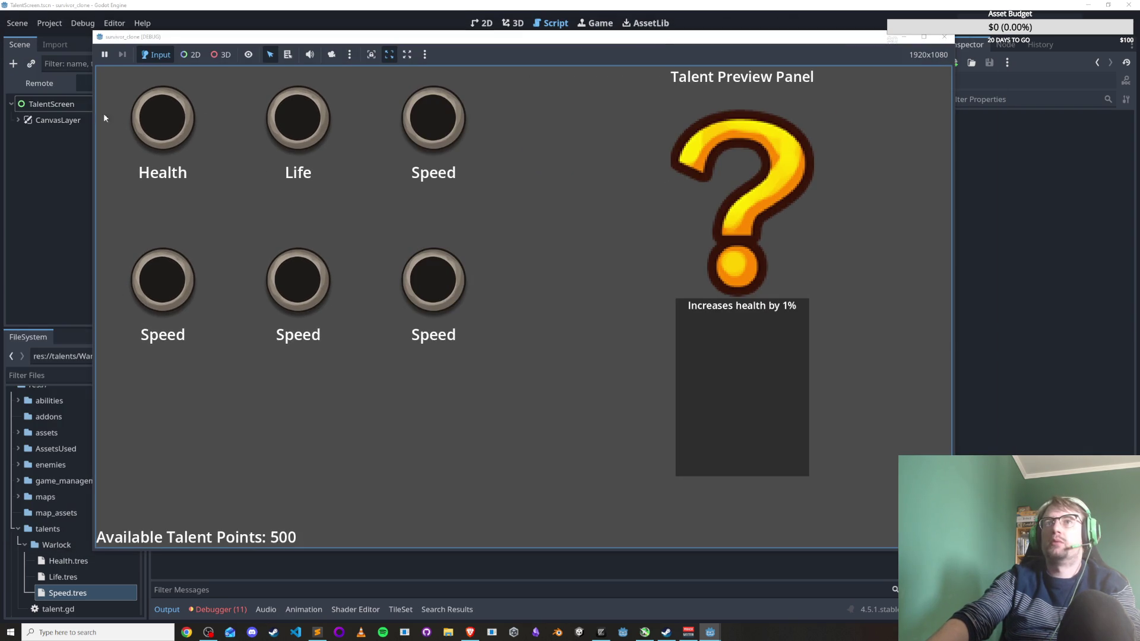
{"action": "left_click", "coordinate": [44, 83]}
{"action": "left_click", "coordinate": [90, 119]}
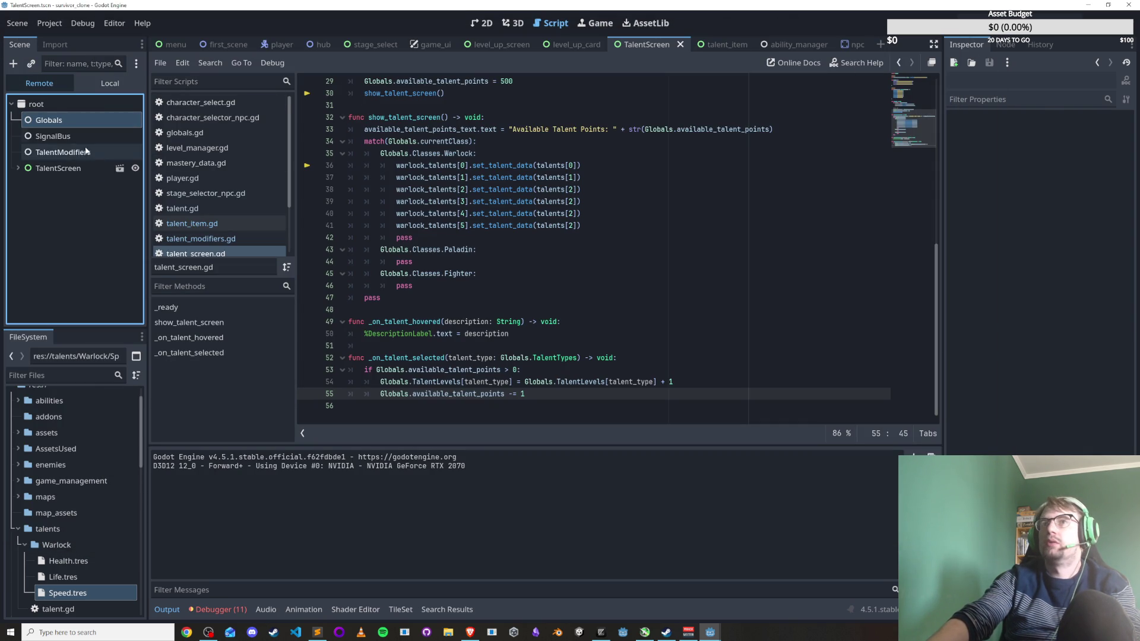
{"action": "left_click", "coordinate": [70, 134]}
{"action": "left_click", "coordinate": [70, 122]}
{"action": "key", "text": "alt+Tab"}
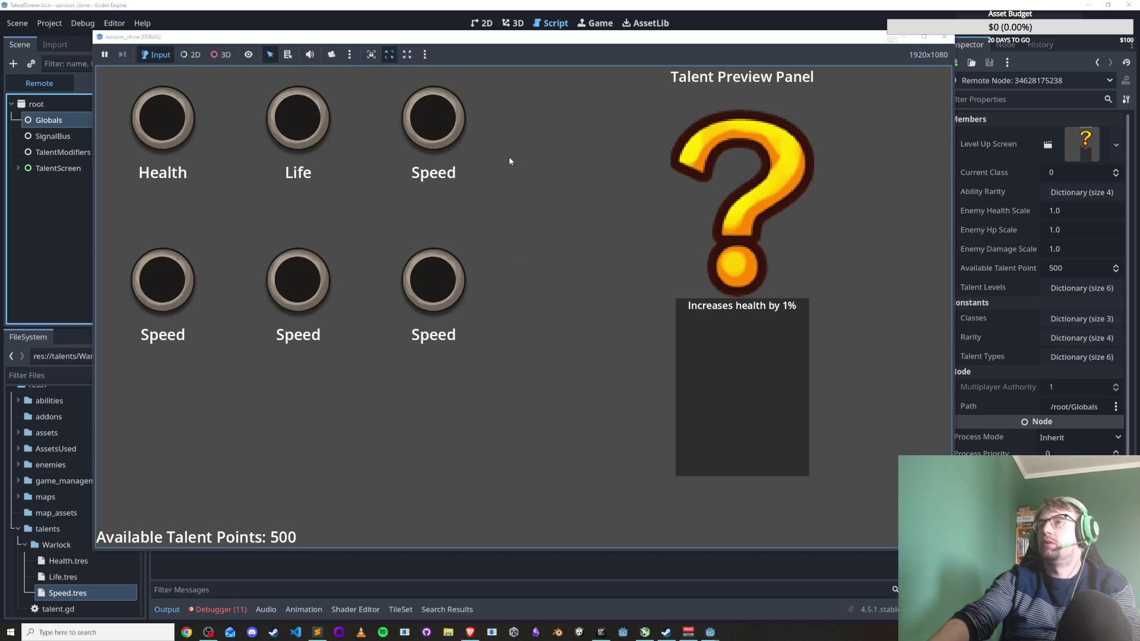
{"action": "left_click_drag", "start_coordinate": [581, 45], "coordinate": [499, 39]}
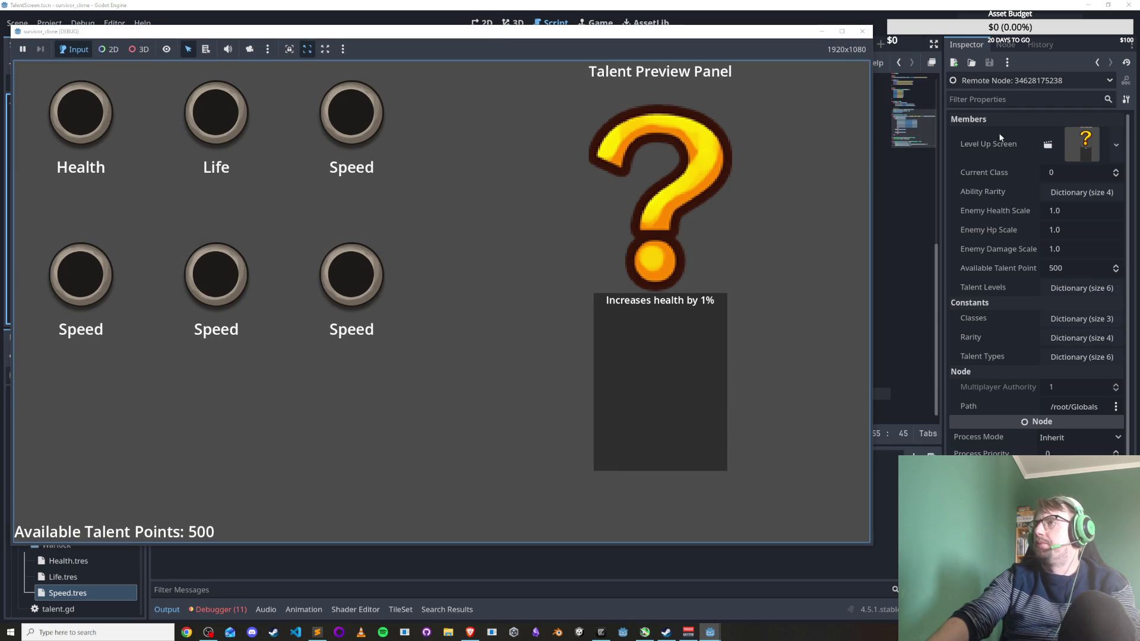
{"action": "left_click", "coordinate": [1080, 288]}
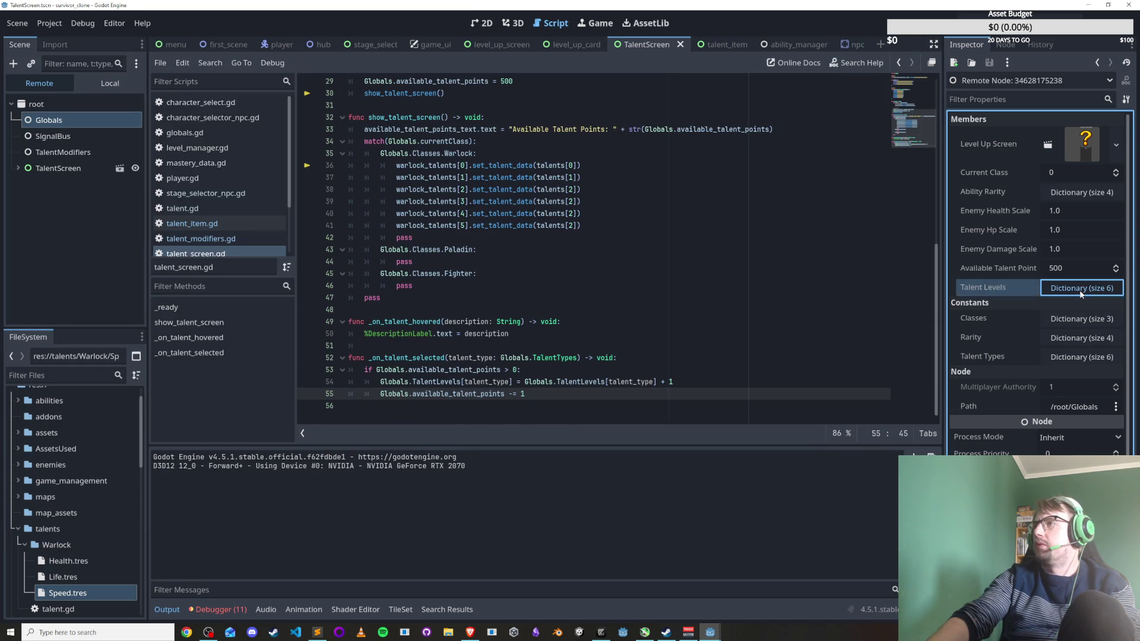
{"action": "key", "text": "alt+Tab"}
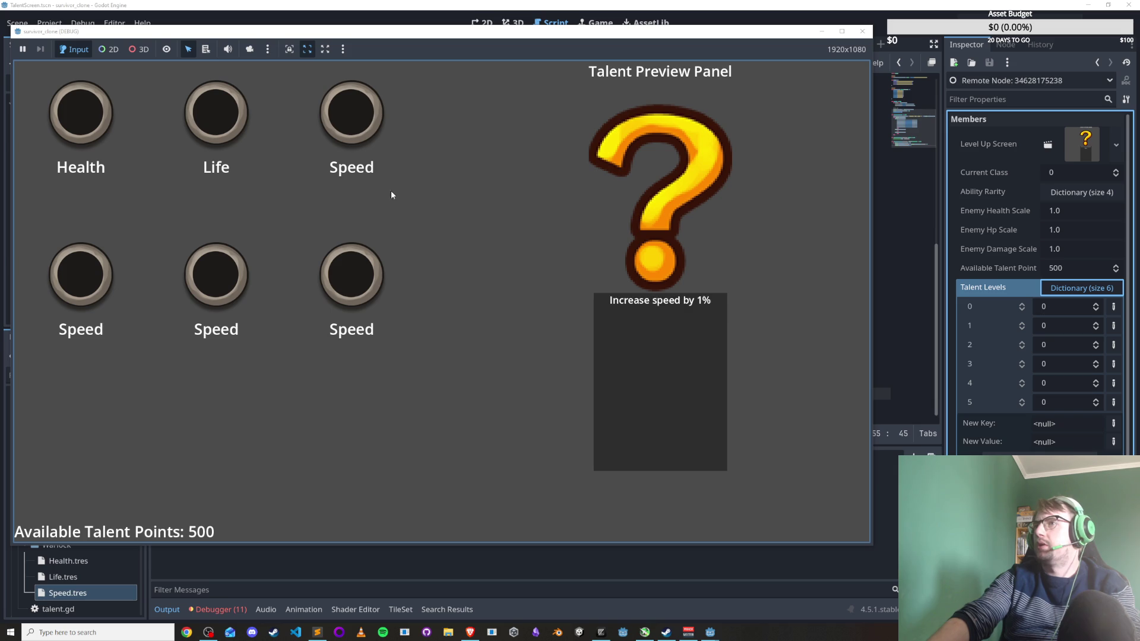
{"action": "left_click", "coordinate": [76, 116]}
{"action": "left_click", "coordinate": [74, 116]}
{"action": "left_click", "coordinate": [327, 113]}
{"action": "left_click", "coordinate": [327, 114]}
{"action": "left_click", "coordinate": [328, 113]}
{"action": "left_click", "coordinate": [327, 114]}
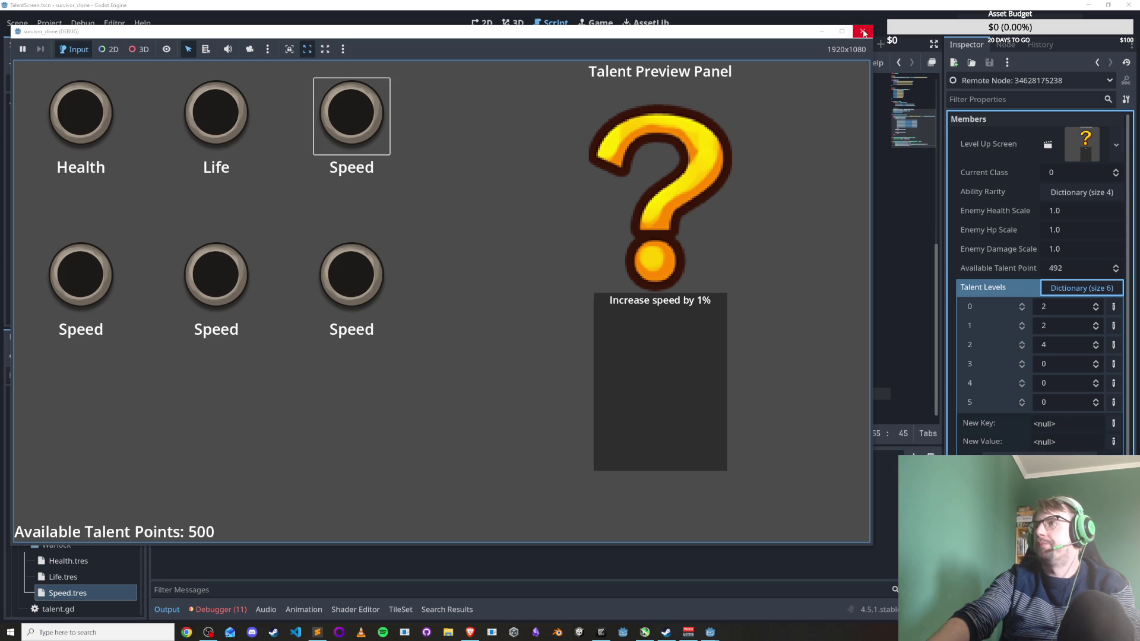
{"action": "left_click", "coordinate": [862, 33]}
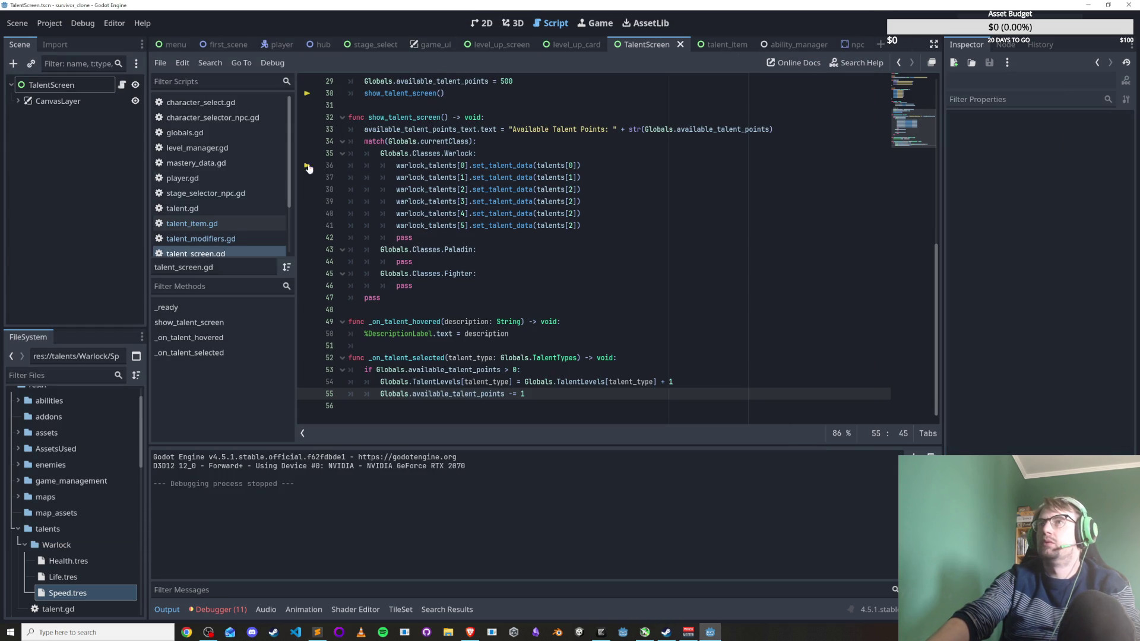
Search all project files for available_talent_points, starting from globals.gd.
{"action": "left_click", "coordinate": [228, 135]}
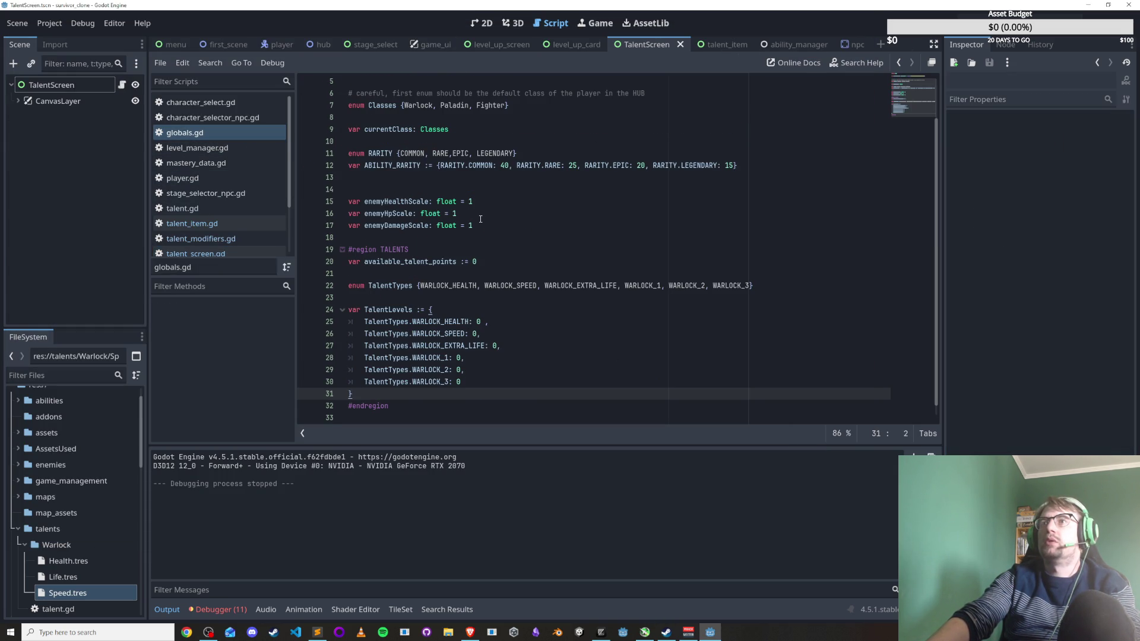
{"action": "scroll", "coordinate": [488, 254], "scroll_direction": "down", "scroll_amount": 1}
{"action": "scroll", "coordinate": [476, 281], "scroll_direction": "up", "scroll_amount": 2}
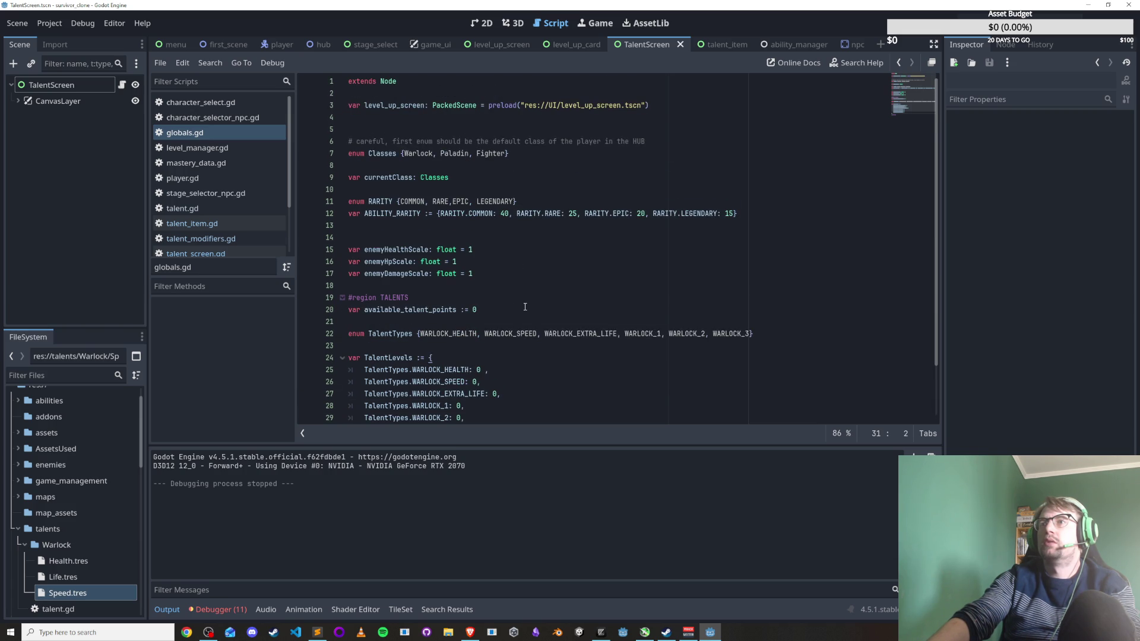
{"action": "scroll", "coordinate": [524, 308], "scroll_direction": "down", "scroll_amount": 1}
{"action": "double_click", "coordinate": [442, 274]}
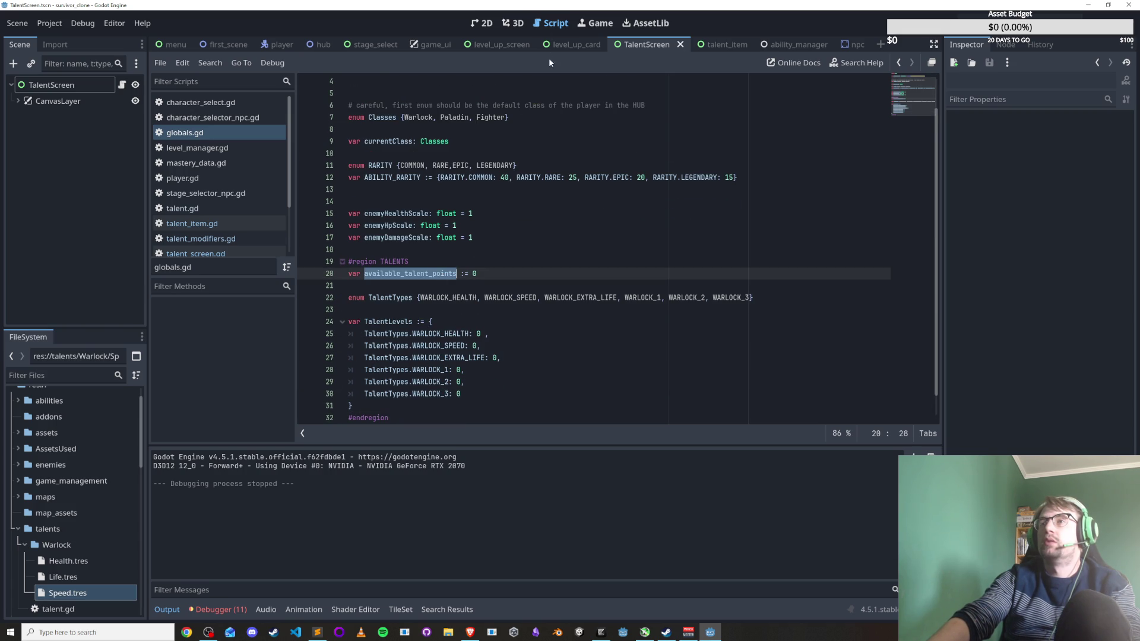
{"action": "key", "text": "ctrl+shift+f"}
{"action": "key", "text": "Return"}
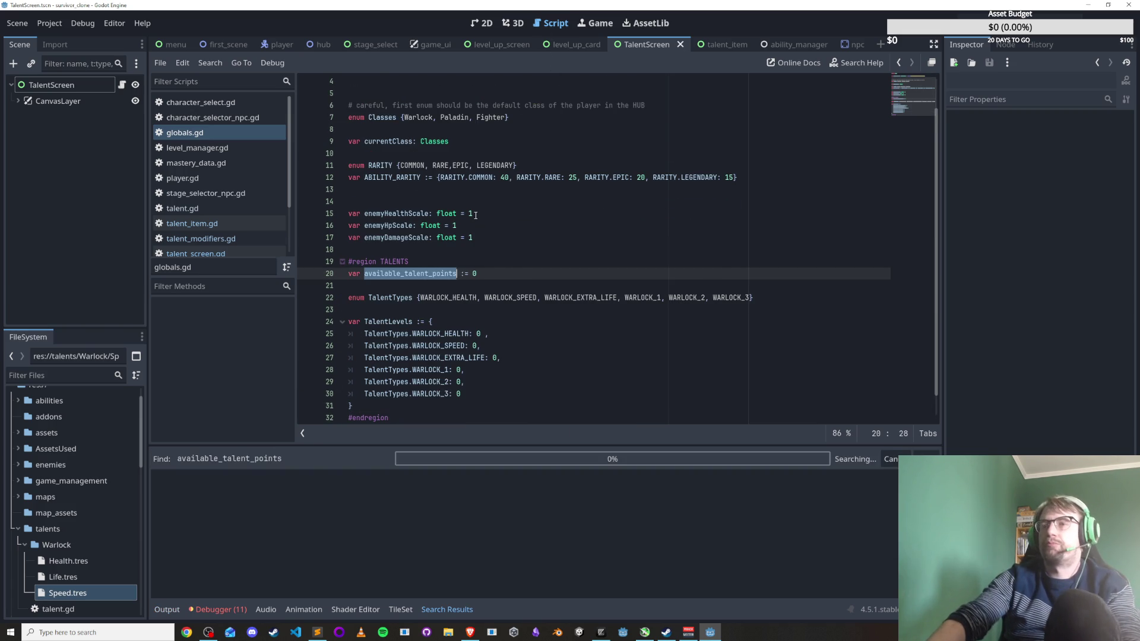
Change the debug talent-point grant on line 29 from 500 to 1 and rerun the scene.
{"action": "left_click", "coordinate": [337, 500]}
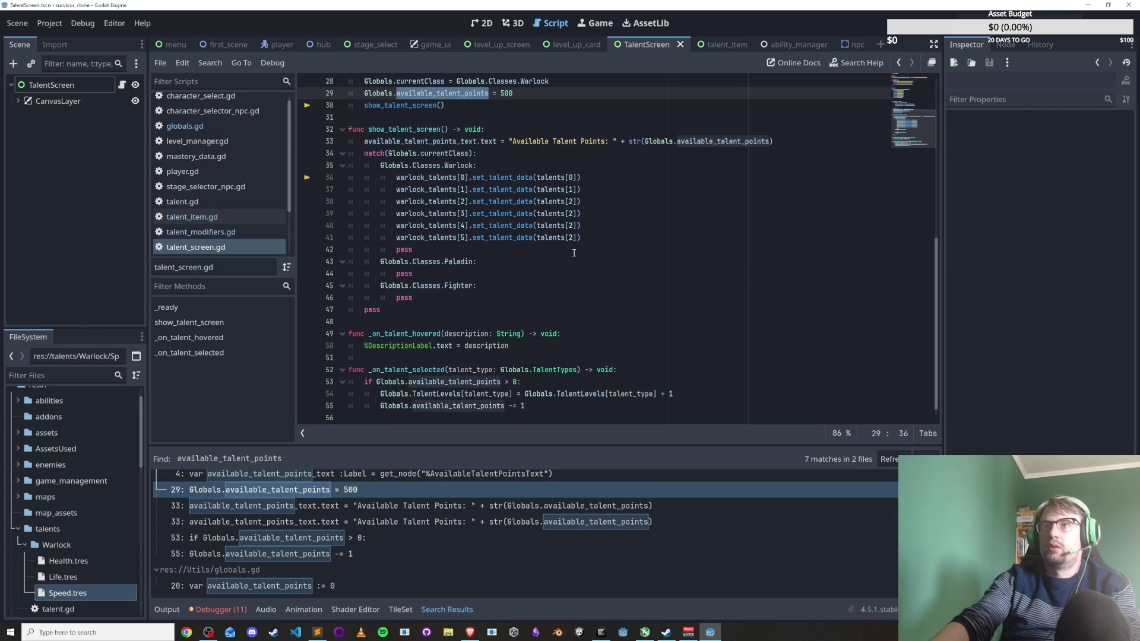
{"action": "scroll", "coordinate": [537, 243], "scroll_direction": "up", "scroll_amount": 4}
{"action": "left_click", "coordinate": [538, 242]}
{"action": "key", "text": "F6"}
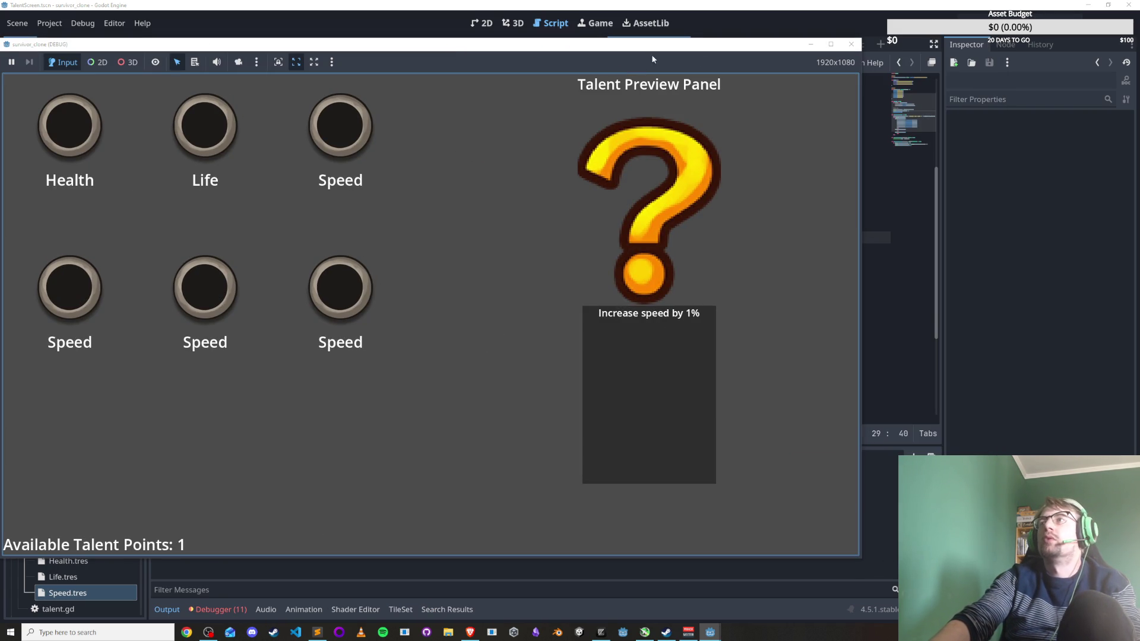
Relaunch the game and watch the live Globals Talent Levels dictionary in the remote Inspector.
{"action": "key", "text": "F6"}
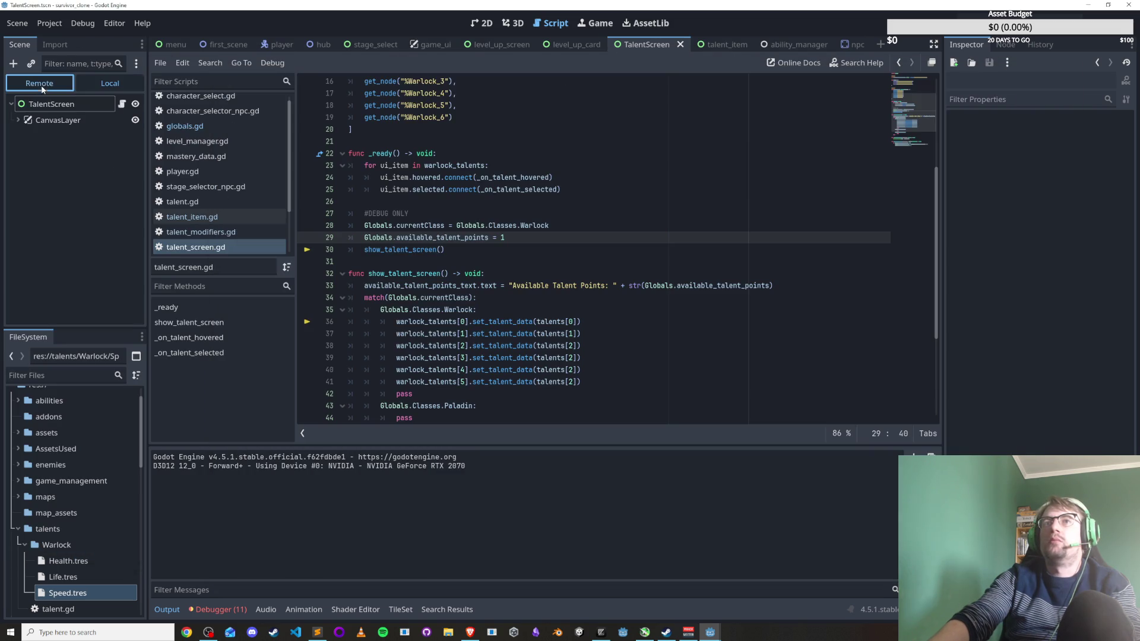
{"action": "left_click", "coordinate": [42, 89]}
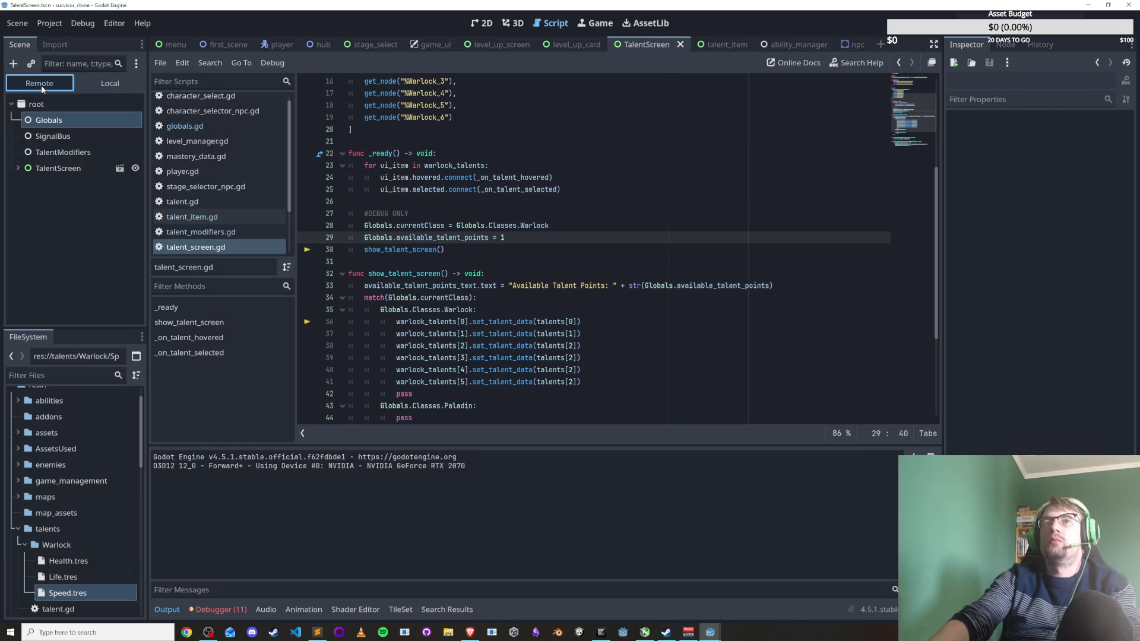
{"action": "left_click", "coordinate": [46, 122]}
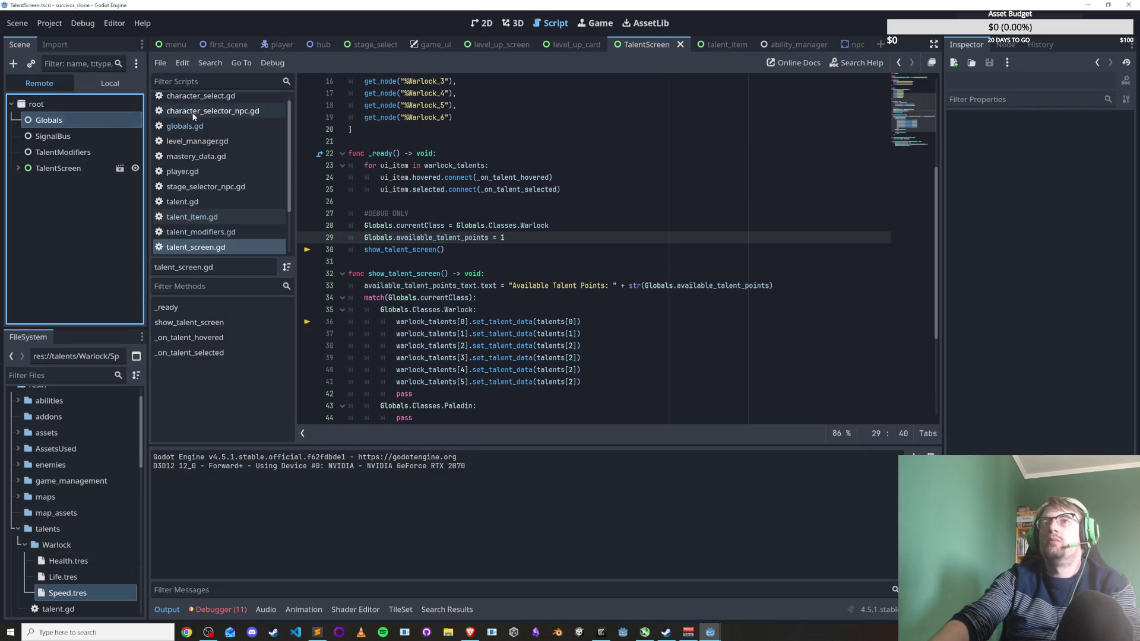
{"action": "left_click", "coordinate": [72, 122]}
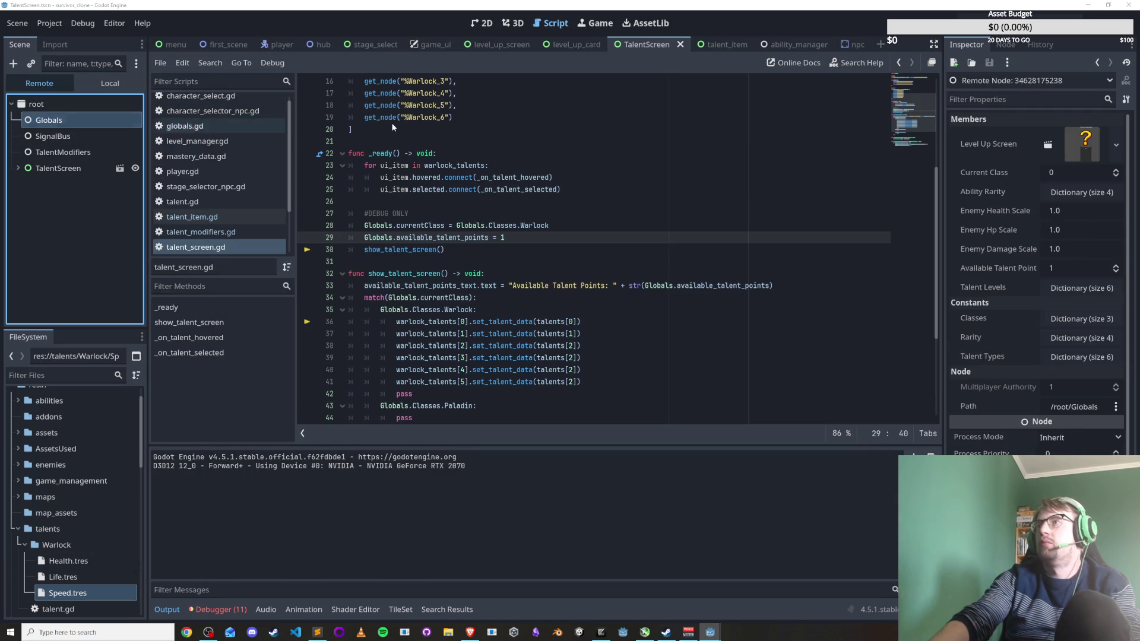
{"action": "key", "text": "F12"}
{"action": "left_click_drag", "start_coordinate": [582, 76], "coordinate": [396, 15]}
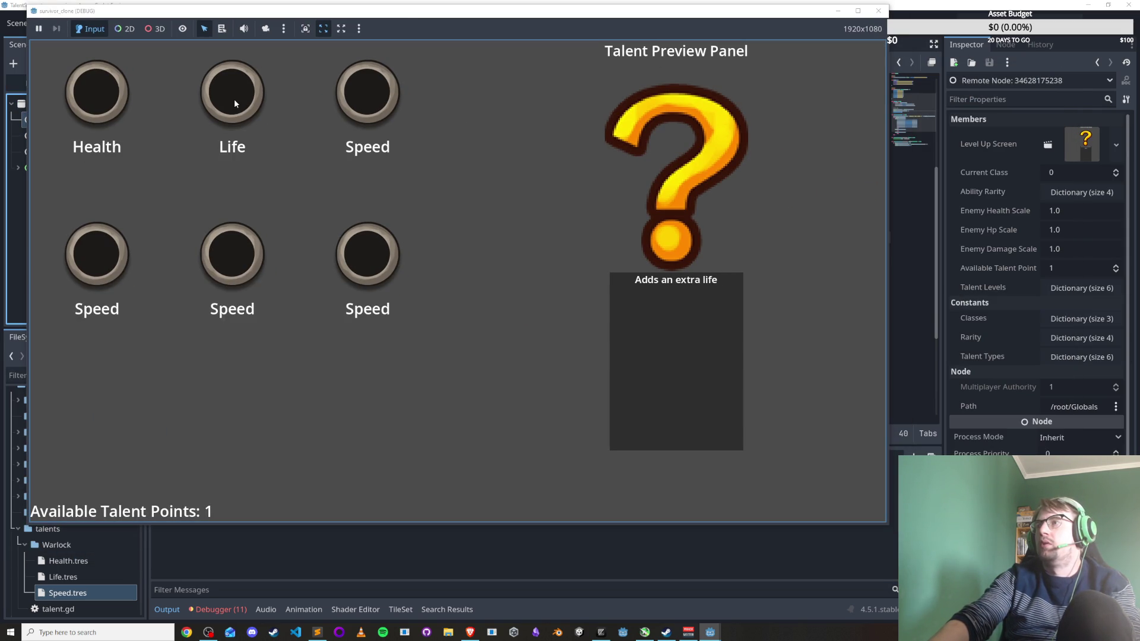
{"action": "left_click", "coordinate": [1046, 288]}
{"action": "left_click", "coordinate": [219, 138]}
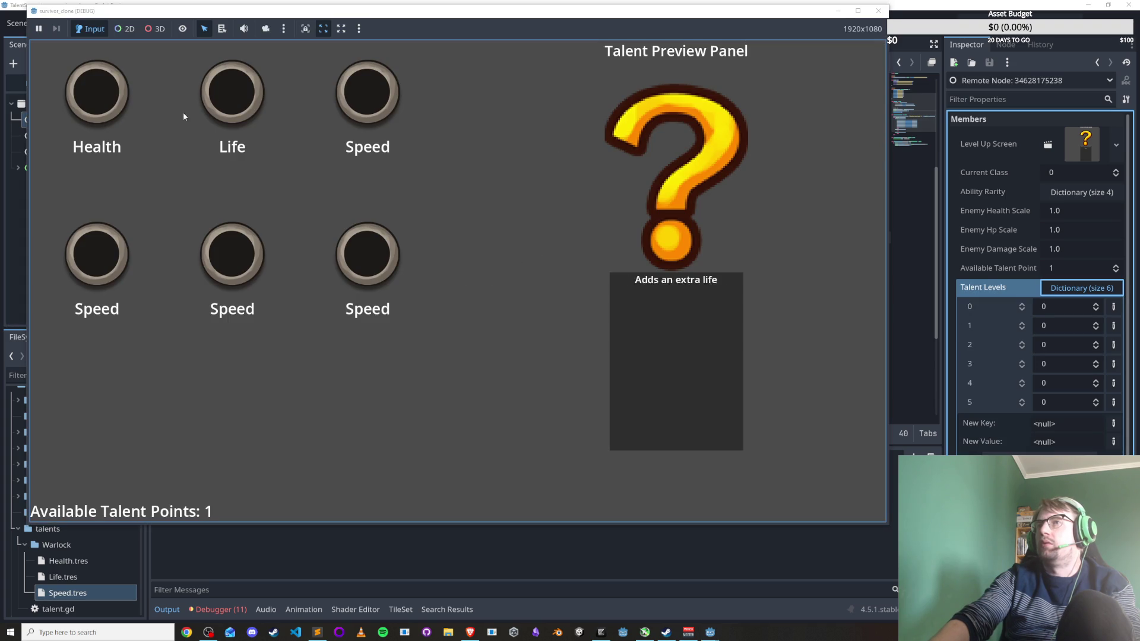
Spend the available point on a talent, try another, then close the game.
{"action": "left_click", "coordinate": [116, 104]}
{"action": "left_click", "coordinate": [236, 106]}
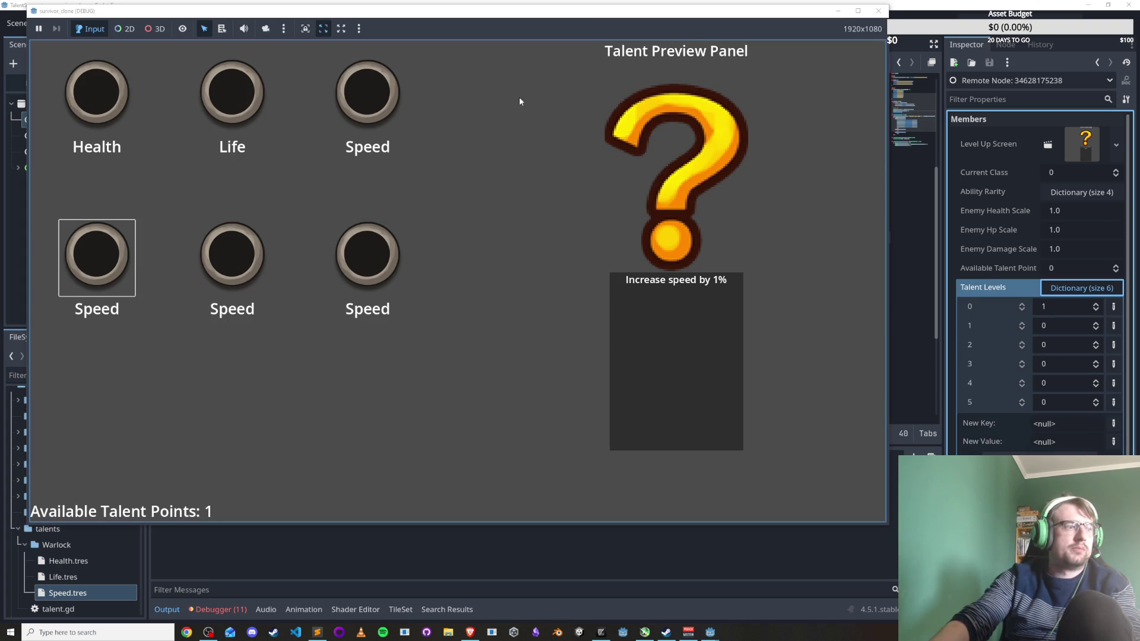
{"action": "left_click", "coordinate": [877, 11]}
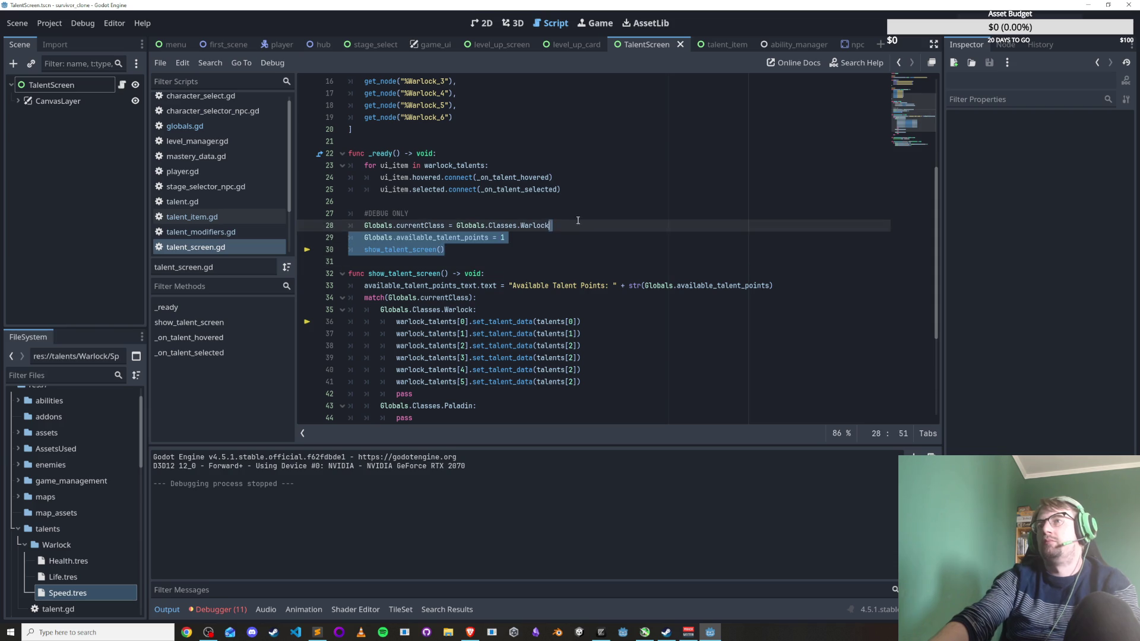
{"action": "left_click", "coordinate": [588, 202]}
{"action": "left_click", "coordinate": [723, 47]}
Bring up the TalentScreen scene in the 2D view and pan around its layout.
{"action": "key", "text": "Left"}
{"action": "left_click", "coordinate": [480, 24]}
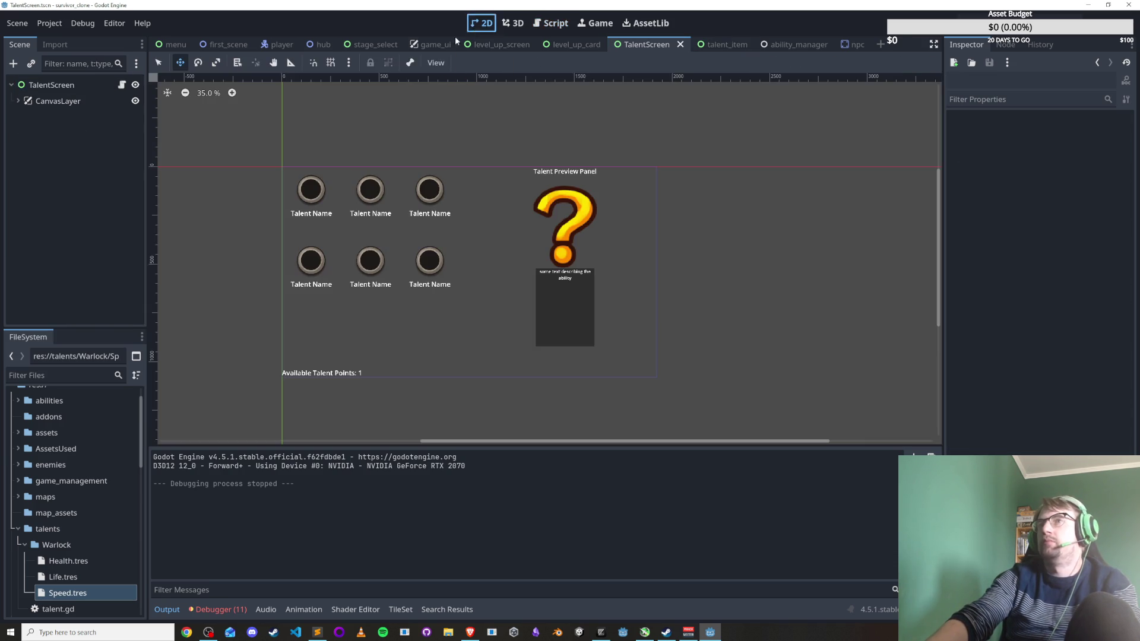
{"action": "scroll", "coordinate": [375, 215], "scroll_direction": "up", "scroll_amount": 4}
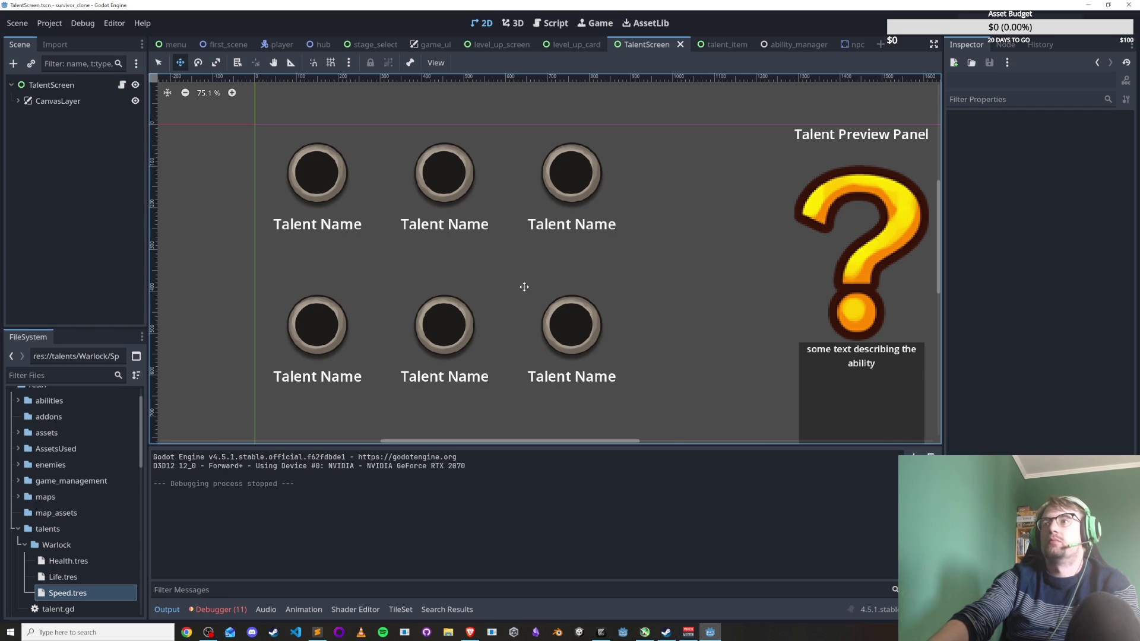
{"action": "scroll", "coordinate": [525, 288], "scroll_direction": "right", "scroll_amount": 3}
{"action": "scroll", "coordinate": [470, 281], "scroll_direction": "down", "scroll_amount": 1}
{"action": "scroll", "coordinate": [686, 325], "scroll_direction": "down", "scroll_amount": 3}
{"action": "scroll", "coordinate": [491, 258], "scroll_direction": "left", "scroll_amount": 2}
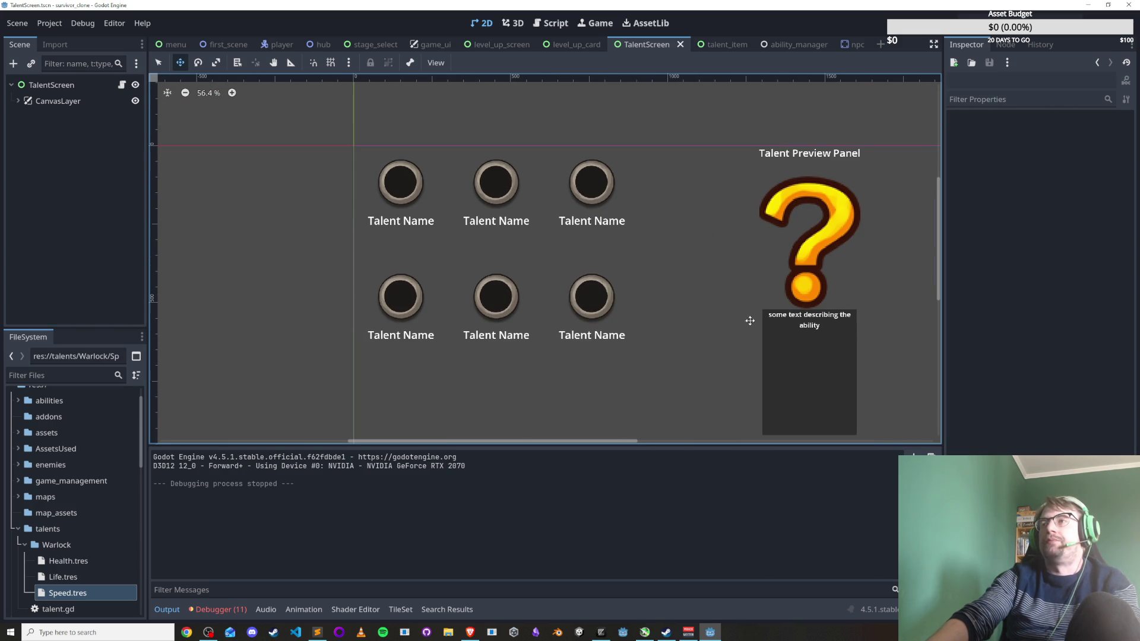
{"action": "scroll", "coordinate": [750, 321], "scroll_direction": "right", "scroll_amount": 3}
{"action": "scroll", "coordinate": [751, 321], "scroll_direction": "down", "scroll_amount": 1}
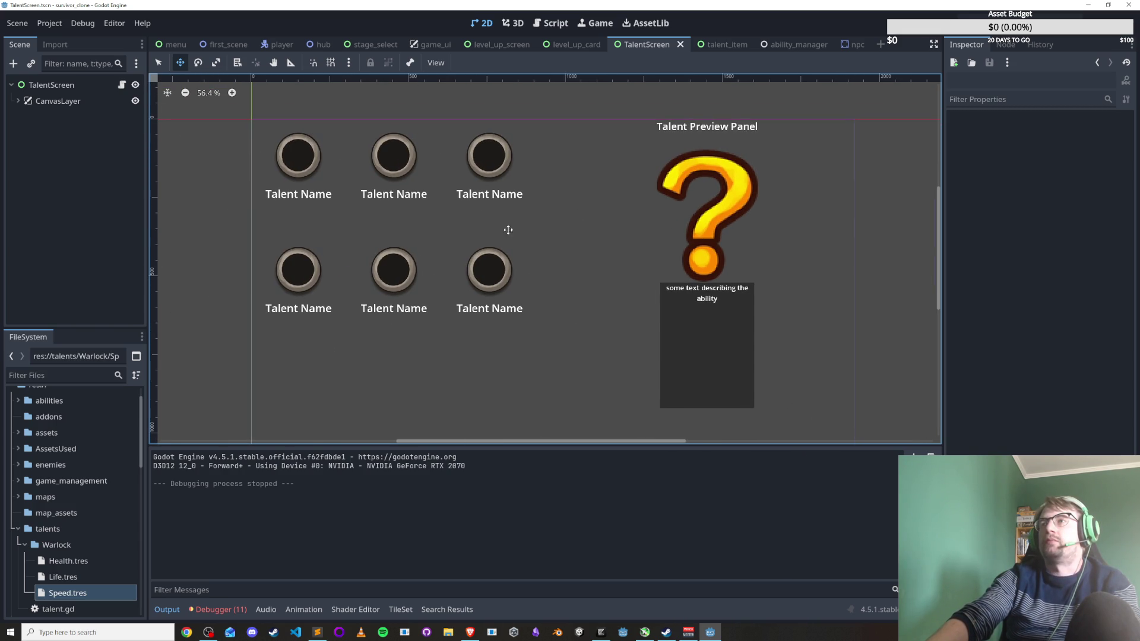
Expand CanvasLayer and step through WarlockTree, the talent rows, points label and TalentPreview.
{"action": "left_click", "coordinate": [48, 85]}
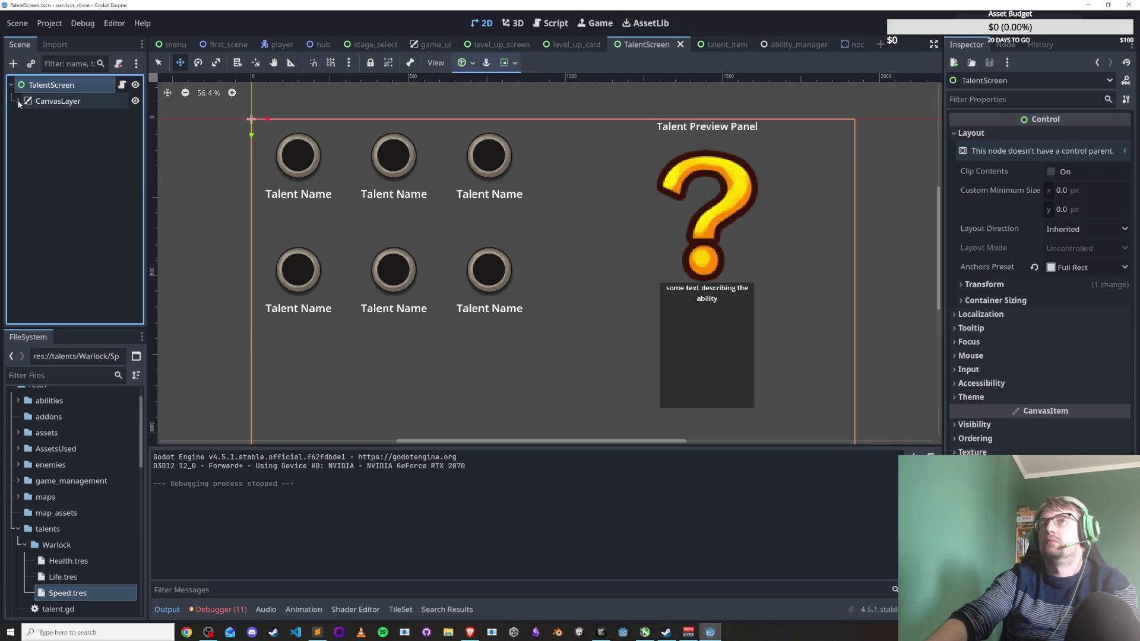
{"action": "left_click", "coordinate": [17, 100]}
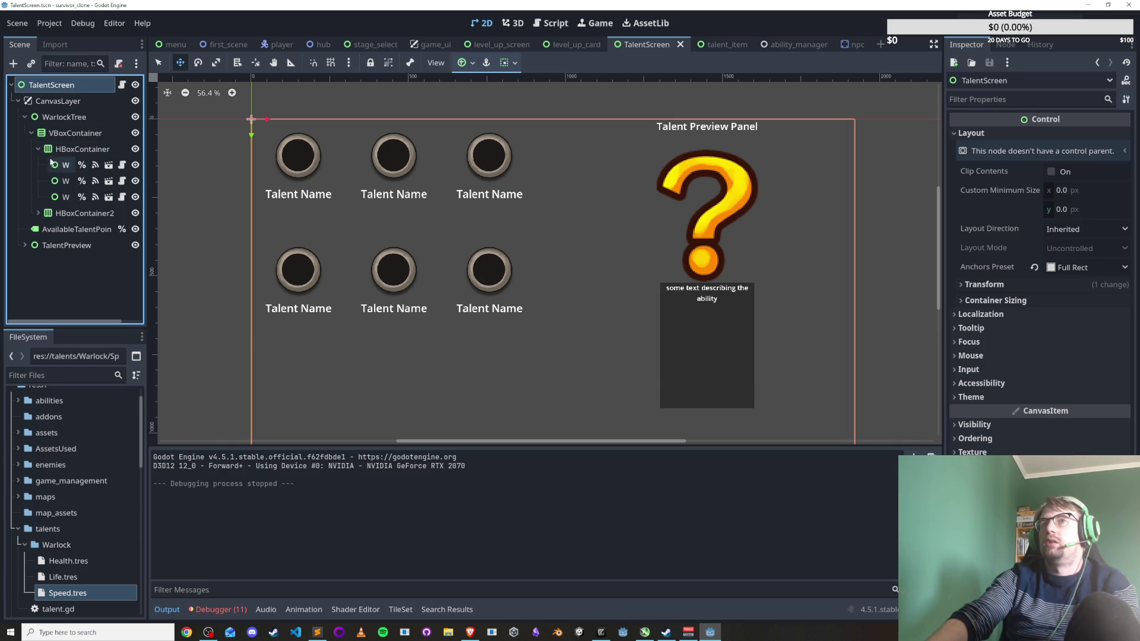
{"action": "left_click", "coordinate": [38, 148]}
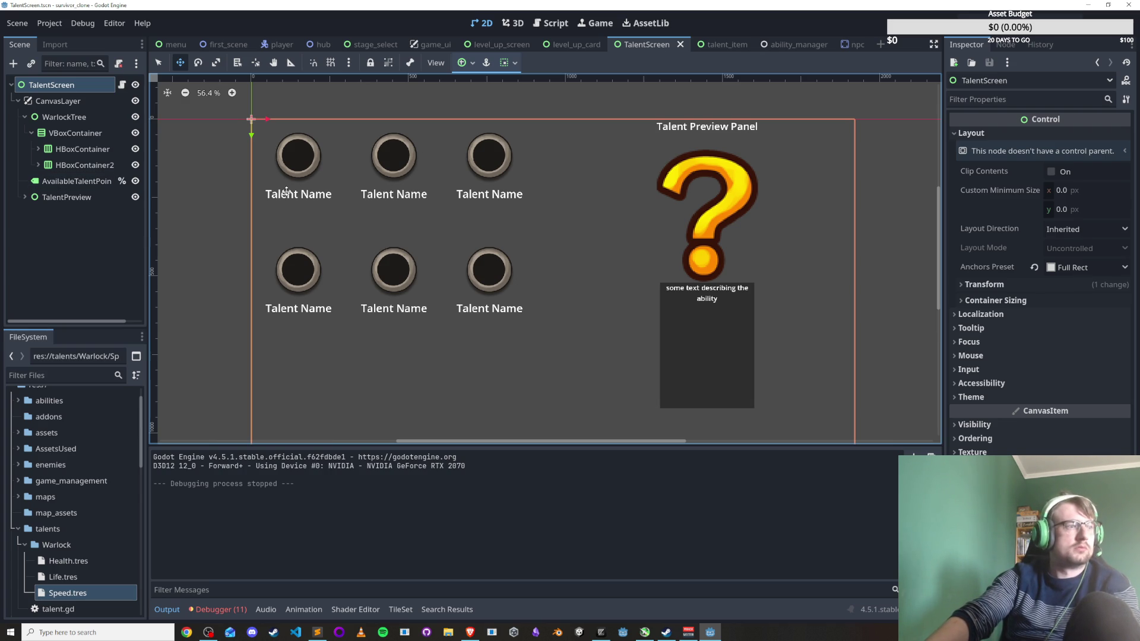
{"action": "left_click", "coordinate": [70, 117]}
{"action": "left_click", "coordinate": [73, 134]}
{"action": "left_click", "coordinate": [76, 149]}
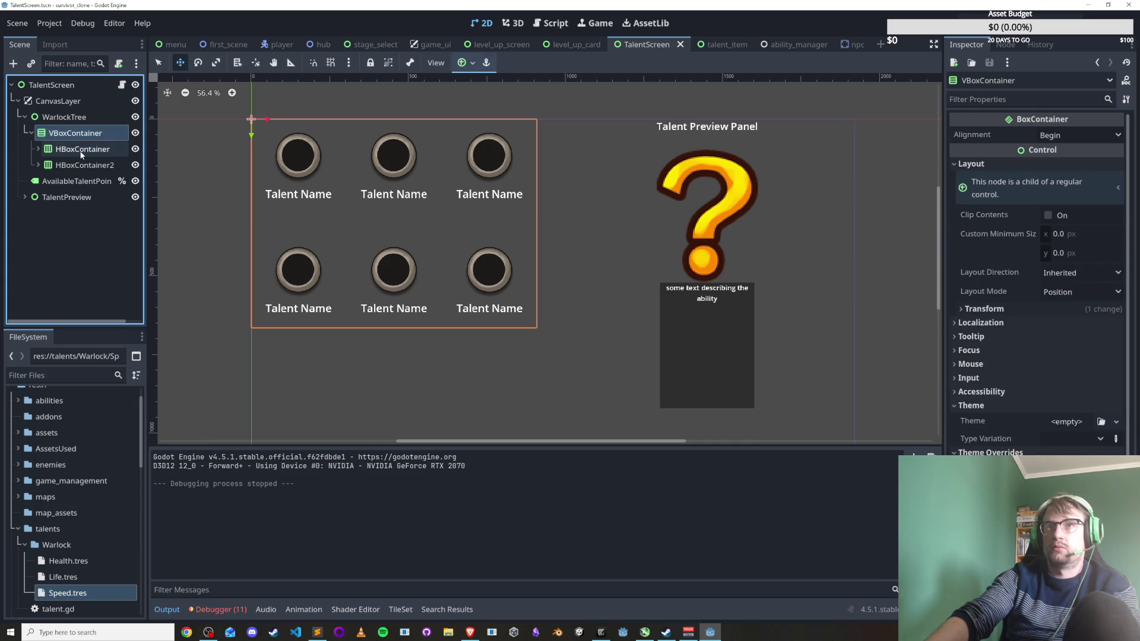
{"action": "left_click", "coordinate": [76, 165]}
{"action": "left_click", "coordinate": [71, 182]}
{"action": "left_click", "coordinate": [62, 196]}
Expand TalentPreview and inspect its VBoxContainer, Label, PreviewIcon and DescriptionBox.
{"action": "left_click", "coordinate": [24, 197]}
{"action": "left_click", "coordinate": [76, 213]}
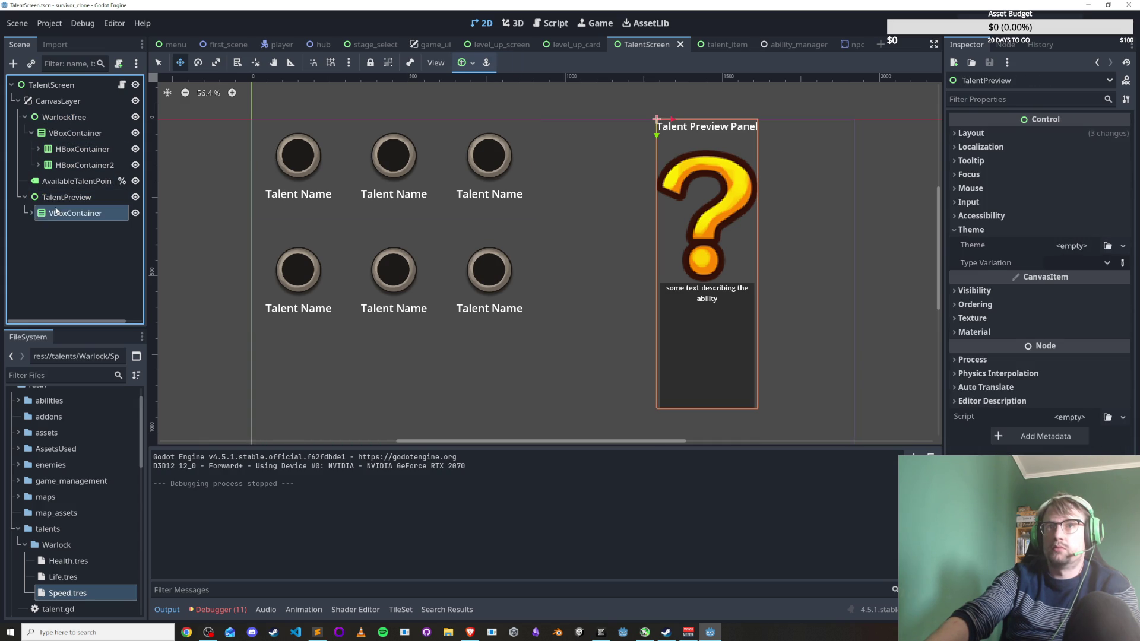
{"action": "left_click", "coordinate": [65, 229]}
{"action": "left_click", "coordinate": [77, 245]}
{"action": "left_click", "coordinate": [80, 262]}
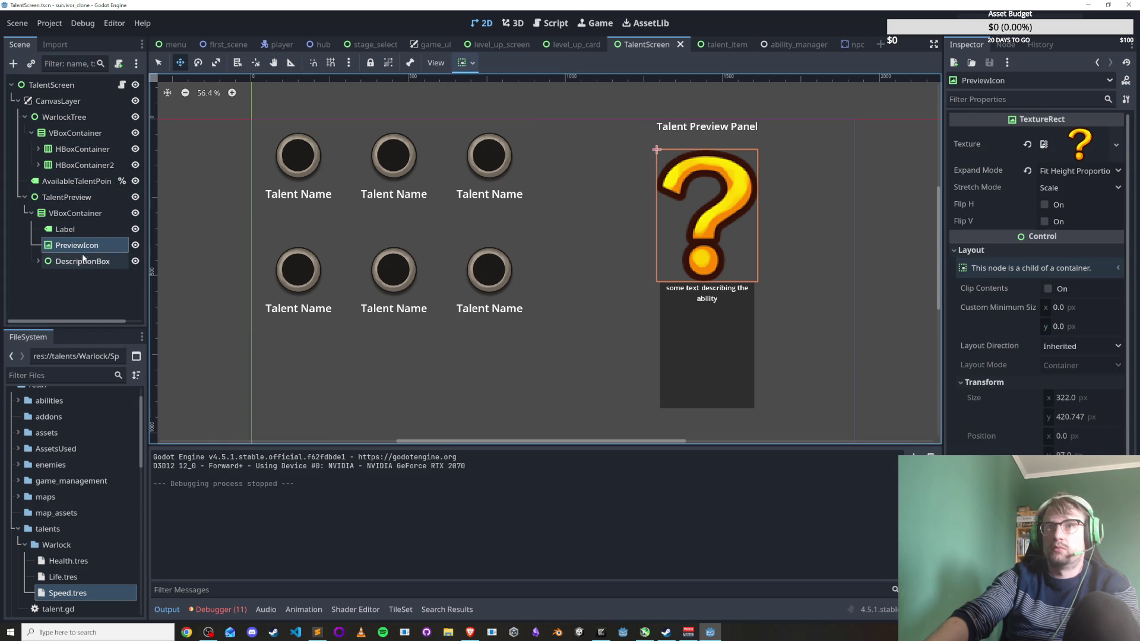
{"action": "left_click", "coordinate": [77, 245]}
{"action": "left_click", "coordinate": [81, 230]}
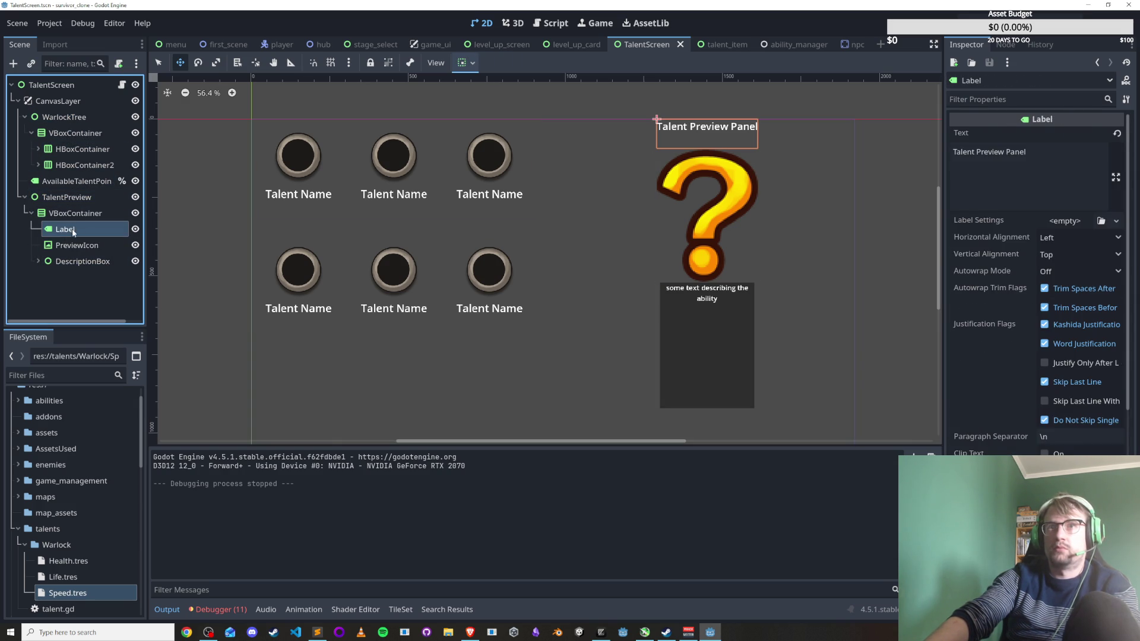
{"action": "right_click", "coordinate": [79, 213]}
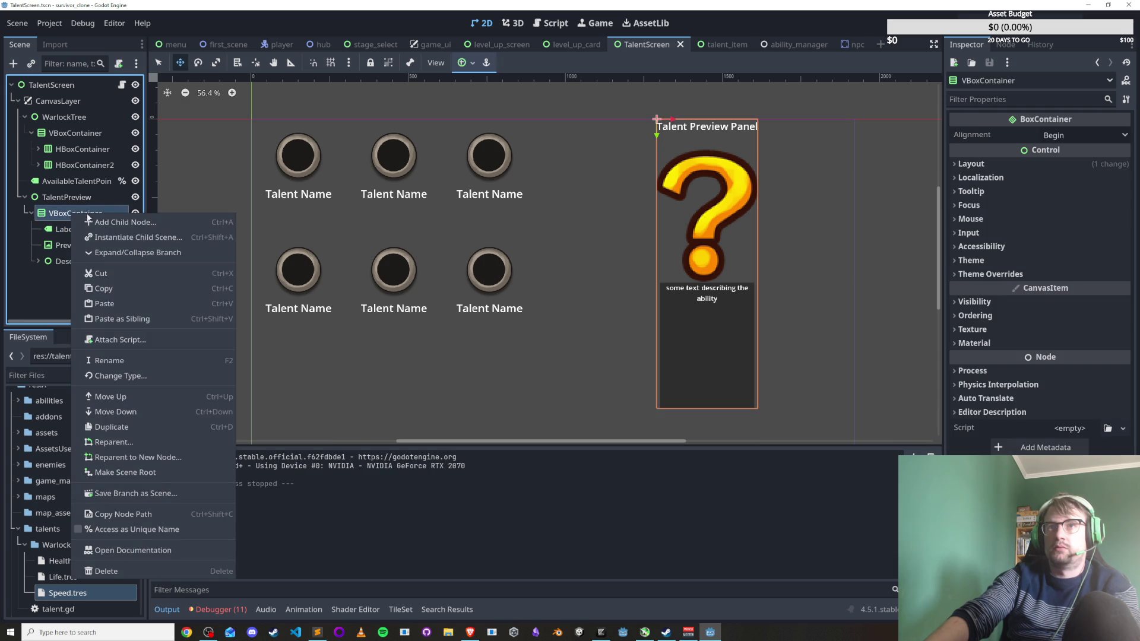
Add a Label under the preview VBoxContainer above PreviewIcon, rename it LevelLabel, and save.
{"action": "left_click", "coordinate": [110, 222]}
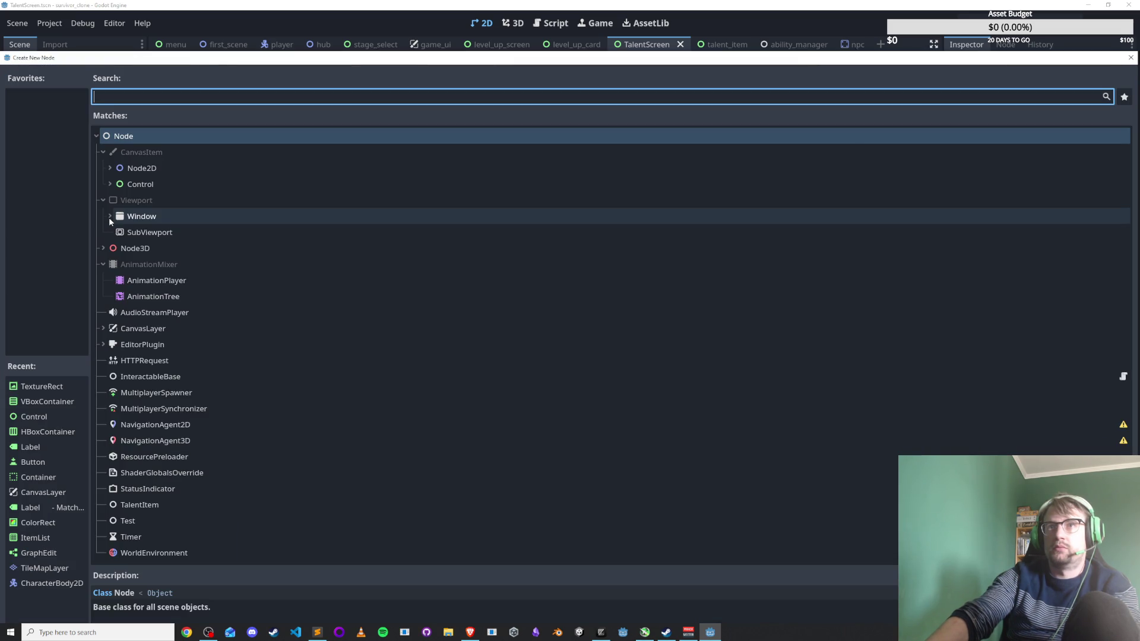
{"action": "type", "text": "label"}
{"action": "key", "text": "Return"}
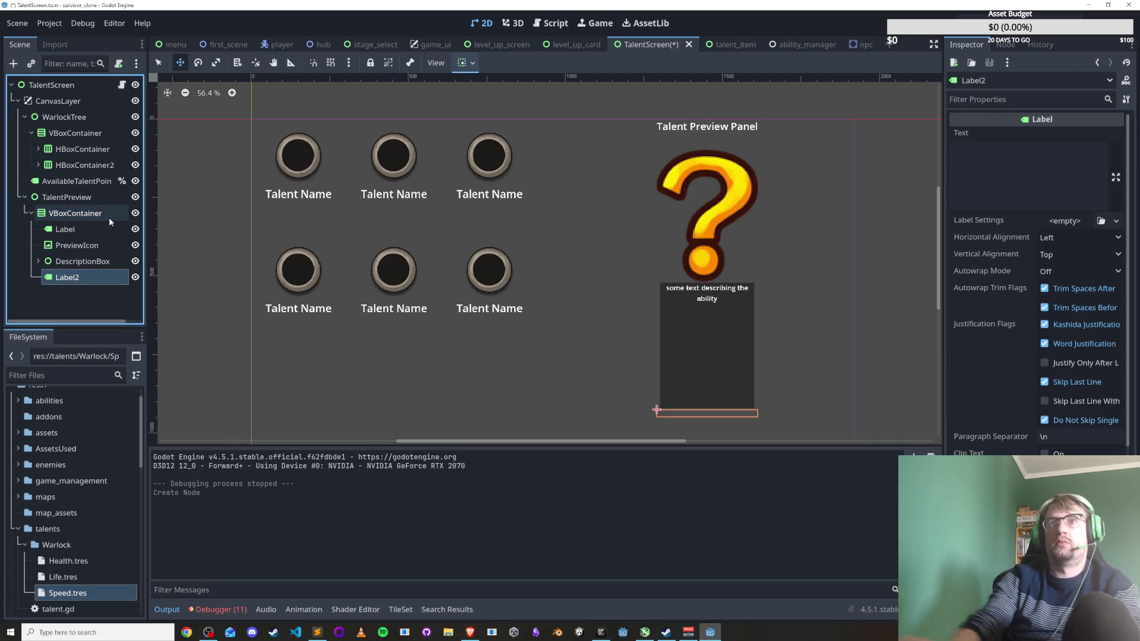
{"action": "left_click_drag", "start_coordinate": [67, 278], "coordinate": [69, 238]}
{"action": "left_click", "coordinate": [65, 230]}
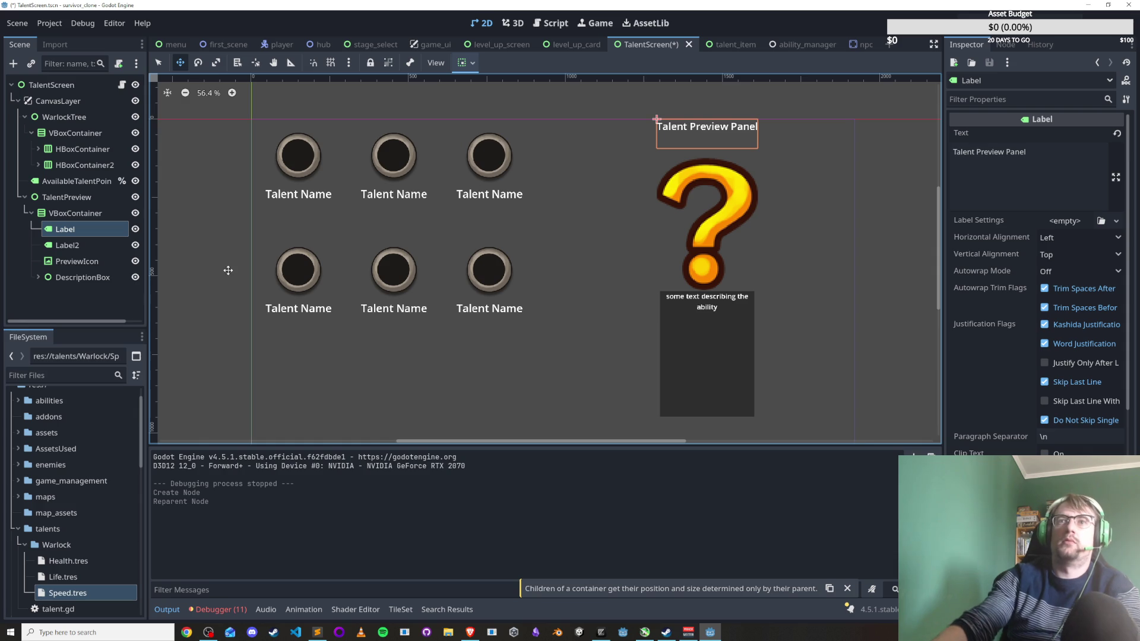
{"action": "double_click", "coordinate": [90, 246]}
{"action": "type", "text": "Leve"}
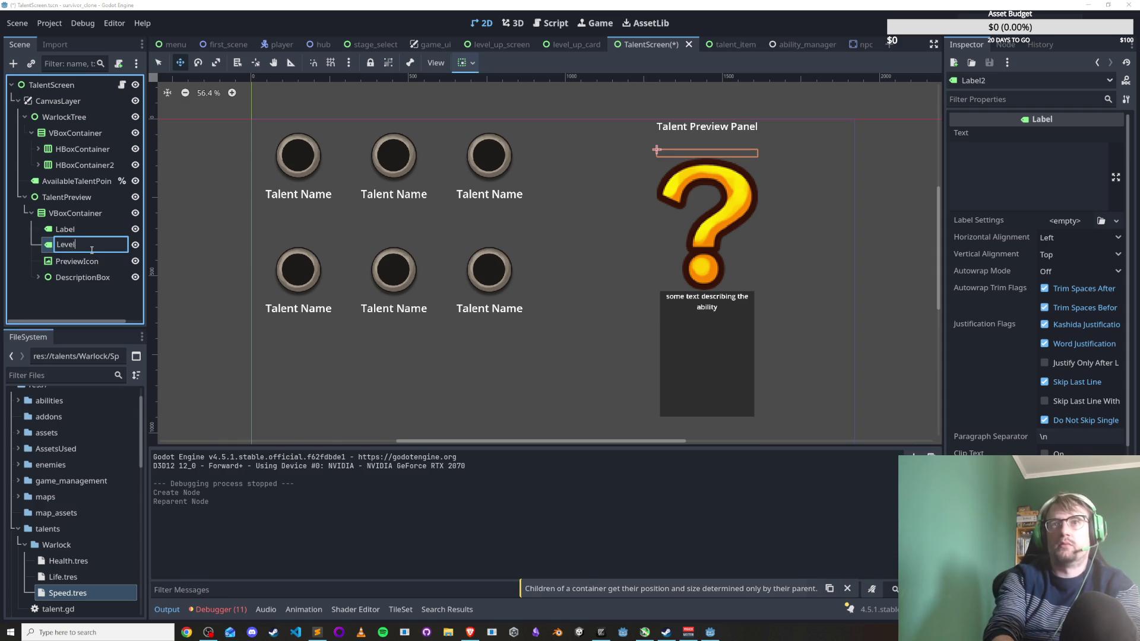
{"action": "type", "text": "l"}
{"action": "key", "text": "Return"}
{"action": "key", "text": "ctrl+s"}
Check the preview's child nodes, then return to the talent_screen.gd script.
{"action": "left_click", "coordinate": [81, 218]}
{"action": "left_click", "coordinate": [83, 245]}
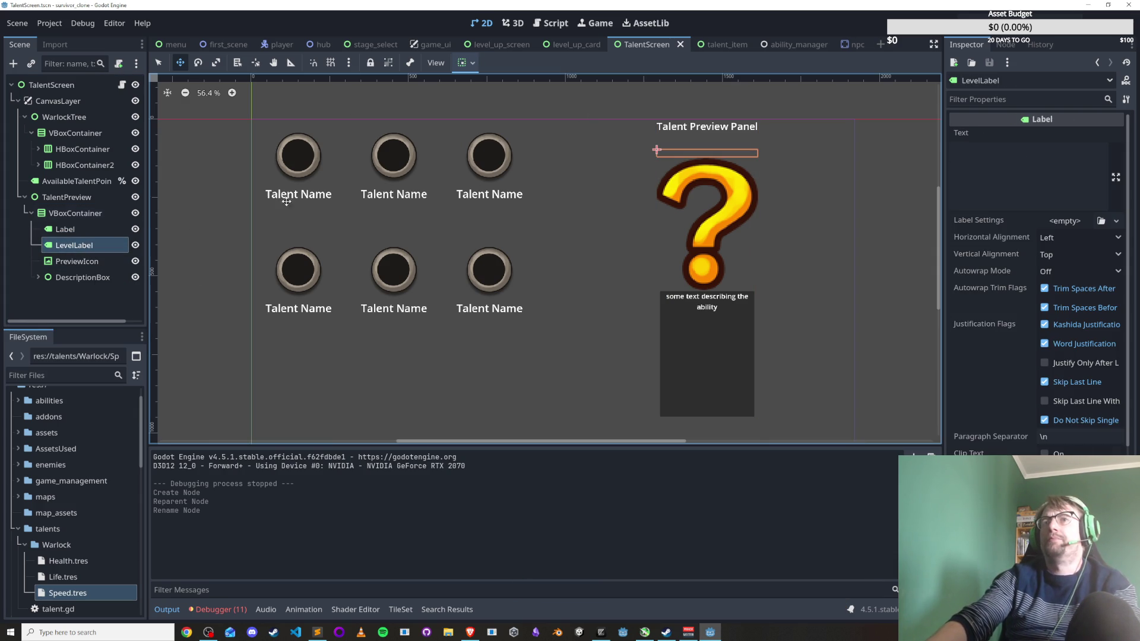
{"action": "left_click", "coordinate": [69, 229]}
{"action": "left_click", "coordinate": [83, 277]}
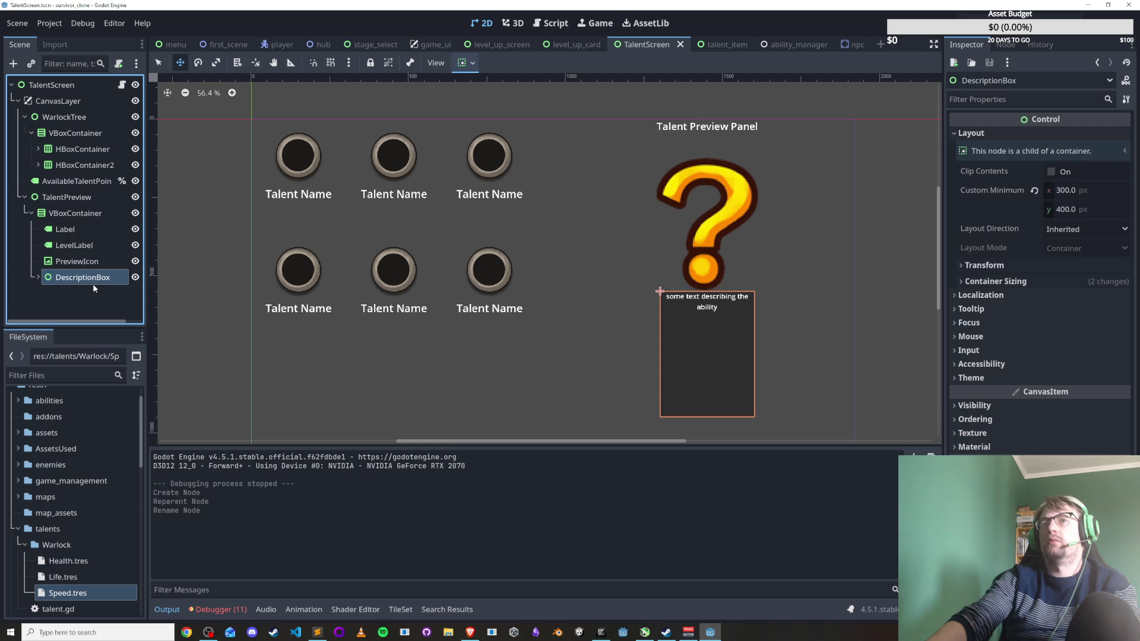
{"action": "key", "text": "alt+Tab"}
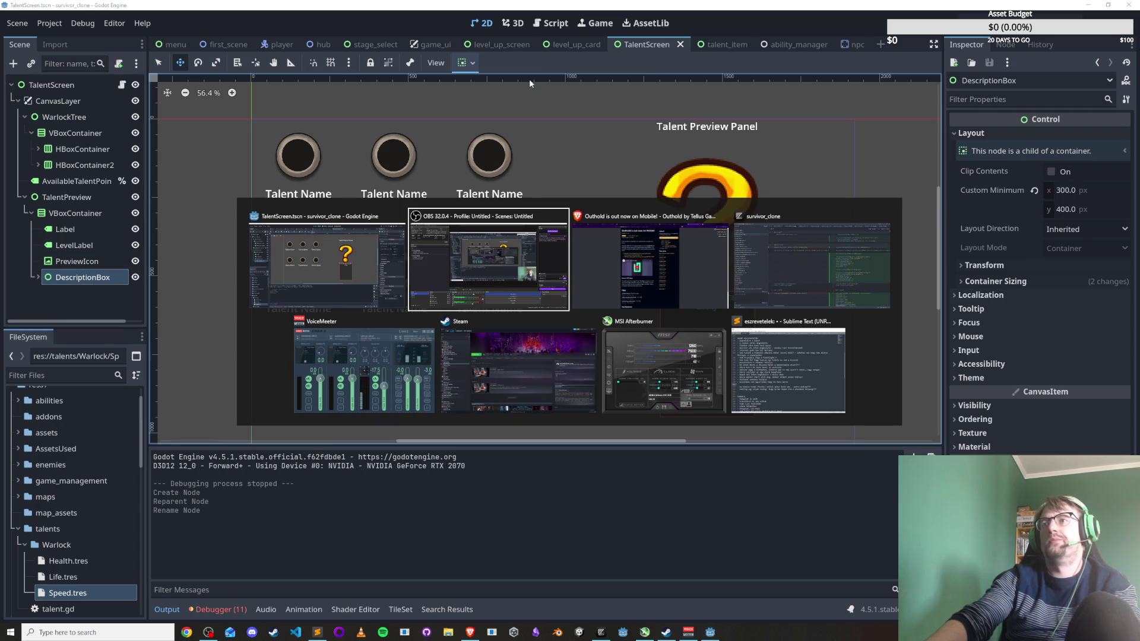
{"action": "left_click", "coordinate": [490, 233]}
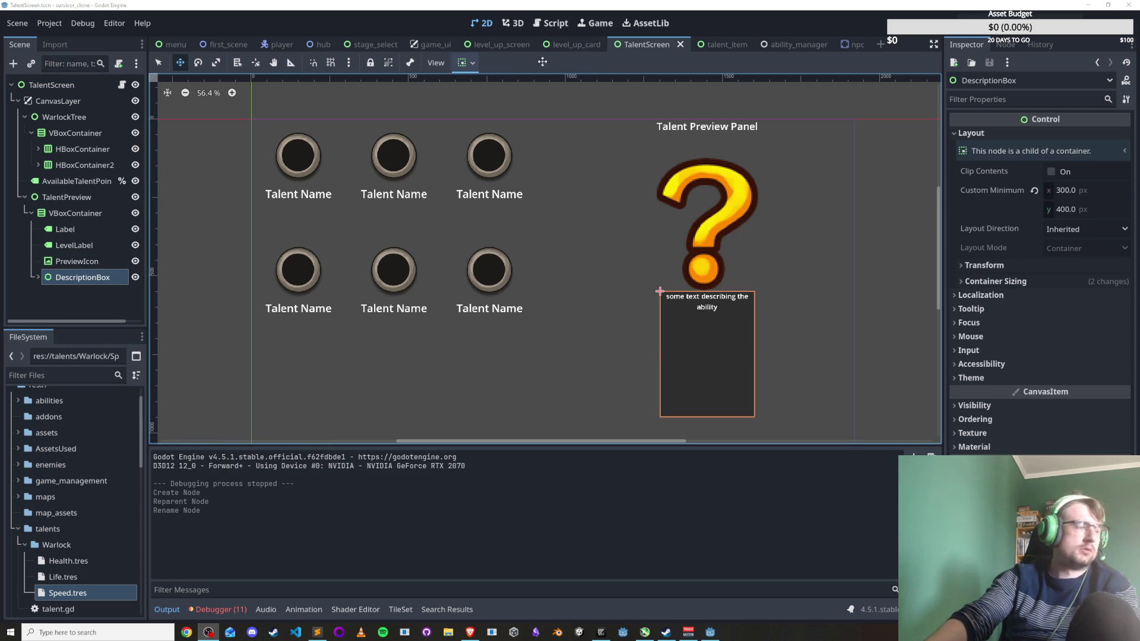
{"action": "left_click", "coordinate": [550, 23]}
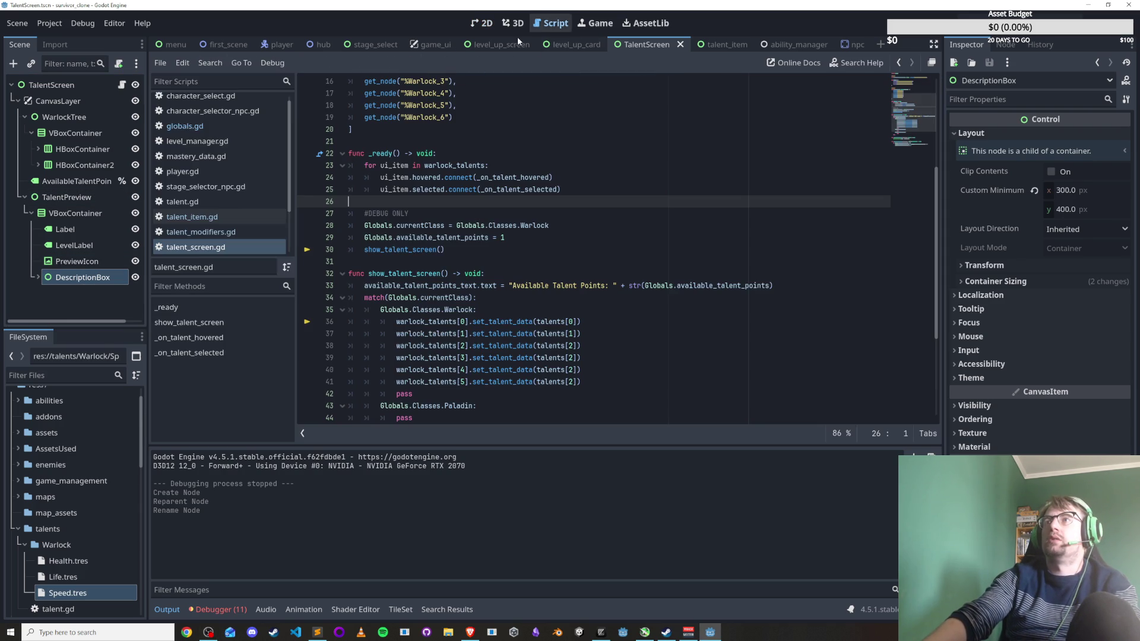
Replace _on_talent_hovered's description parameter with the talent_type parameter and save.
{"action": "left_click", "coordinate": [214, 247]}
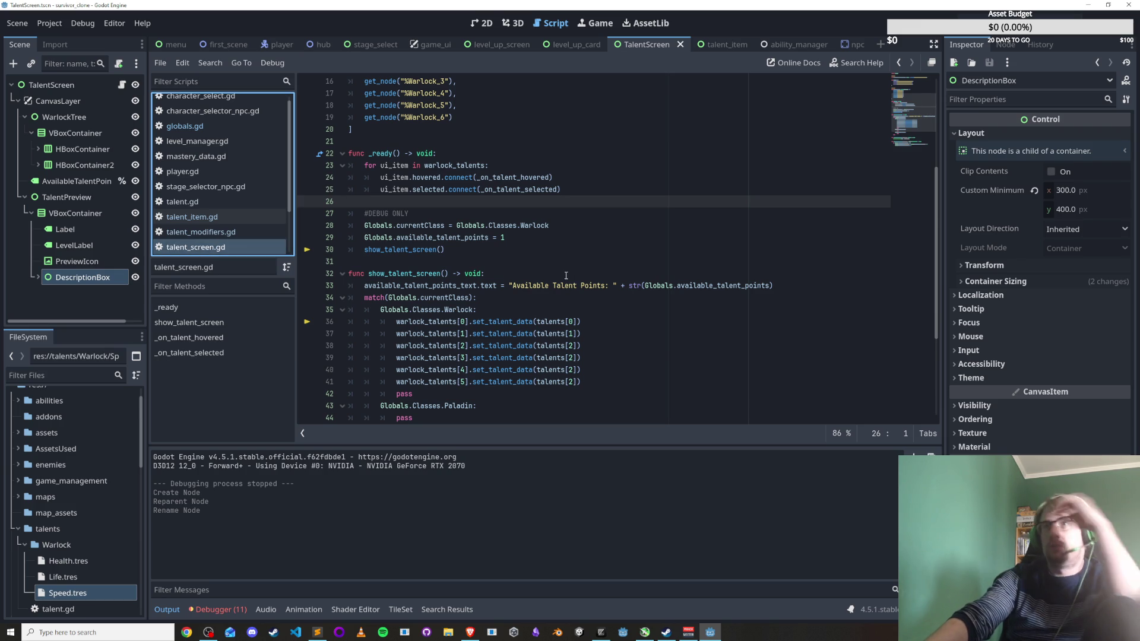
{"action": "scroll", "coordinate": [566, 276], "scroll_direction": "down", "scroll_amount": 3}
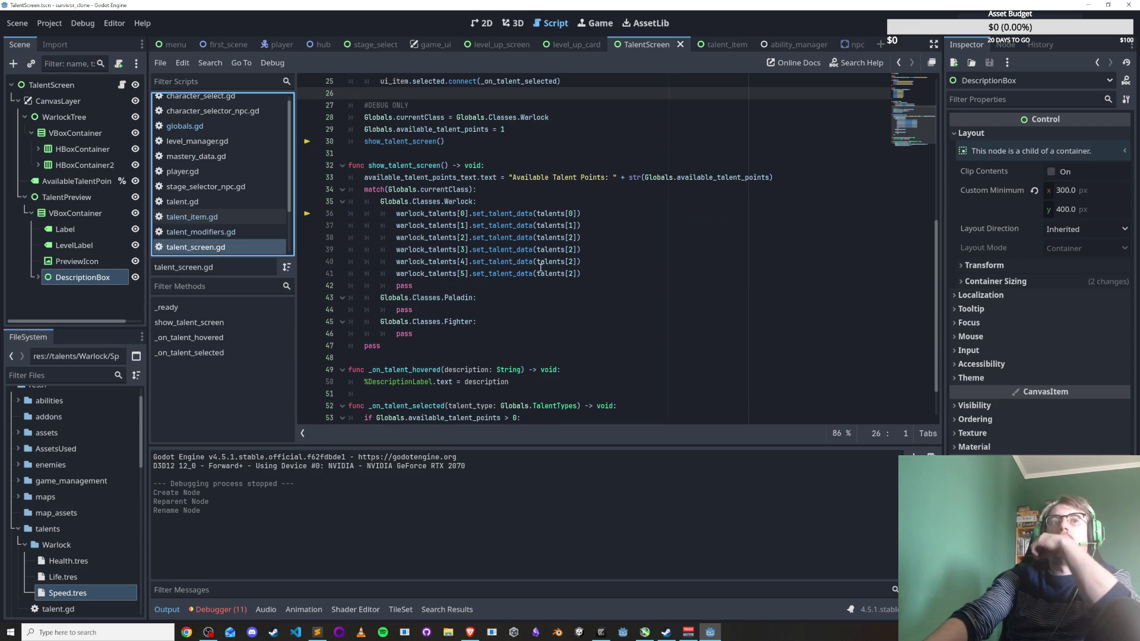
{"action": "scroll", "coordinate": [539, 266], "scroll_direction": "down", "scroll_amount": 1}
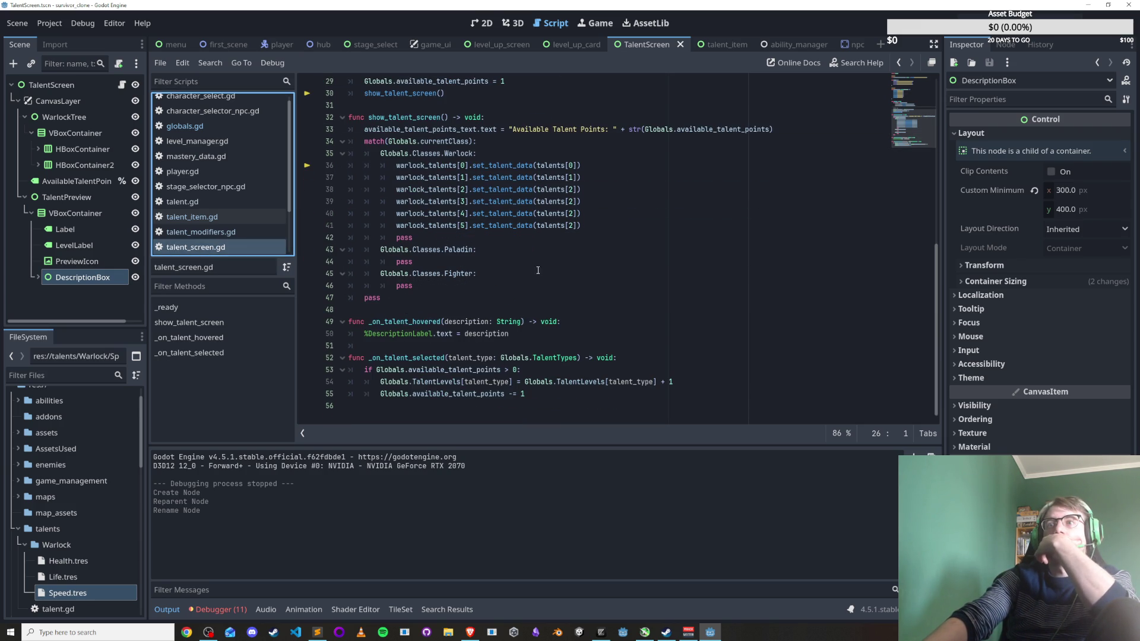
{"action": "left_click", "coordinate": [484, 335]}
{"action": "double_click", "coordinate": [466, 321]}
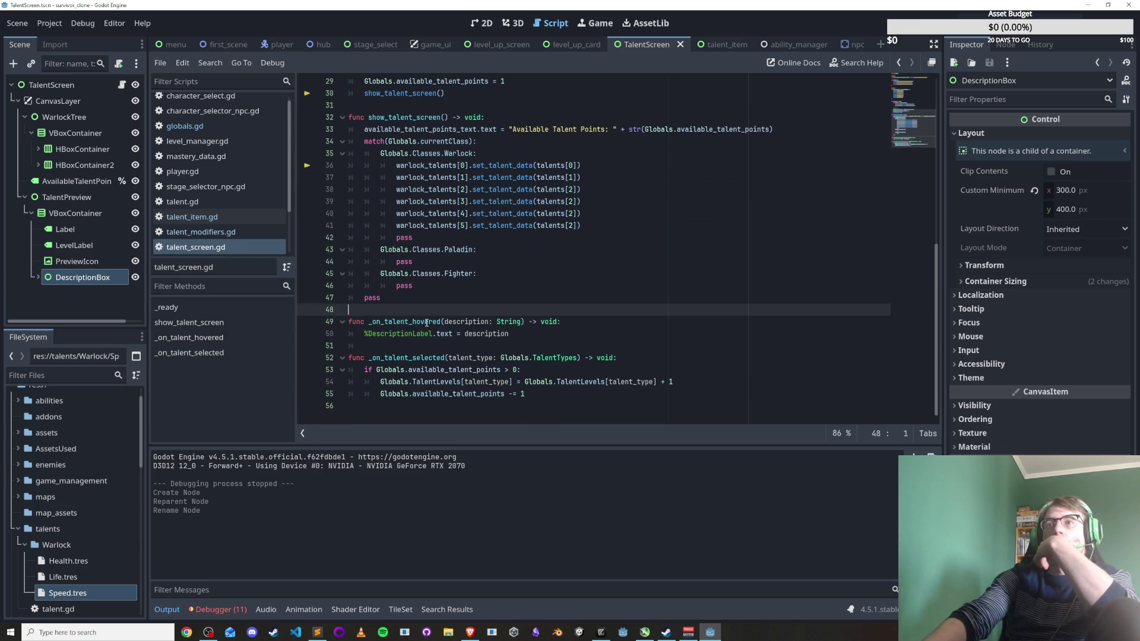
{"action": "left_click_drag", "start_coordinate": [448, 357], "coordinate": [579, 358]}
{"action": "key", "text": "ctrl+c"}
{"action": "left_click_drag", "start_coordinate": [449, 321], "coordinate": [524, 321]}
{"action": "key", "text": "ctrl+v"}
{"action": "key", "text": "ctrl+s"}
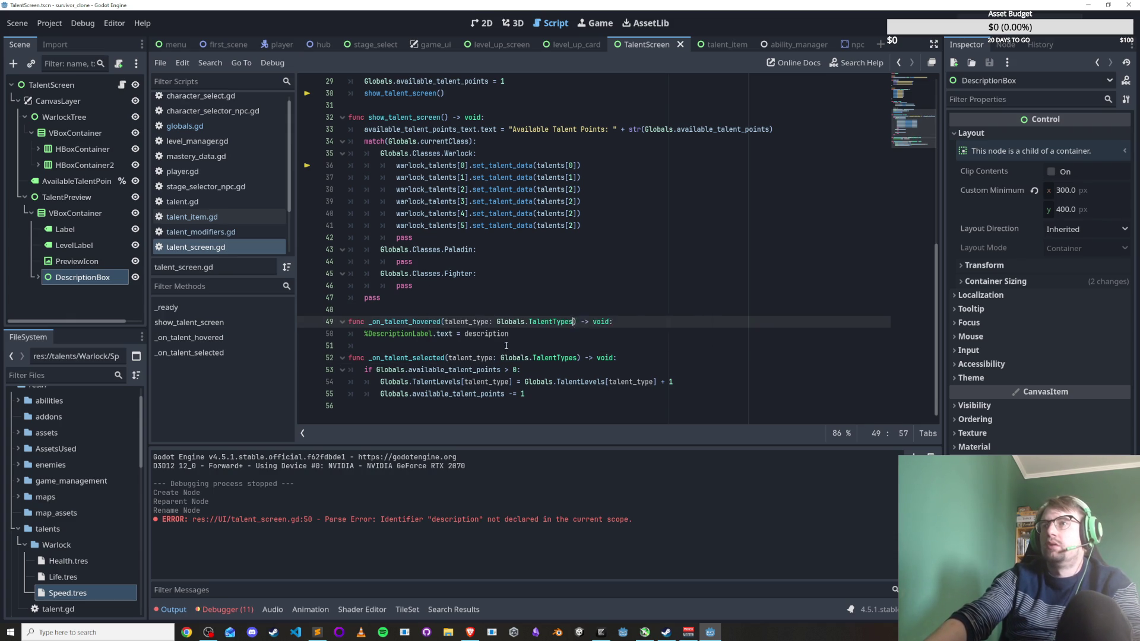
Make line 50 use talent_type.description and investigate the resulting error.
{"action": "double_click", "coordinate": [464, 321]}
{"action": "key", "text": "ctrl+c"}
{"action": "left_click", "coordinate": [464, 334]}
{"action": "key", "text": "ctrl+v"}
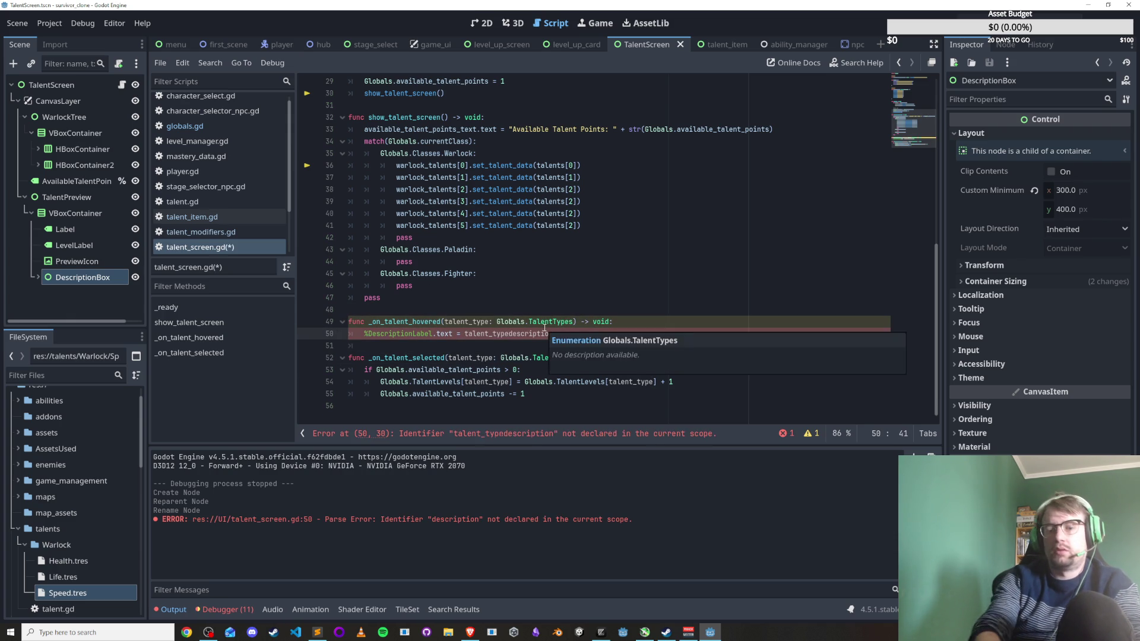
{"action": "type", "text": "."}
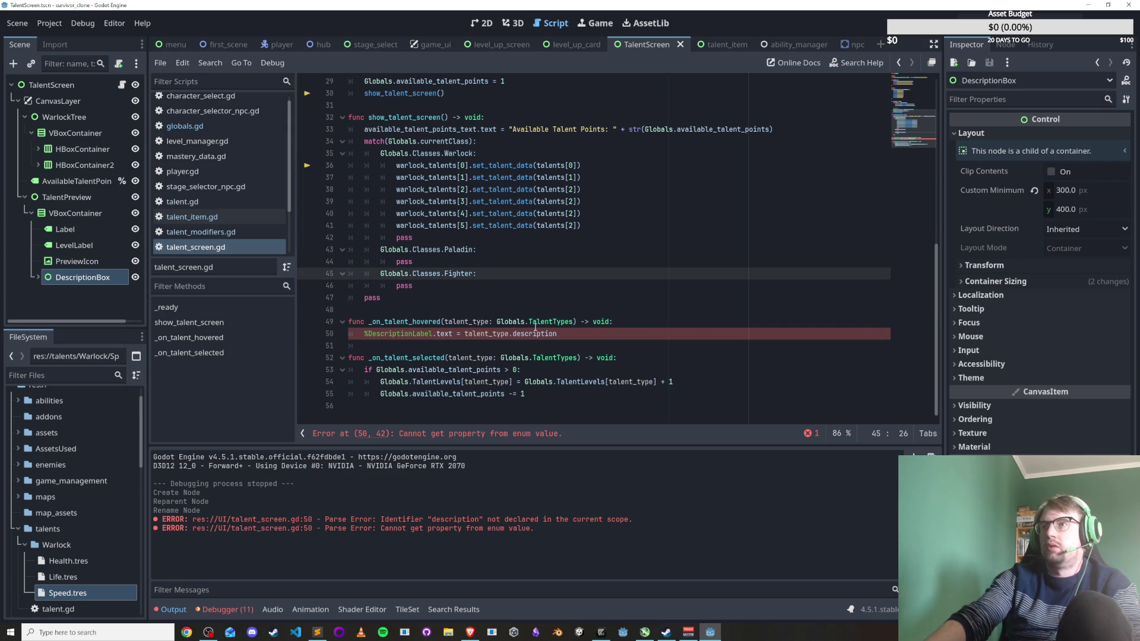
{"action": "left_click", "coordinate": [569, 340]}
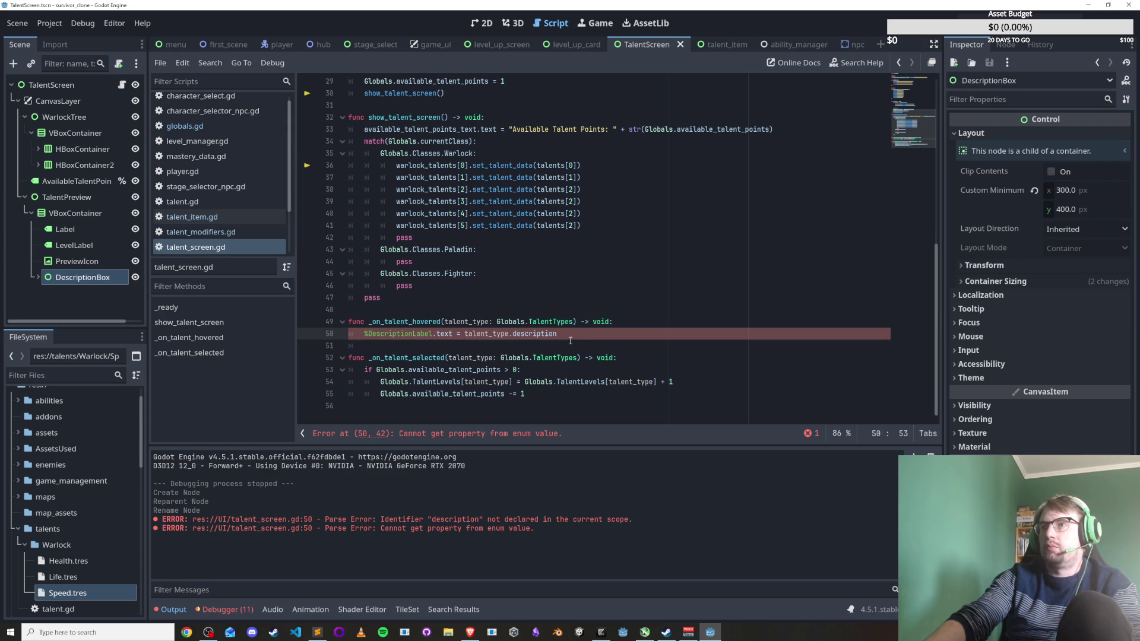
{"action": "left_click", "coordinate": [504, 344]}
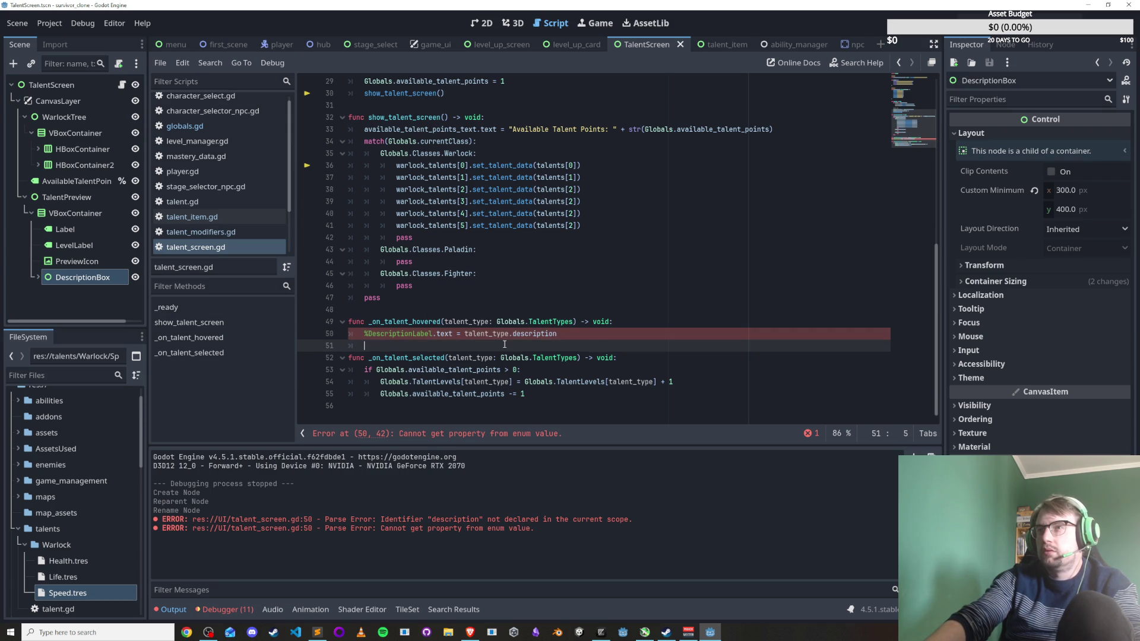
{"action": "left_click", "coordinate": [545, 334]}
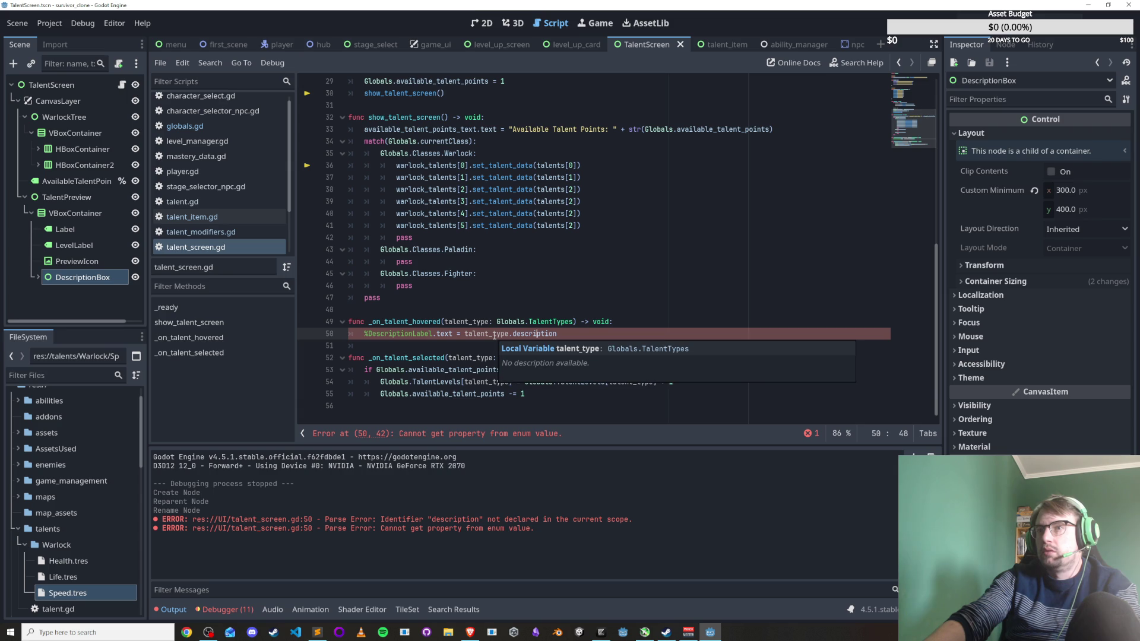
{"action": "left_click", "coordinate": [493, 334]}
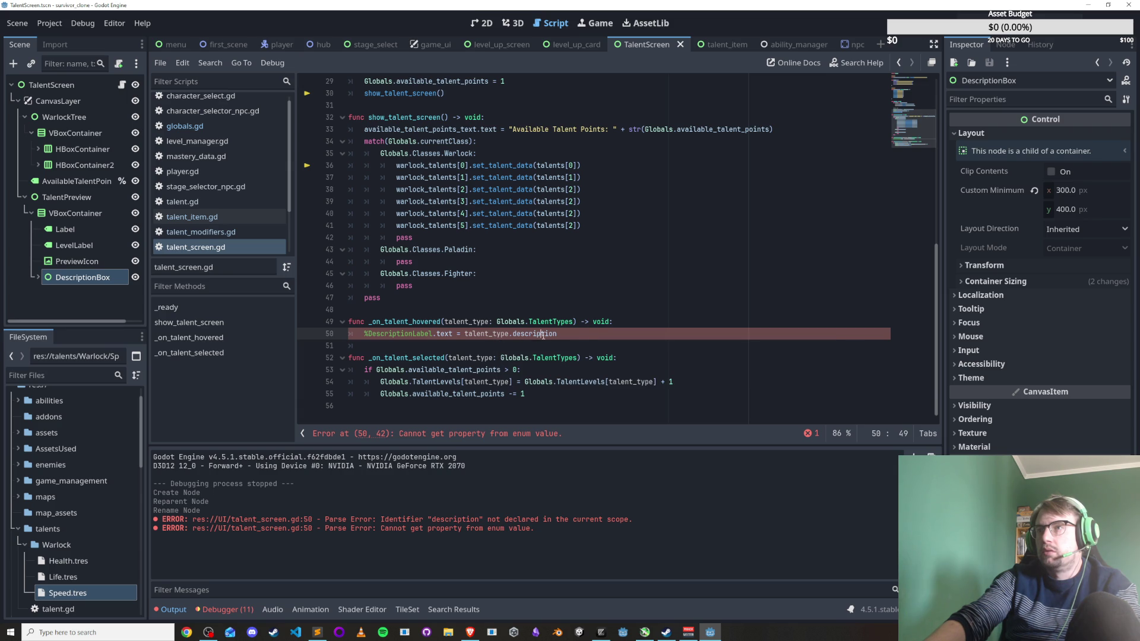
{"action": "double_click", "coordinate": [482, 321]}
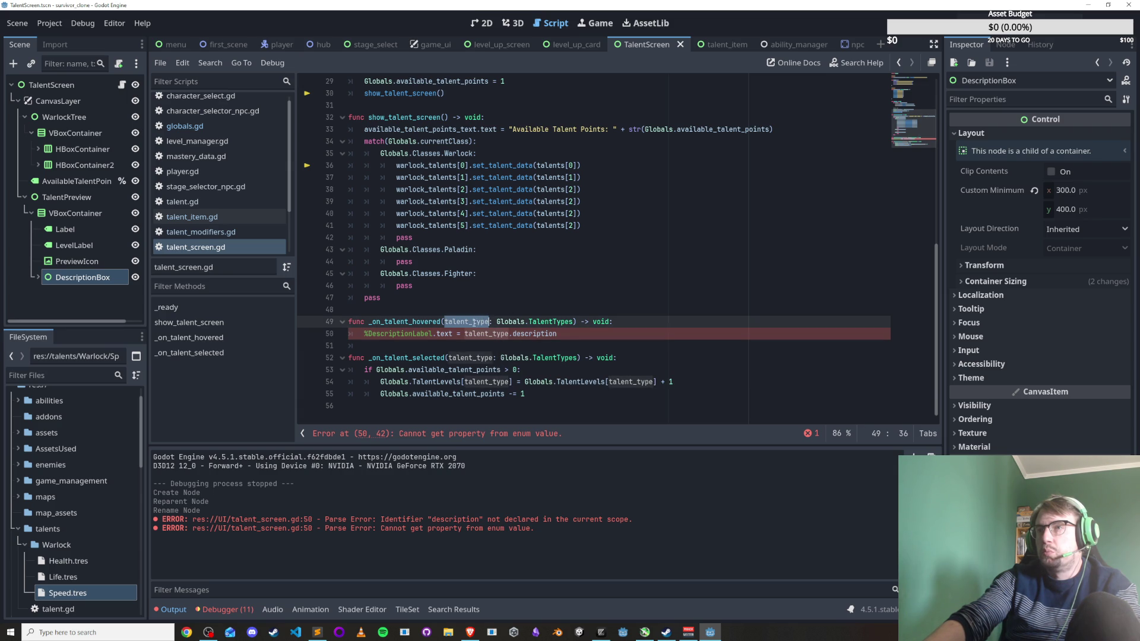
{"action": "left_click", "coordinate": [450, 334]}
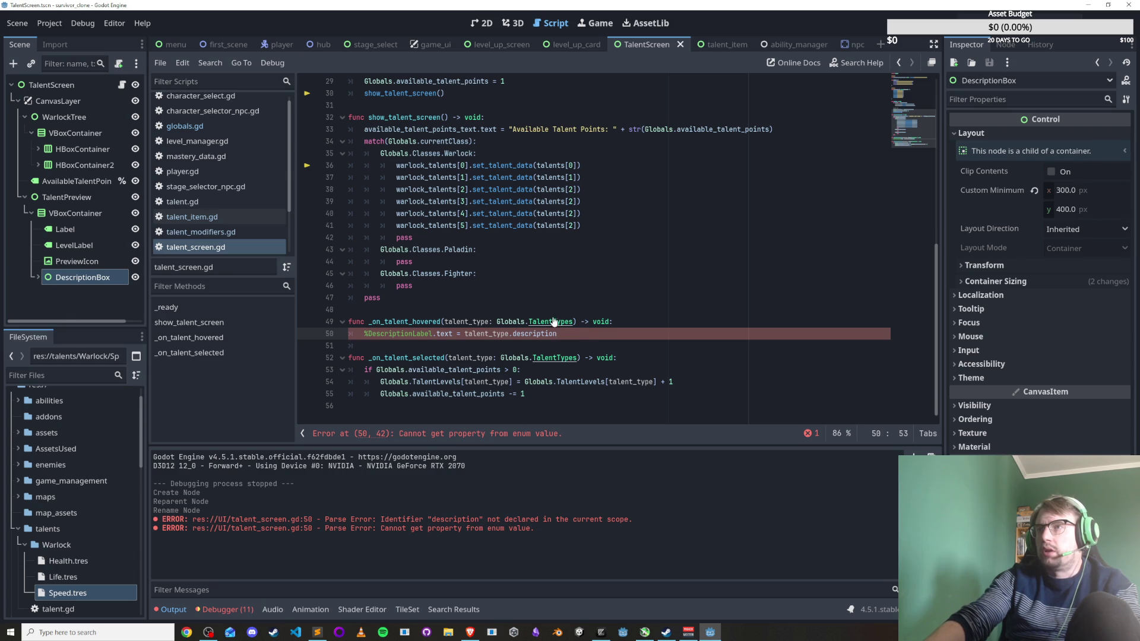
{"action": "key", "text": "Up"}
{"action": "key", "text": "Up"}
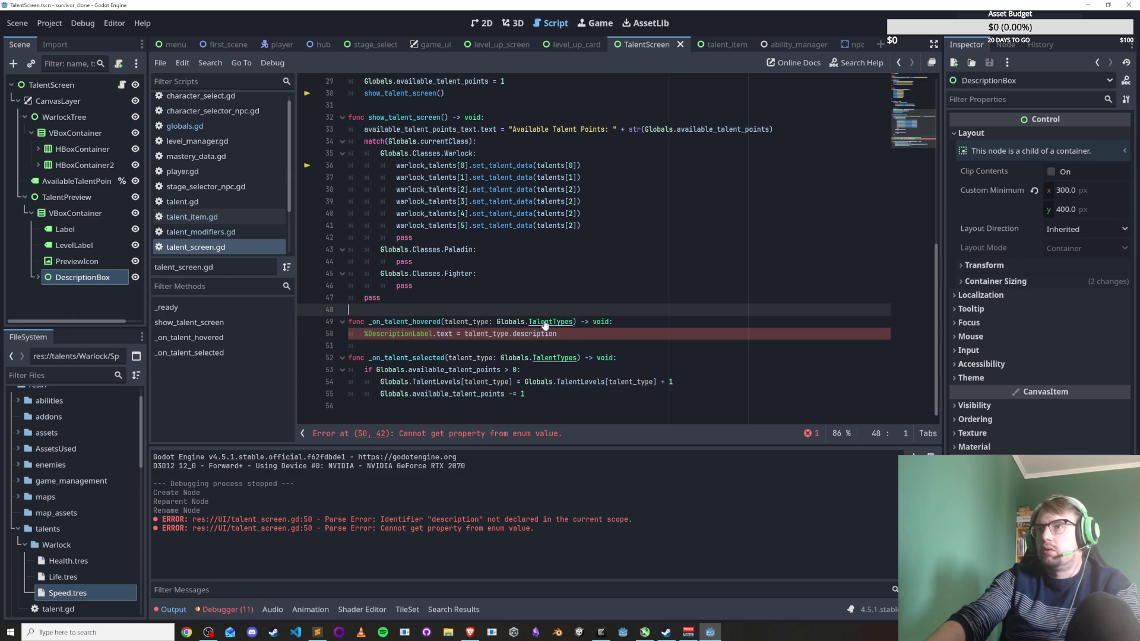
Retype the hover parameter as TalentItem and duplicate the description-label line below it.
{"action": "left_click_drag", "start_coordinate": [497, 321], "coordinate": [574, 321]}
{"action": "type", "text": "TalentItem"}
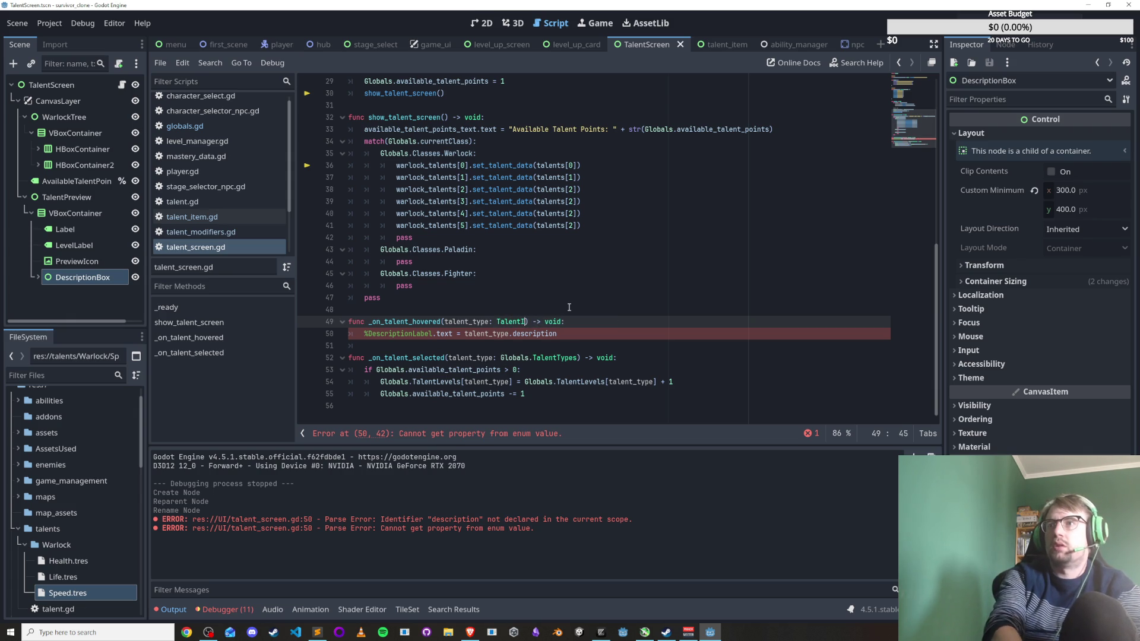
{"action": "key", "text": "Escape"}
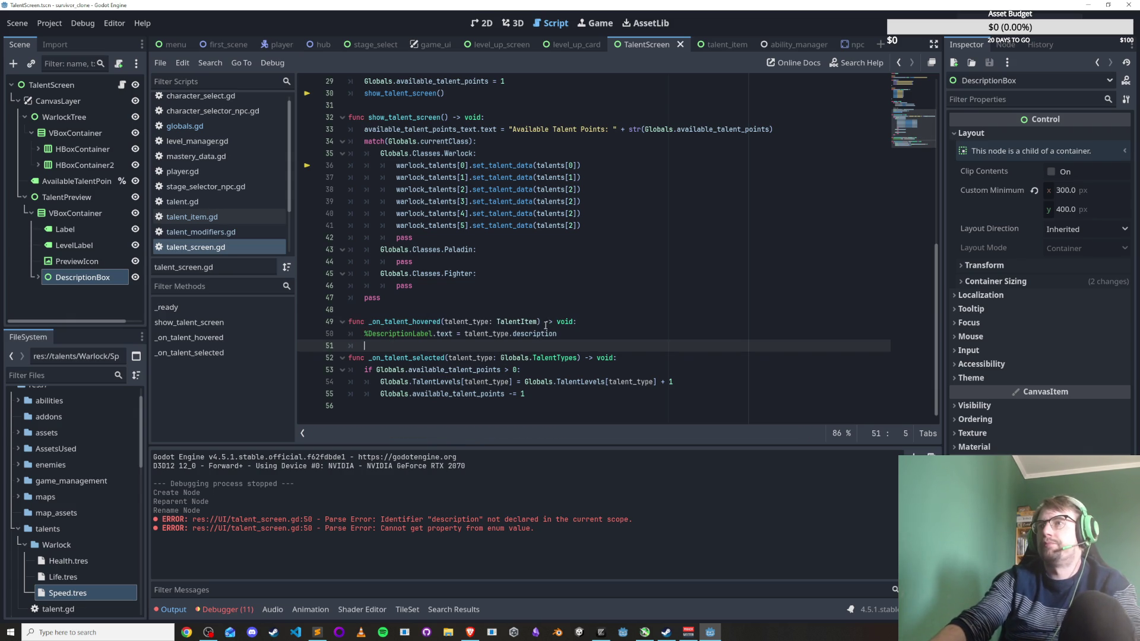
{"action": "key", "text": "Up"}
{"action": "key", "text": "Up"}
{"action": "left_click", "coordinate": [578, 337]}
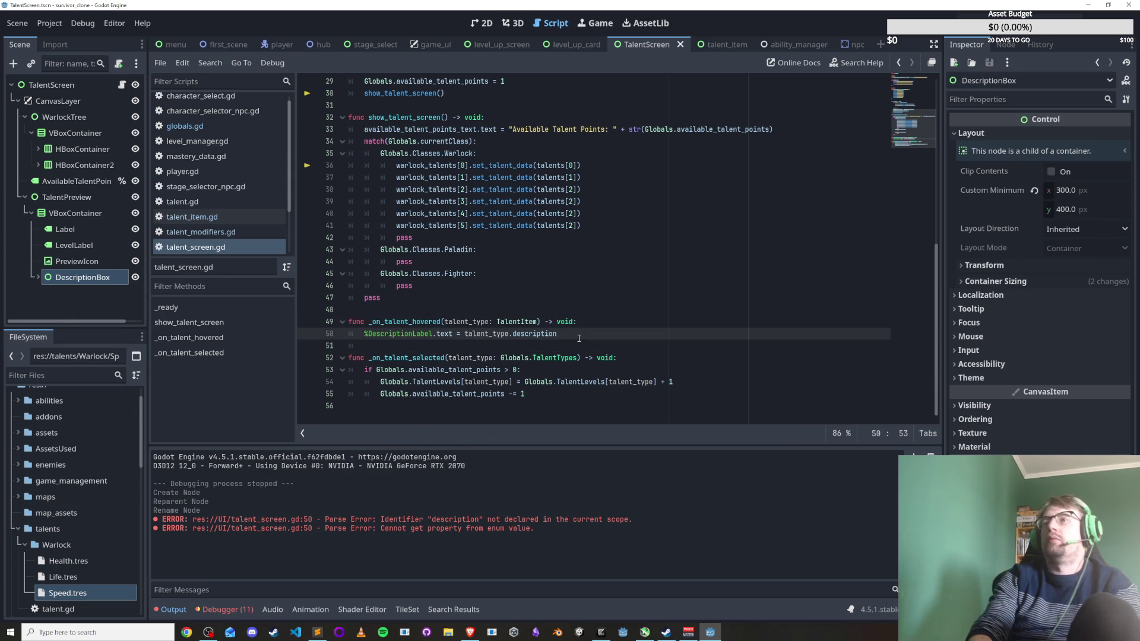
{"action": "key", "text": "ctrl+shift+d"}
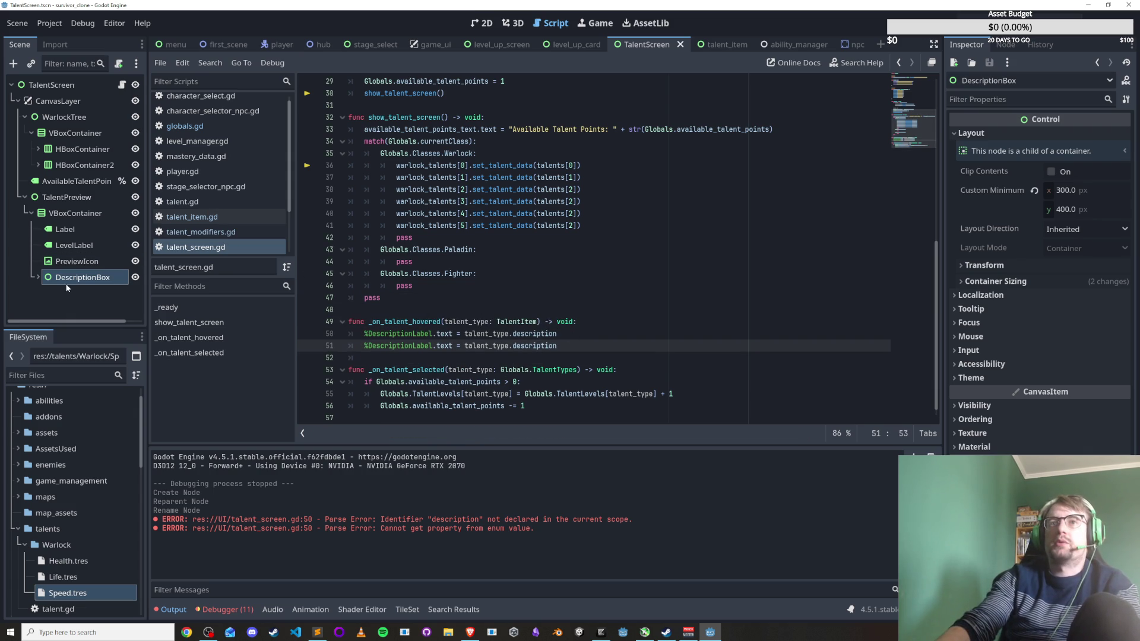
{"action": "left_click", "coordinate": [38, 277]}
{"action": "left_click", "coordinate": [74, 245]}
Make LevelLabel a unique name and change line 51 to set %LevelLabel.text, then save.
{"action": "right_click", "coordinate": [81, 246]}
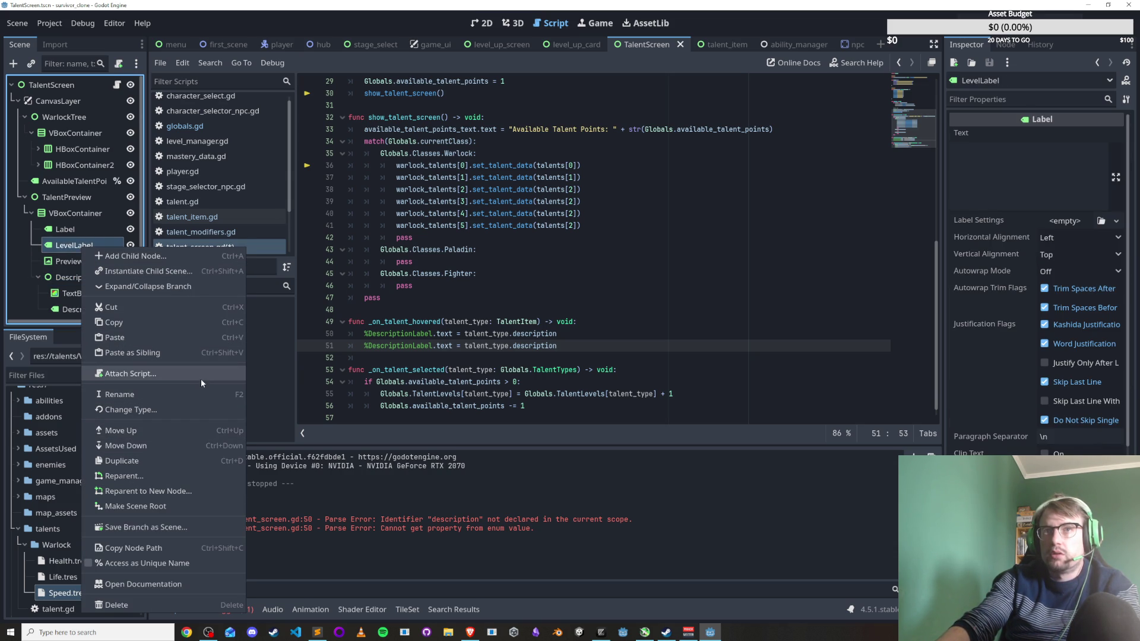
{"action": "left_click", "coordinate": [190, 564]}
{"action": "left_click", "coordinate": [521, 306]}
{"action": "double_click", "coordinate": [397, 345]}
{"action": "type", "text": "LevelLabel"}
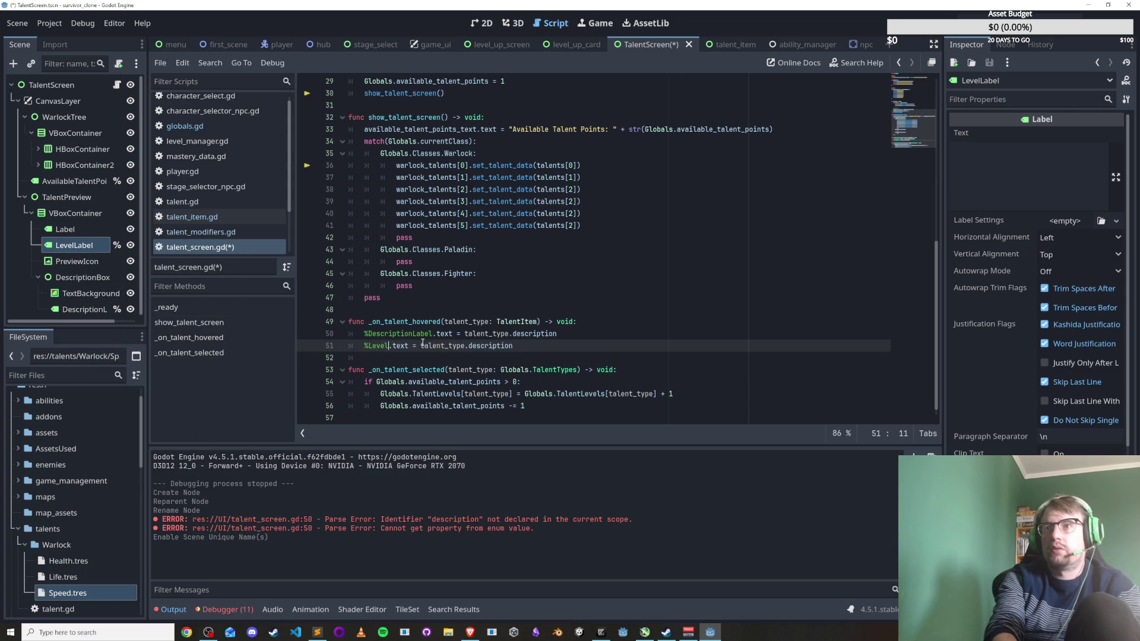
{"action": "key", "text": "ctrl+s"}
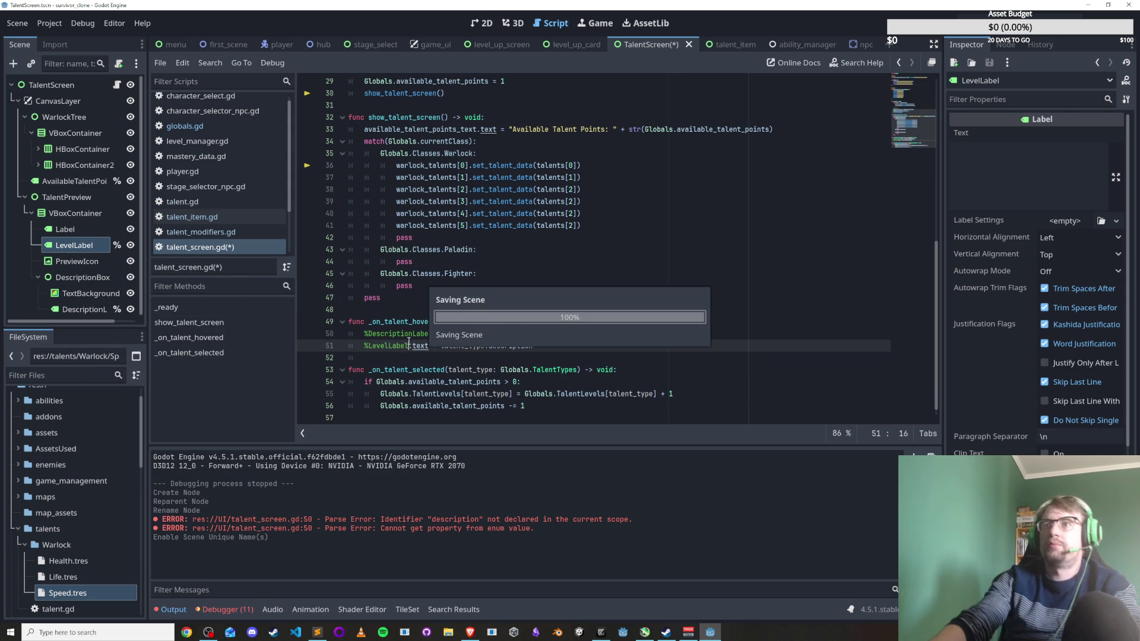
{"action": "left_click", "coordinate": [74, 251]}
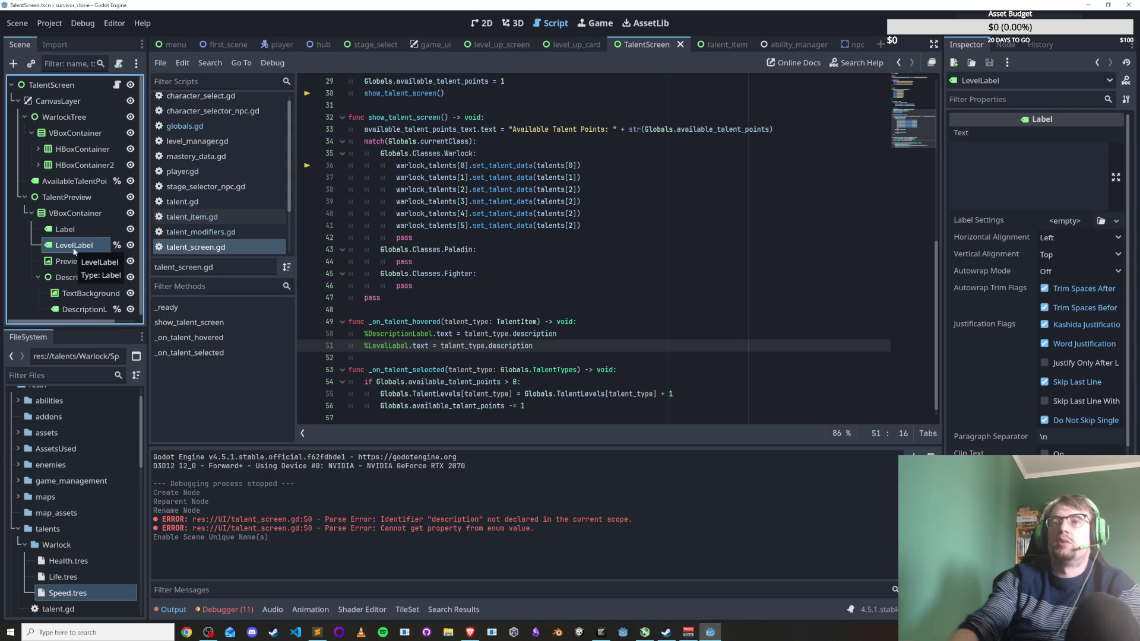
Replace the level label's value on line 51 with the pasted Globals.TalentLevels lookup and save.
{"action": "left_click", "coordinate": [505, 369]}
{"action": "double_click", "coordinate": [496, 345]}
{"action": "left_click", "coordinate": [581, 348]}
{"action": "key", "text": "Down"}
{"action": "left_click", "coordinate": [558, 348]}
{"action": "double_click", "coordinate": [558, 348]}
{"action": "left_click", "coordinate": [558, 349]}
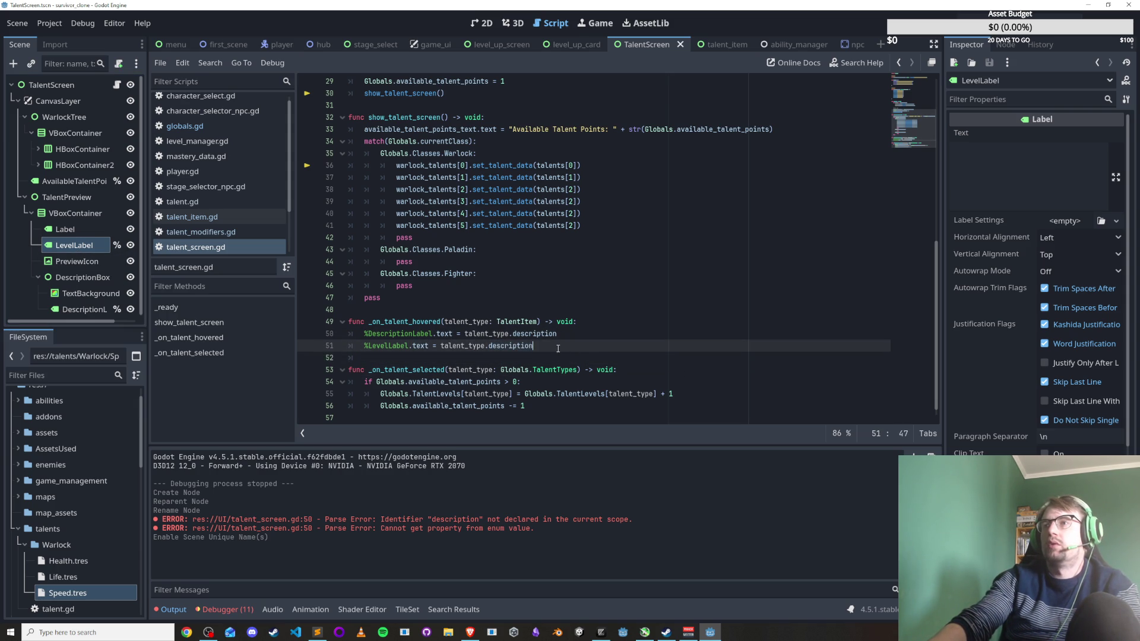
{"action": "left_click_drag", "start_coordinate": [378, 394], "coordinate": [656, 394]}
{"action": "left_click", "coordinate": [479, 394]}
{"action": "left_click", "coordinate": [623, 339]}
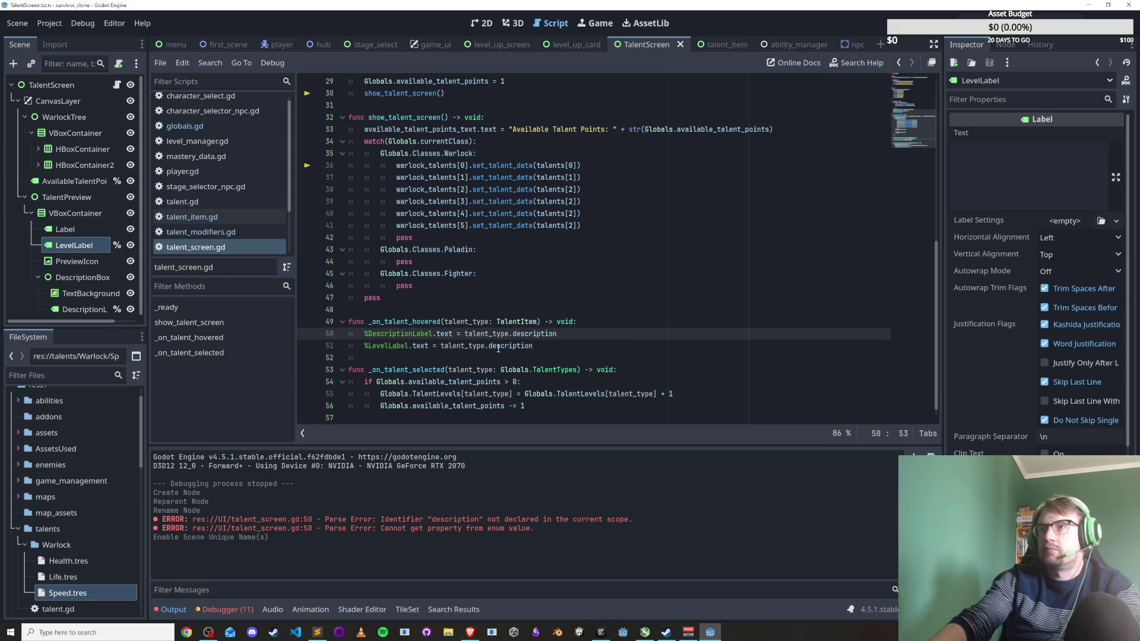
{"action": "left_click_drag", "start_coordinate": [441, 346], "coordinate": [534, 347]}
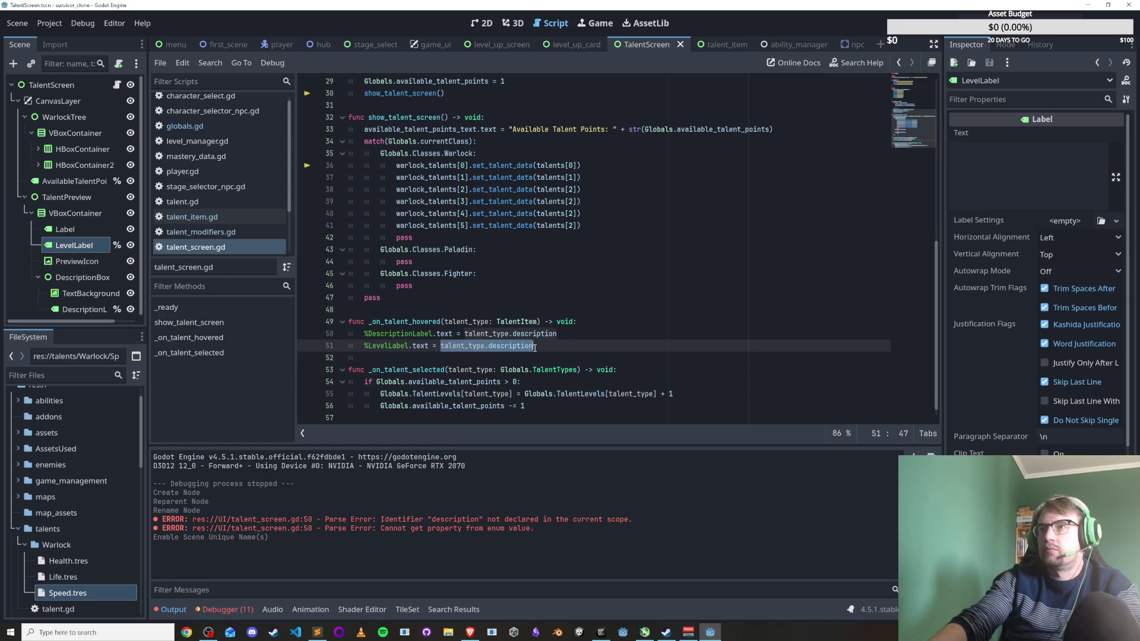
{"action": "type", "text": "Globals.TalentLevels[talent_type]"}
{"action": "key", "text": "ctrl+s"}
Rename the hover handler's parameter to talent_data and save the script.
{"action": "left_click", "coordinate": [518, 352]}
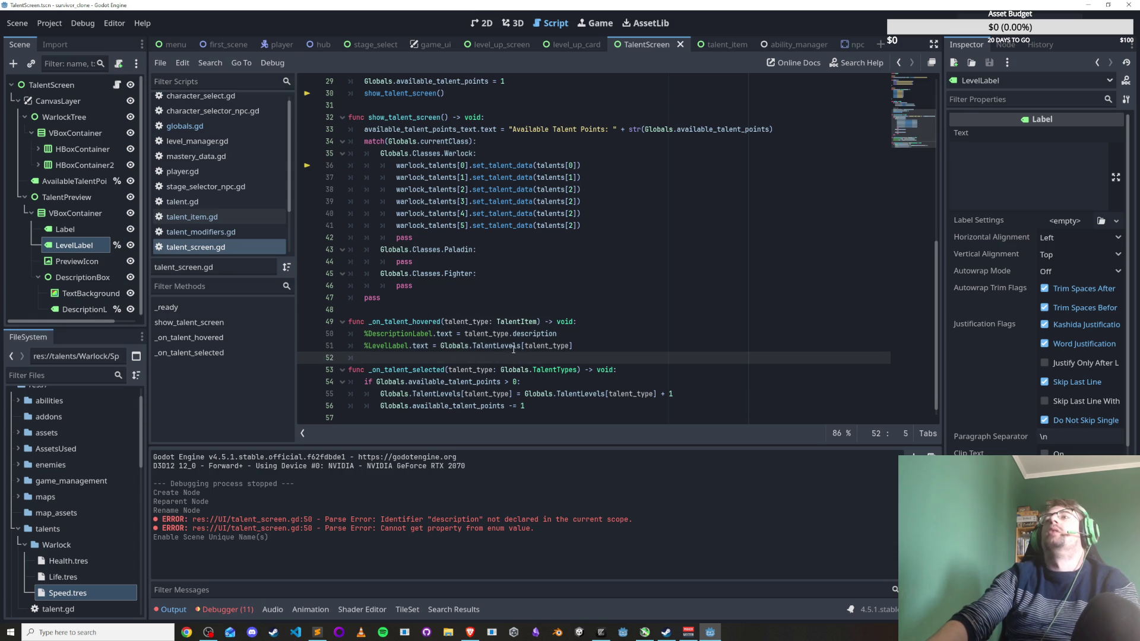
{"action": "left_click", "coordinate": [612, 350]}
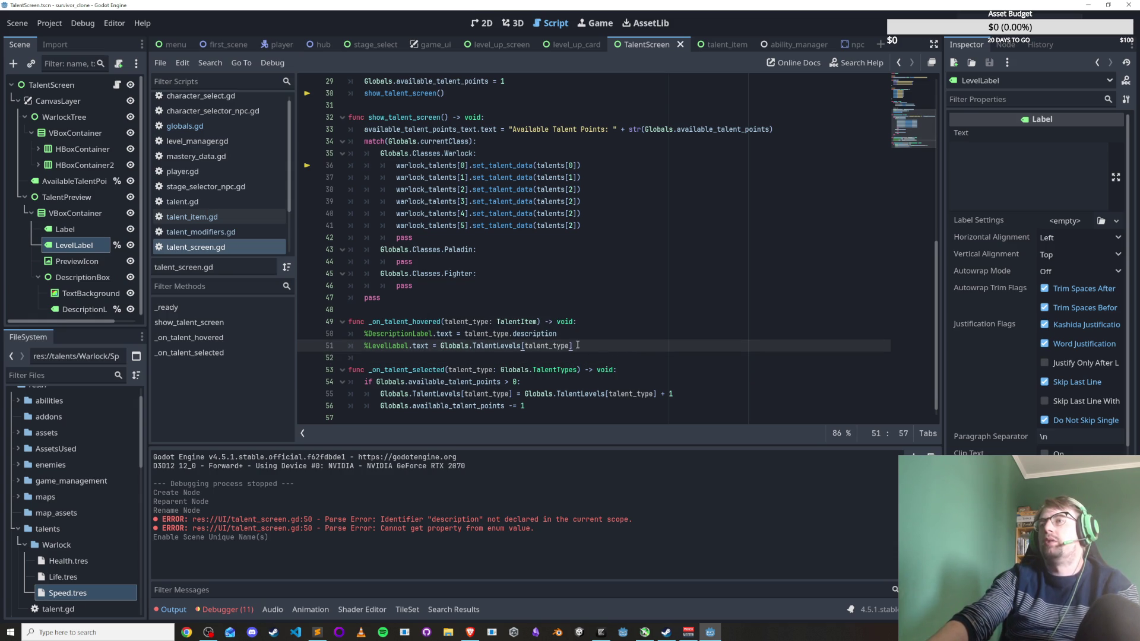
{"action": "type", "text": "."}
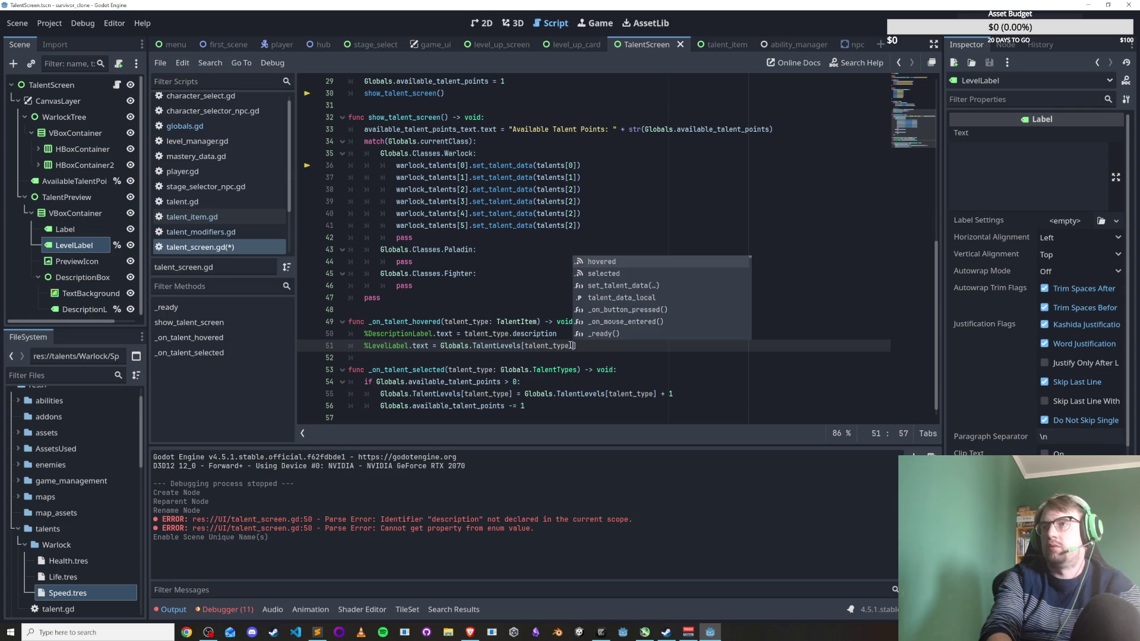
{"action": "left_click", "coordinate": [488, 321]}
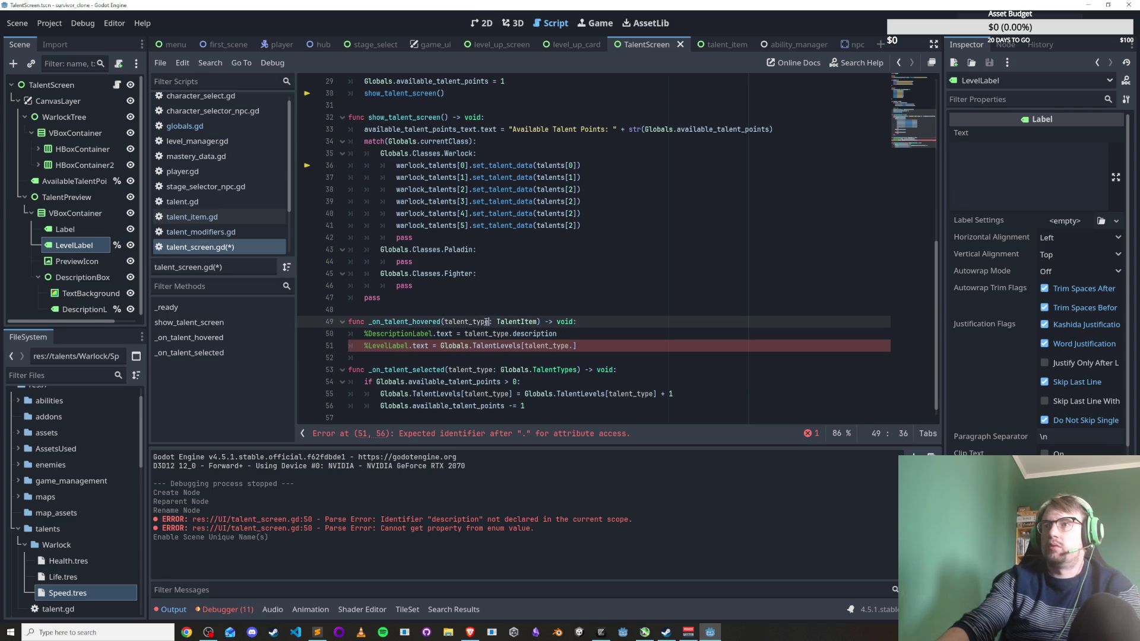
{"action": "type", "text": "data"}
{"action": "key", "text": "ctrl+s"}
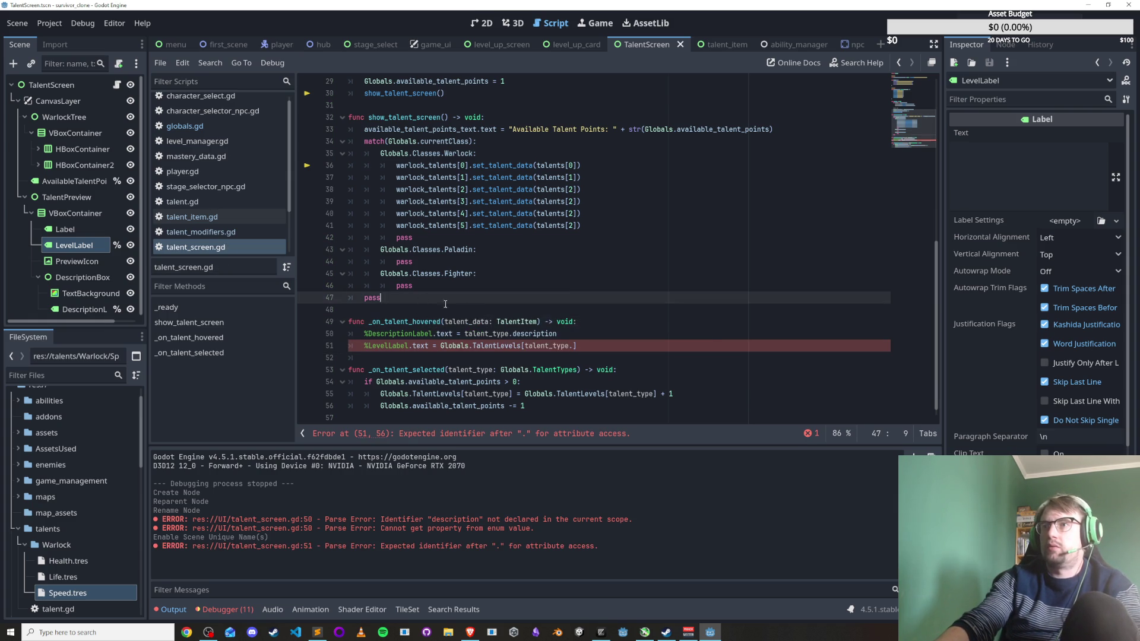
Make line 51 read Globals.TalentLevels[talent_data.talent_type], save, and open the TalentItem script.
{"action": "double_click", "coordinate": [501, 334]}
{"action": "double_click", "coordinate": [531, 346], "text": "alt"}
{"action": "type", "text": "talent_data.ta"}
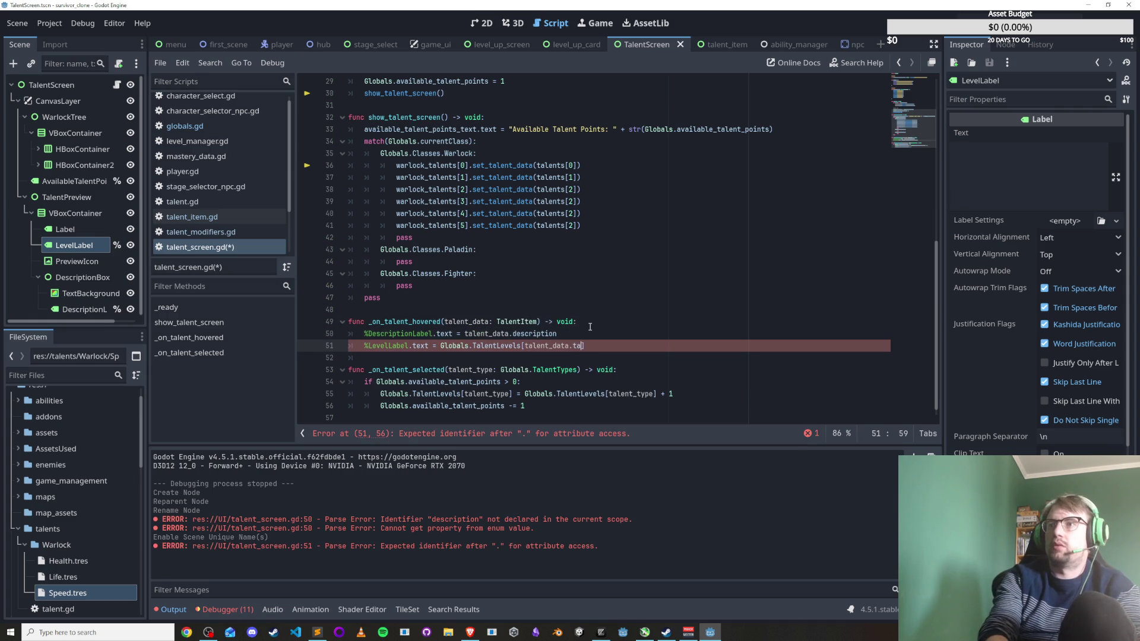
{"action": "type", "text": "lent_t"}
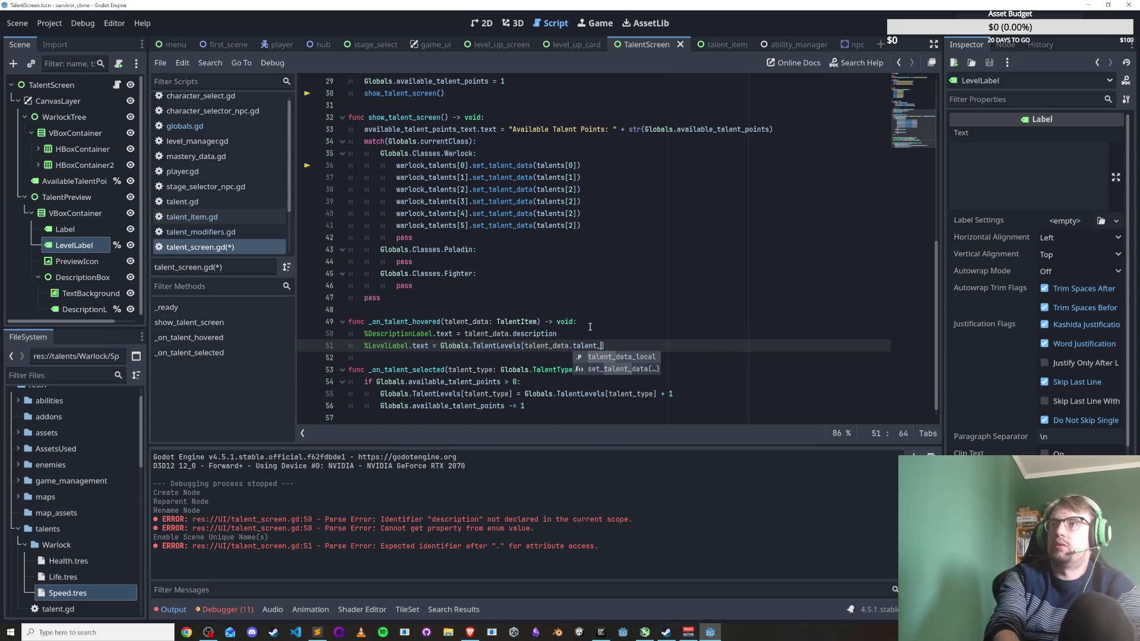
{"action": "type", "text": "ype"}
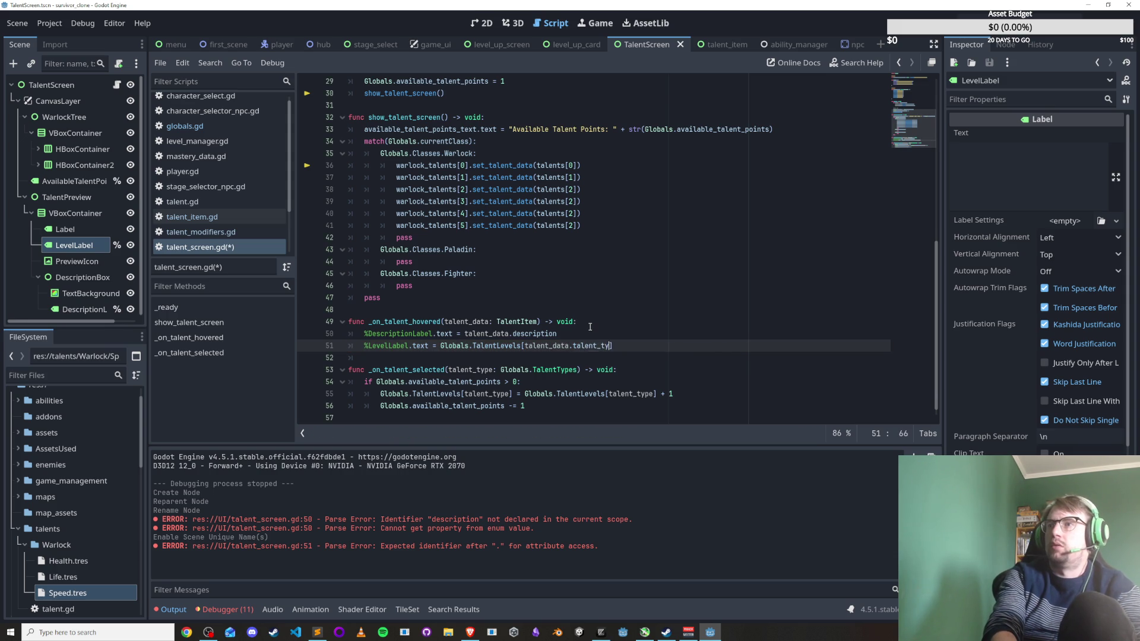
{"action": "key", "text": "ctrl+s"}
{"action": "key", "text": "Down"}
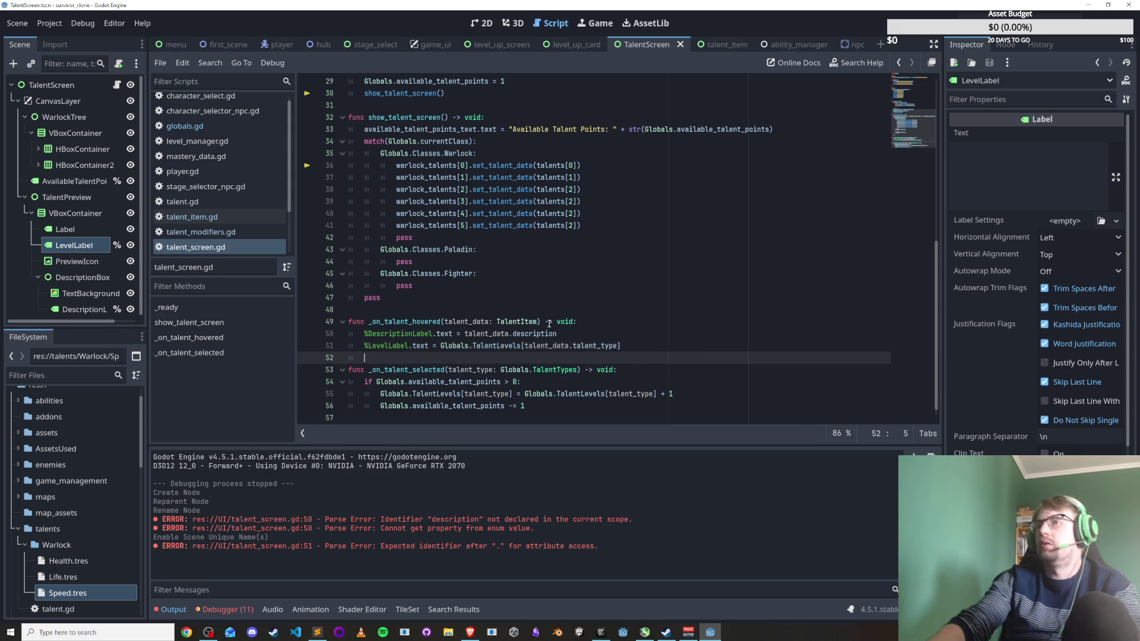
{"action": "left_click", "coordinate": [521, 321], "text": "ctrl"}
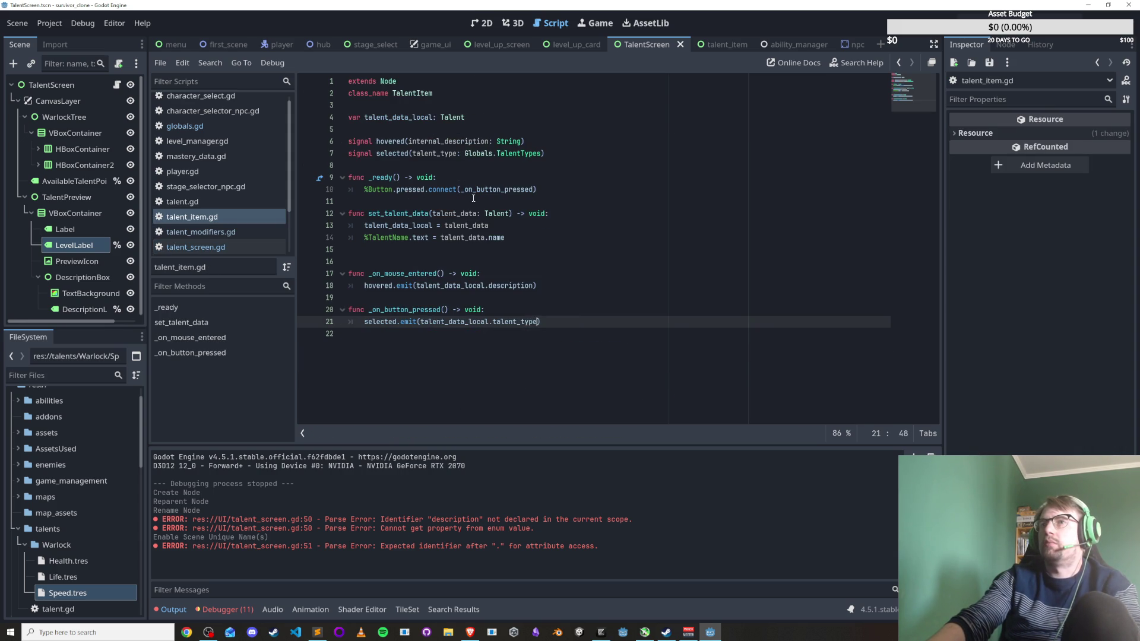
Change the hover handler's parameter type from TalentItem to Talent and open talent.gd.
{"action": "left_click", "coordinate": [182, 201]}
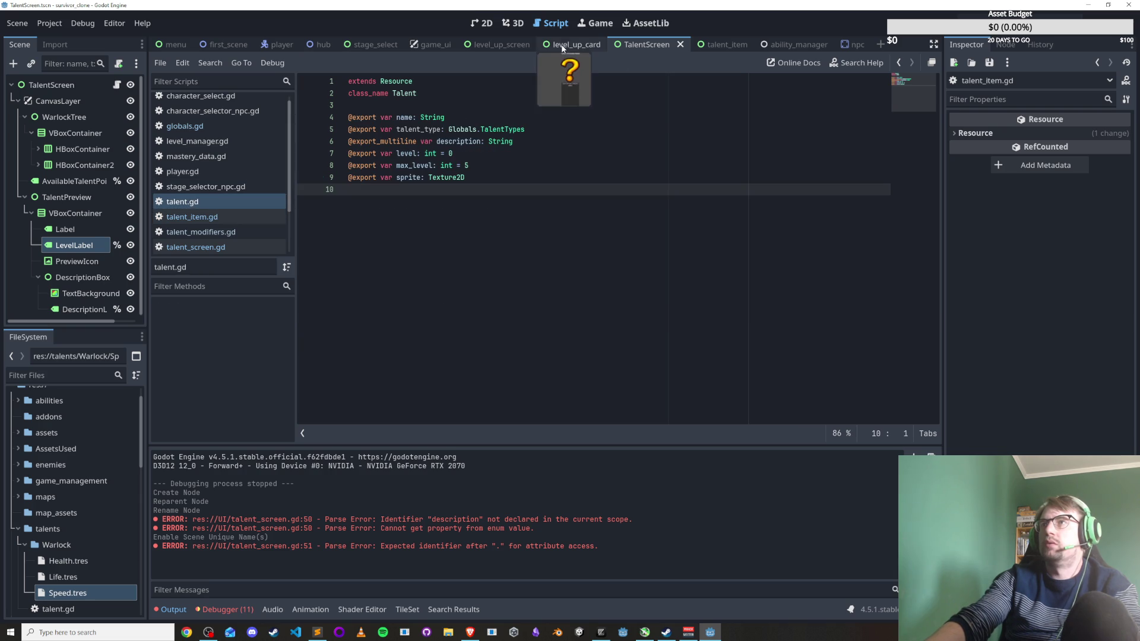
{"action": "left_click", "coordinate": [209, 246]}
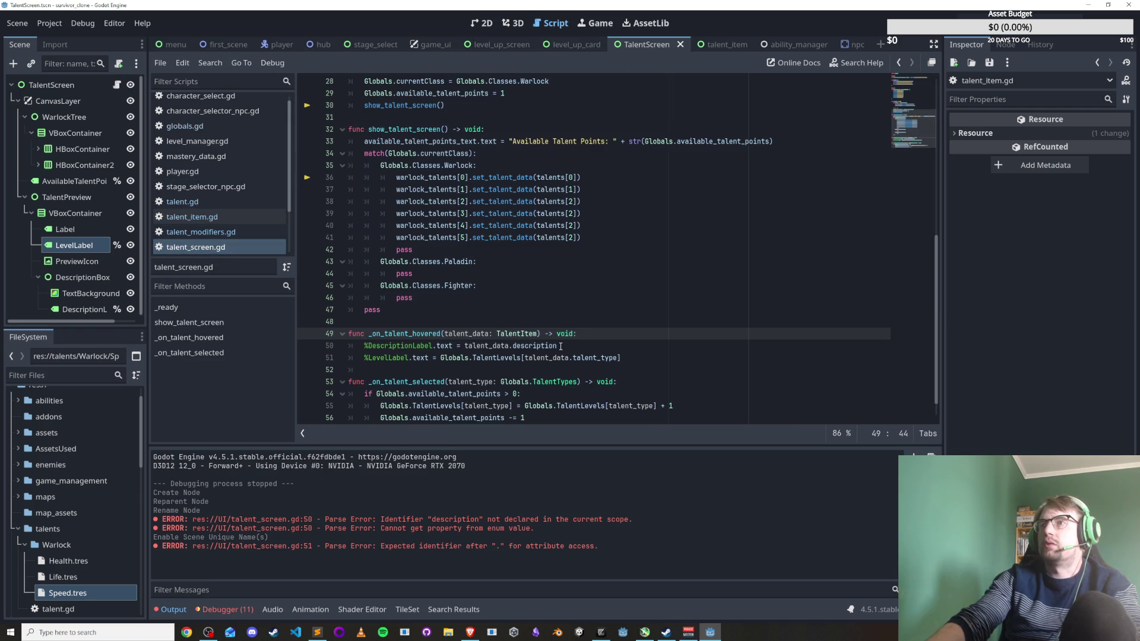
{"action": "key", "text": "Delete"}
{"action": "key", "text": "Delete"}
{"action": "key", "text": "Delete"}
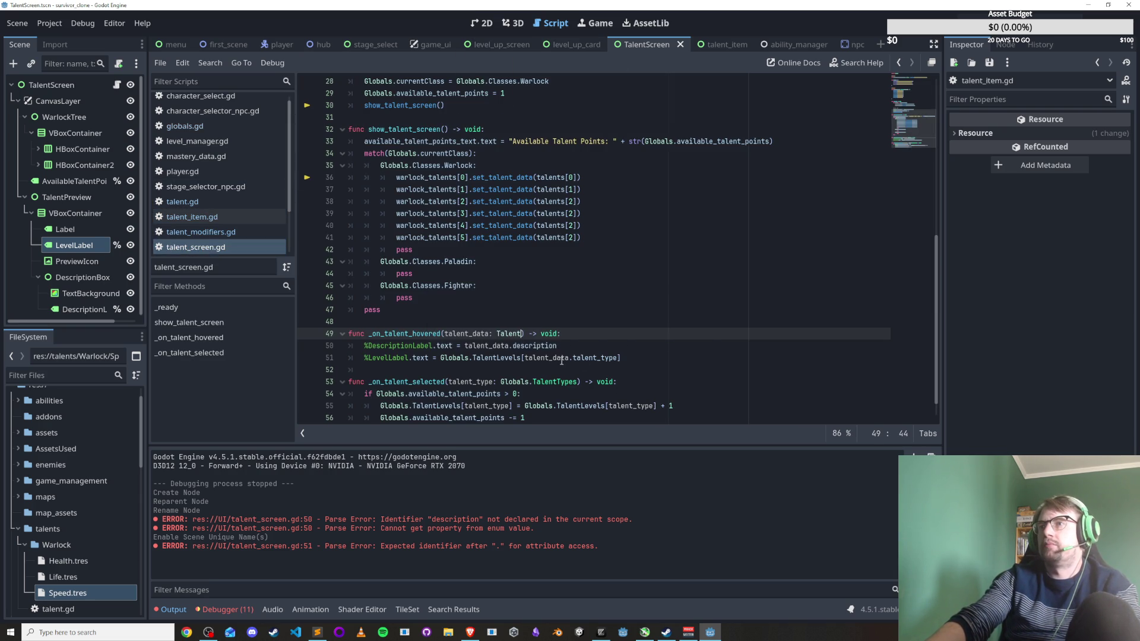
{"action": "left_click", "coordinate": [594, 359]}
{"action": "left_click", "coordinate": [593, 360], "text": "ctrl"}
{"action": "left_click", "coordinate": [534, 141]}
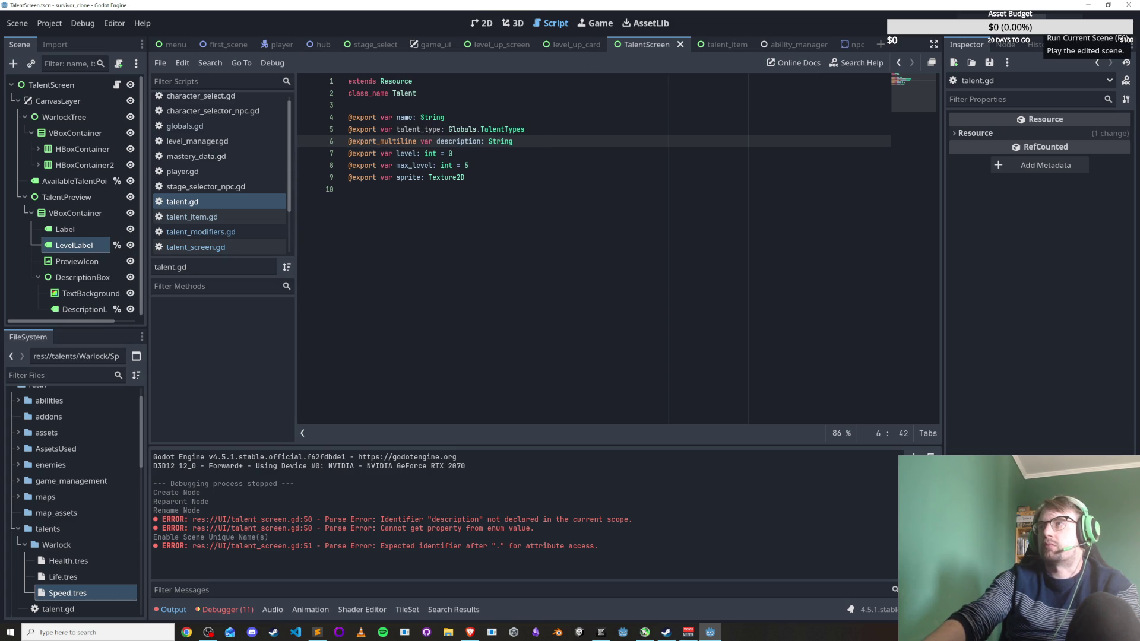
Run the talent screen, try the Health talent, then close the game window.
{"action": "left_click", "coordinate": [1039, 25]}
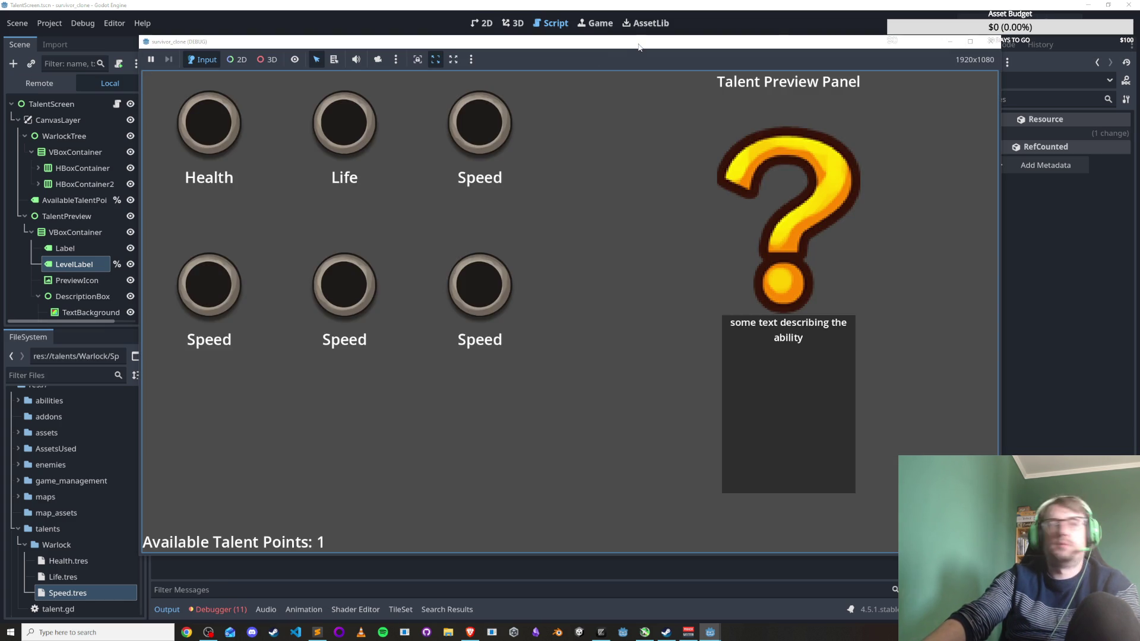
{"action": "left_click_drag", "start_coordinate": [637, 48], "coordinate": [568, 40]}
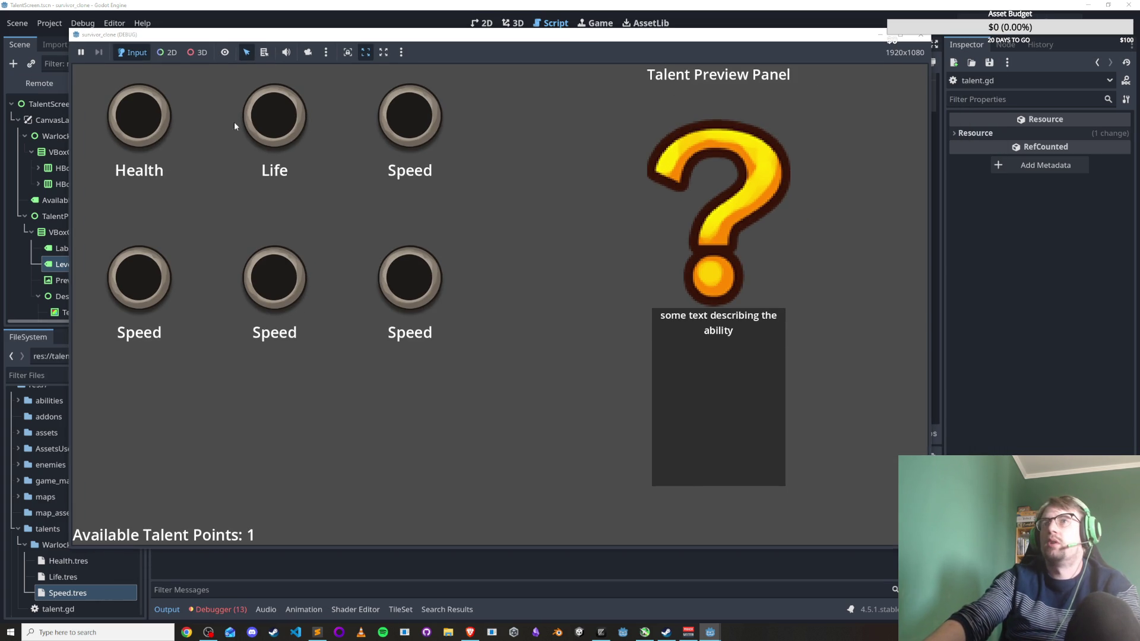
{"action": "left_click", "coordinate": [145, 119]}
{"action": "left_click", "coordinate": [920, 38]}
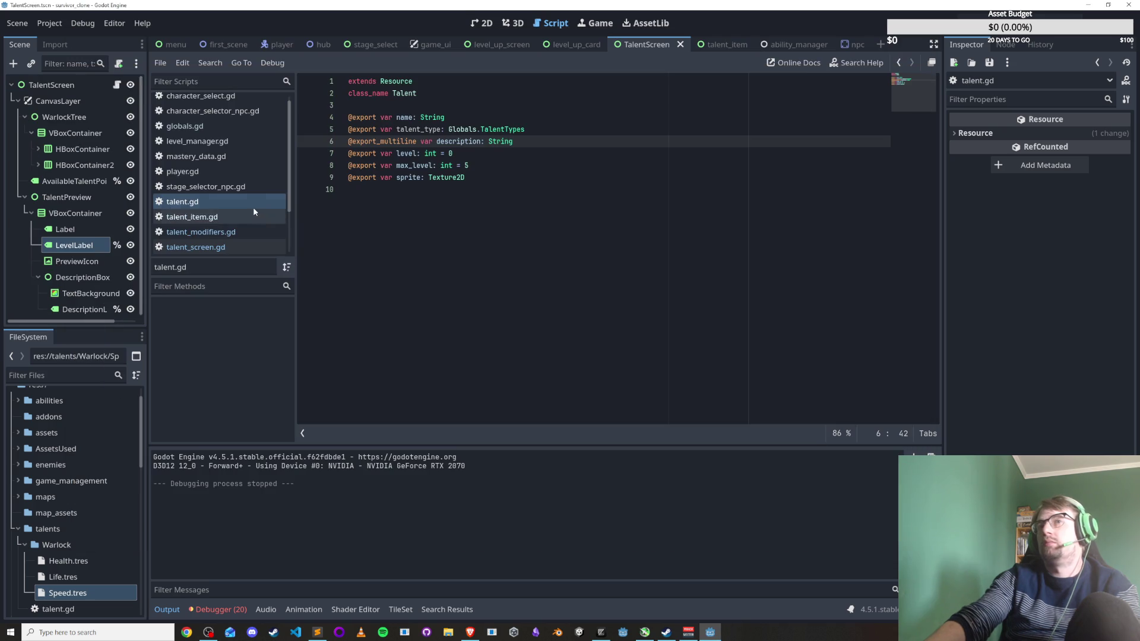
{"action": "left_click", "coordinate": [78, 245]}
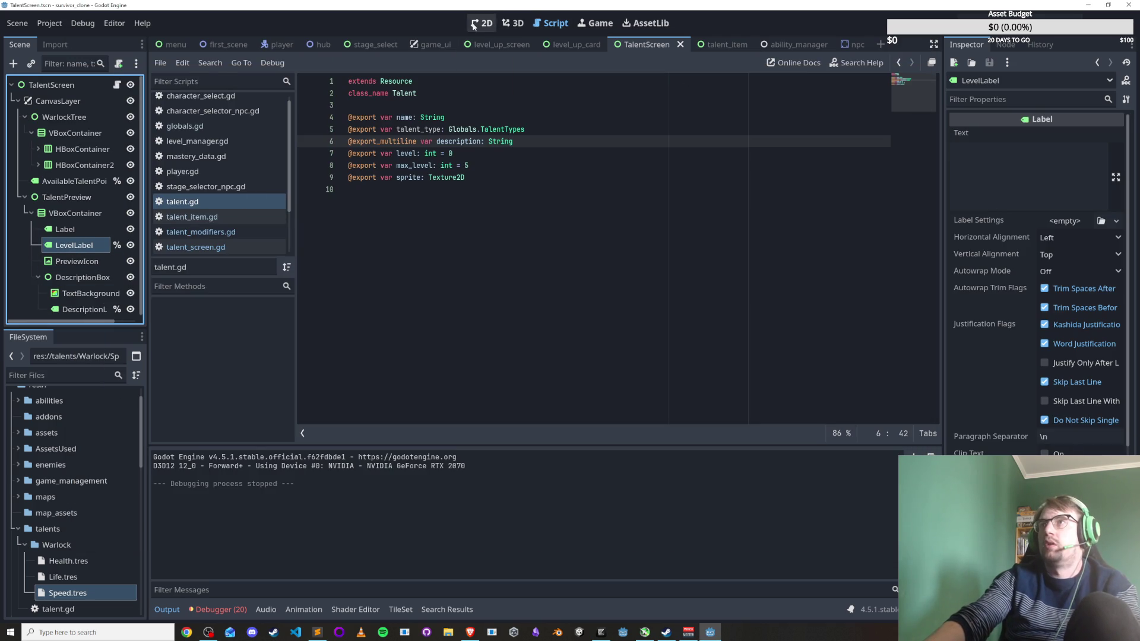
In the 2D view, set LevelLabel's Text to 'Level x/x' and save the scene.
{"action": "left_click", "coordinate": [482, 23]}
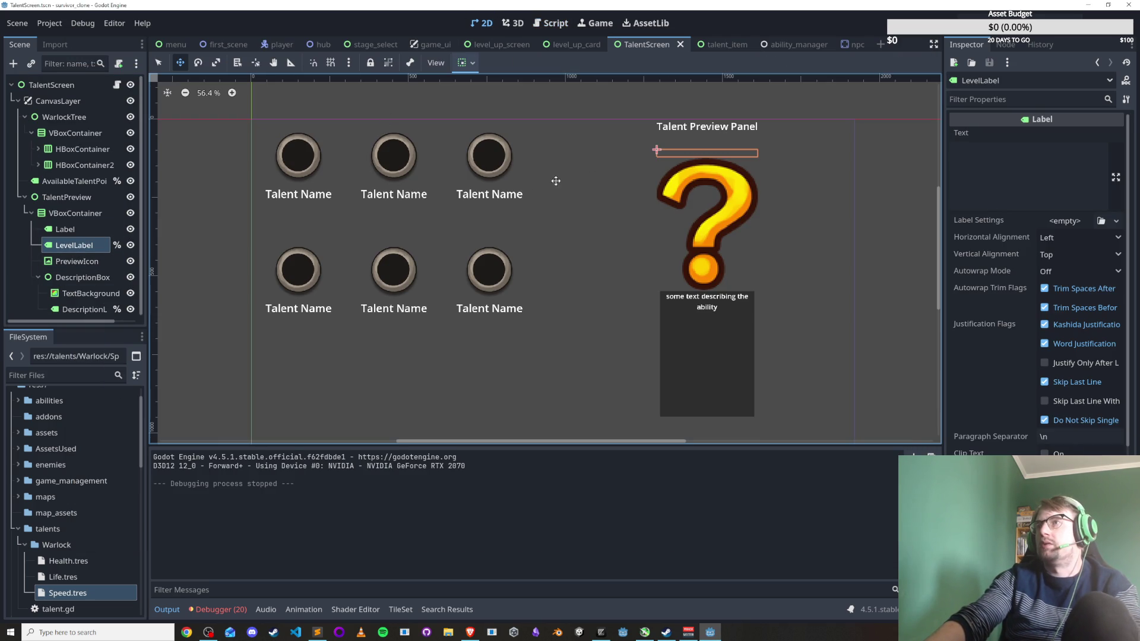
{"action": "left_click", "coordinate": [1033, 177]}
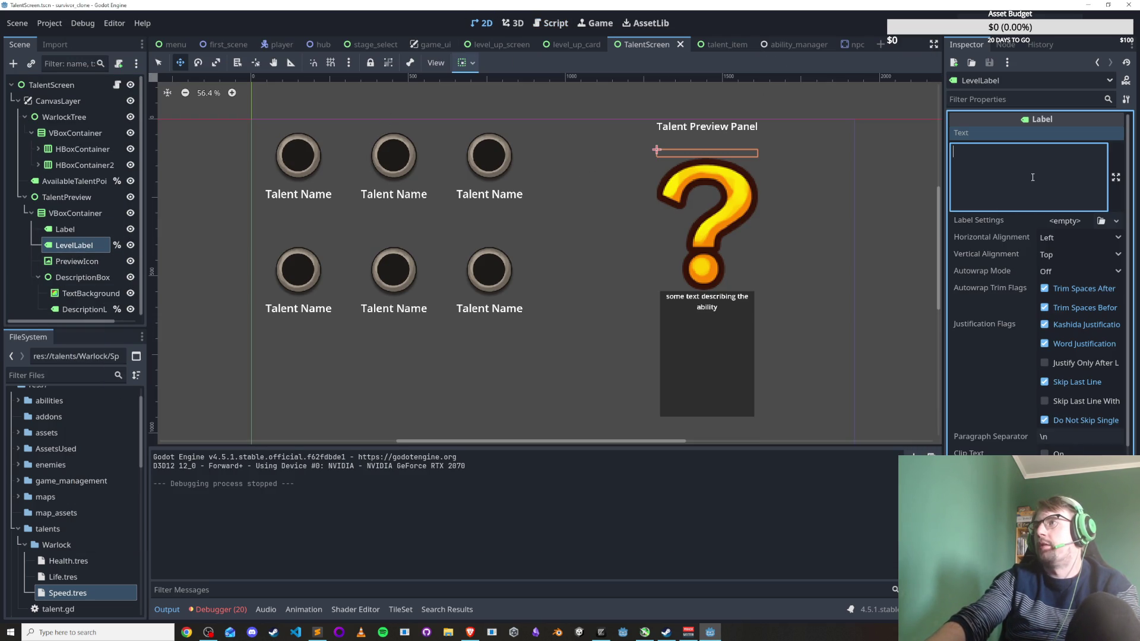
{"action": "type", "text": "asd"}
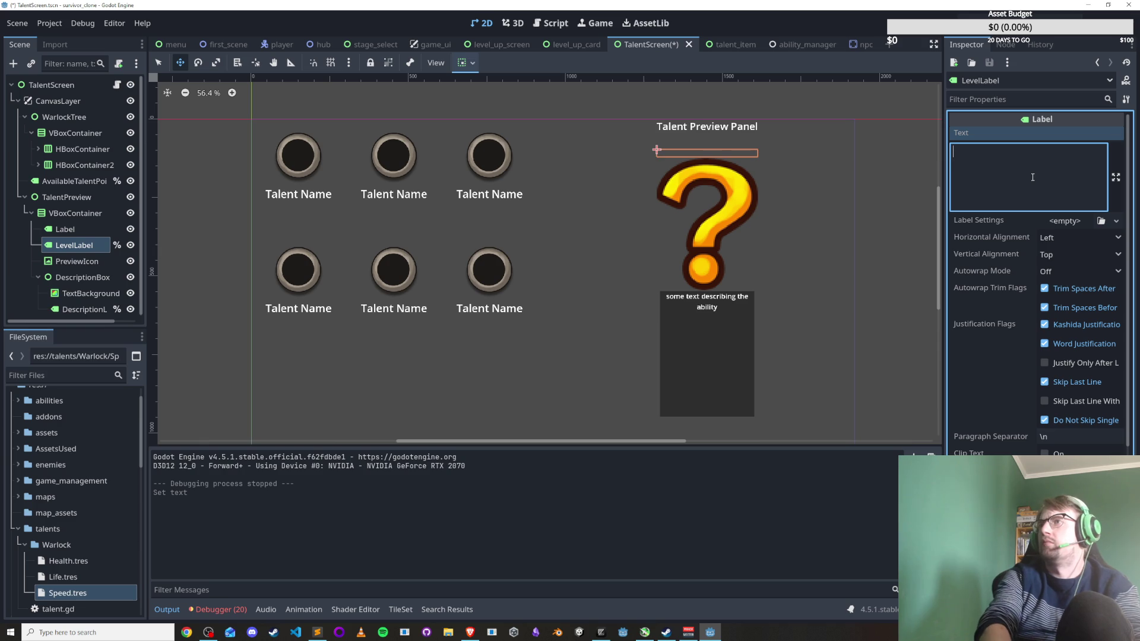
{"action": "type", "text": "asdass"}
{"action": "key", "text": "ctrl+s"}
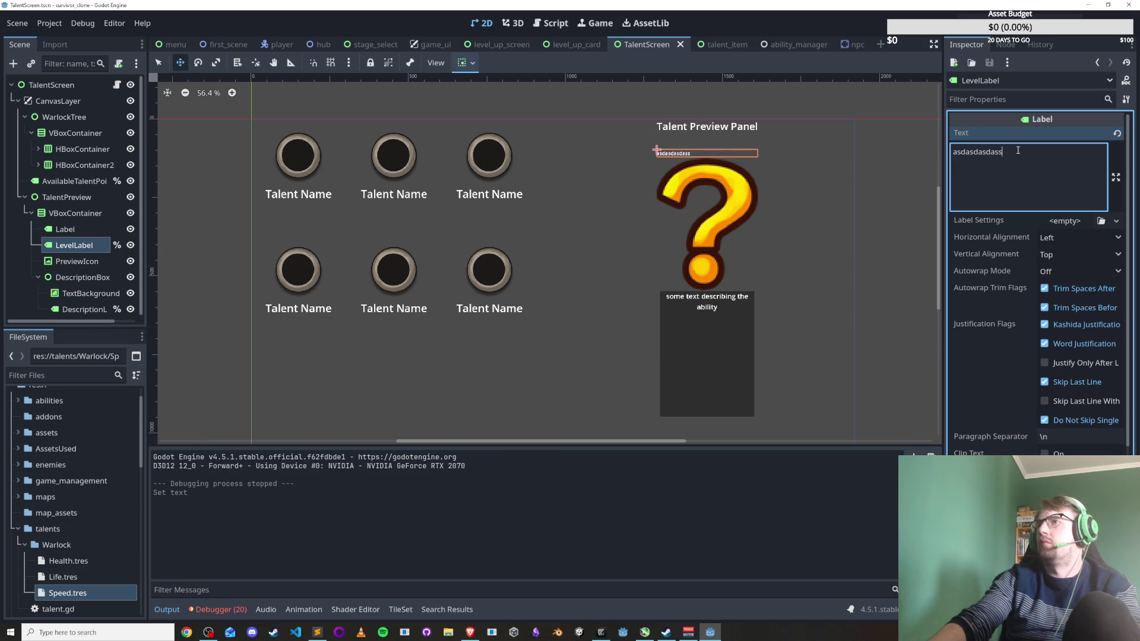
{"action": "type", "text": "Level"}
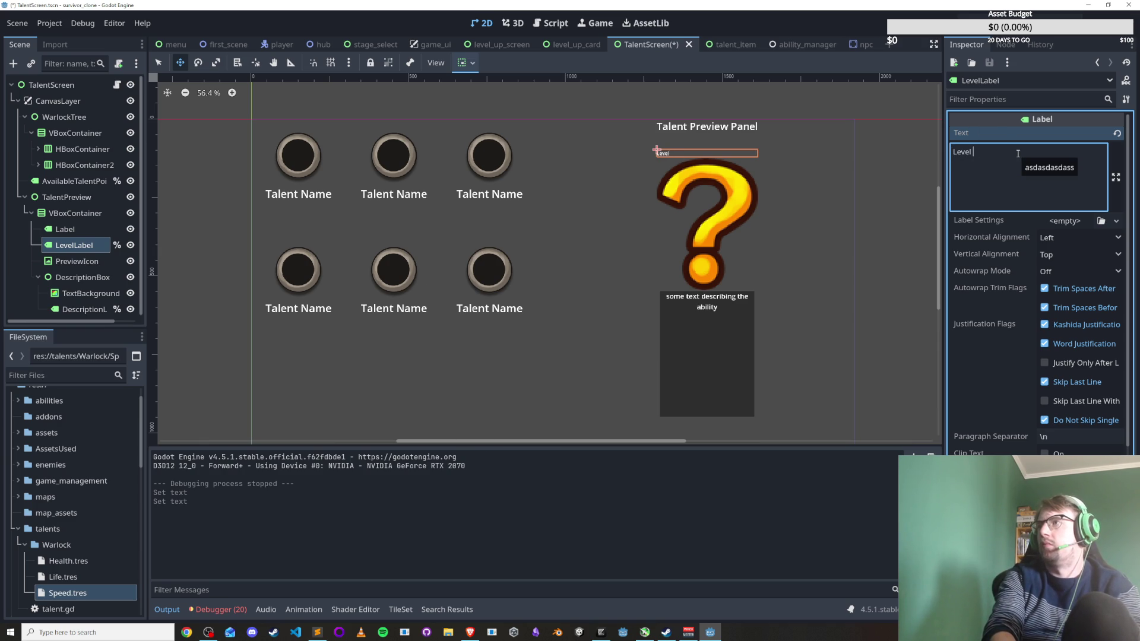
{"action": "key", "text": "ctrl+s"}
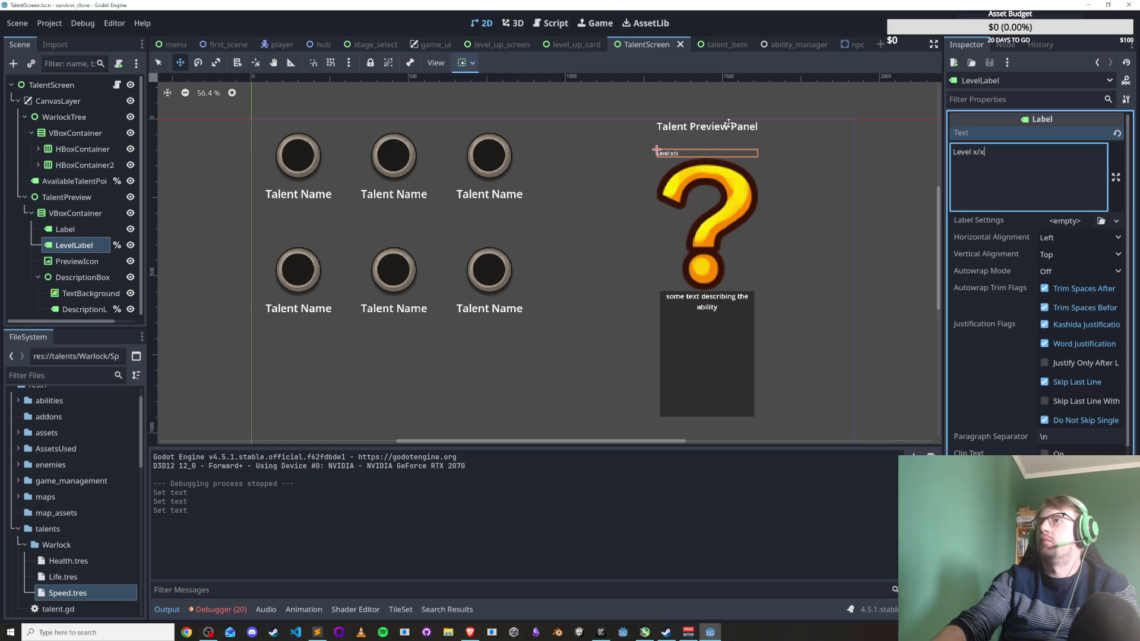
Set LevelLabel's horizontal container sizing to Shrink Center.
{"action": "left_click", "coordinate": [688, 153]}
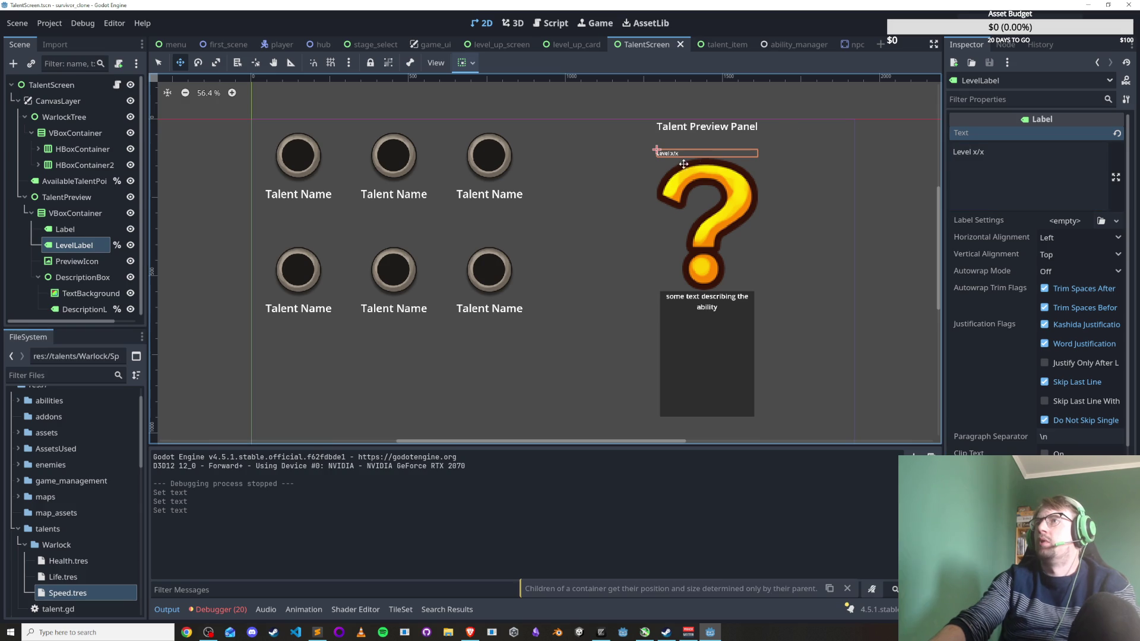
{"action": "left_click", "coordinate": [466, 63]}
{"action": "left_click", "coordinate": [492, 103]}
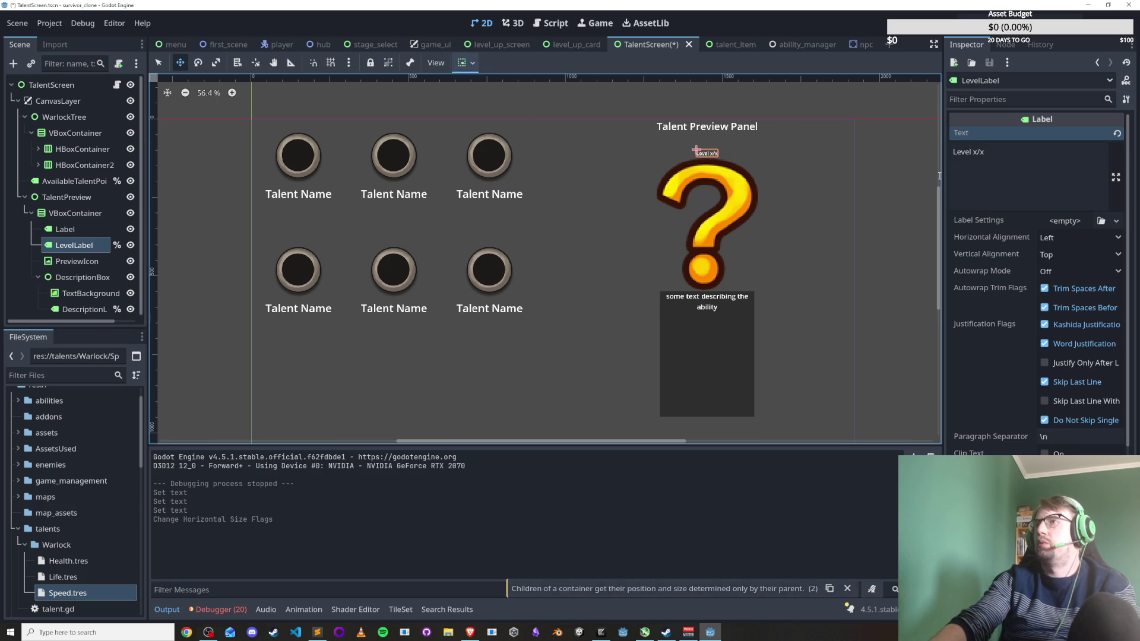
{"action": "left_click", "coordinate": [65, 229]}
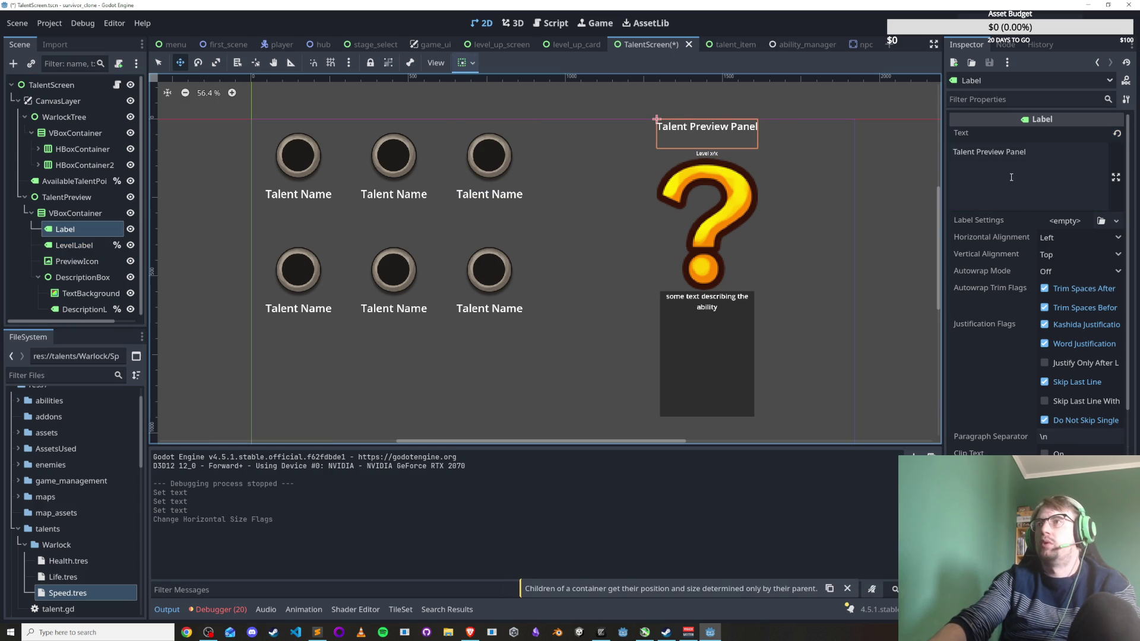
Browse the title label's Layout, Localization, Displayed Text, Transform, Container Sizing and Theme Overrides sections.
{"action": "scroll", "coordinate": [1014, 307], "scroll_direction": "down", "scroll_amount": 4}
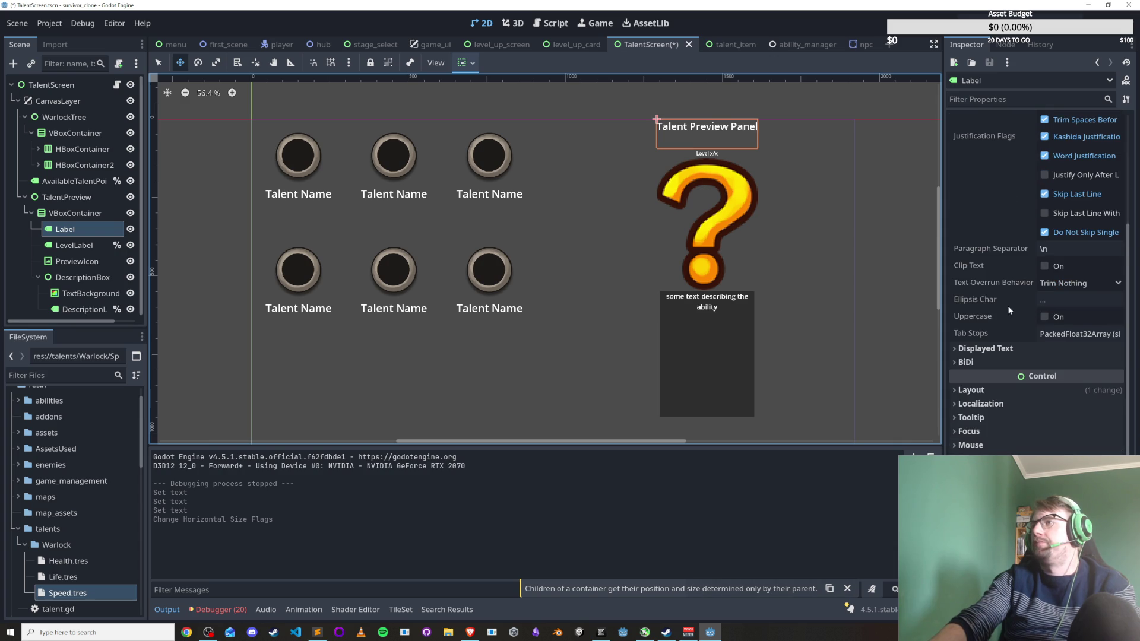
{"action": "scroll", "coordinate": [996, 302], "scroll_direction": "up", "scroll_amount": 4}
{"action": "scroll", "coordinate": [1017, 319], "scroll_direction": "down", "scroll_amount": 5}
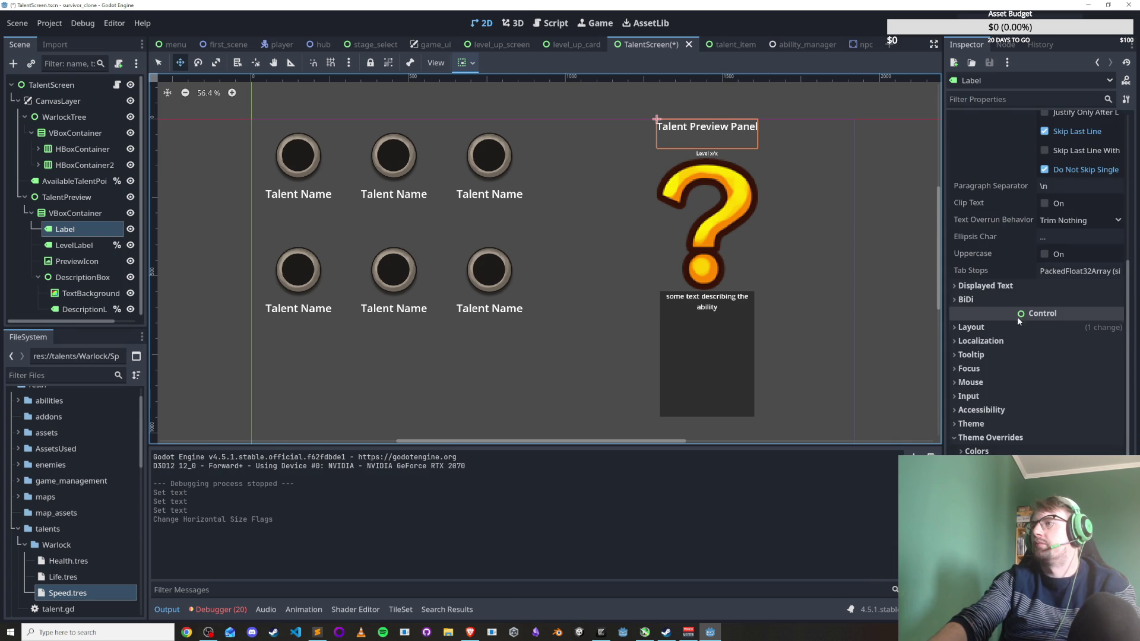
{"action": "left_click", "coordinate": [1003, 328]}
{"action": "scroll", "coordinate": [998, 426], "scroll_direction": "down", "scroll_amount": 1}
{"action": "left_click", "coordinate": [1024, 426]}
{"action": "scroll", "coordinate": [1024, 433], "scroll_direction": "down", "scroll_amount": 1}
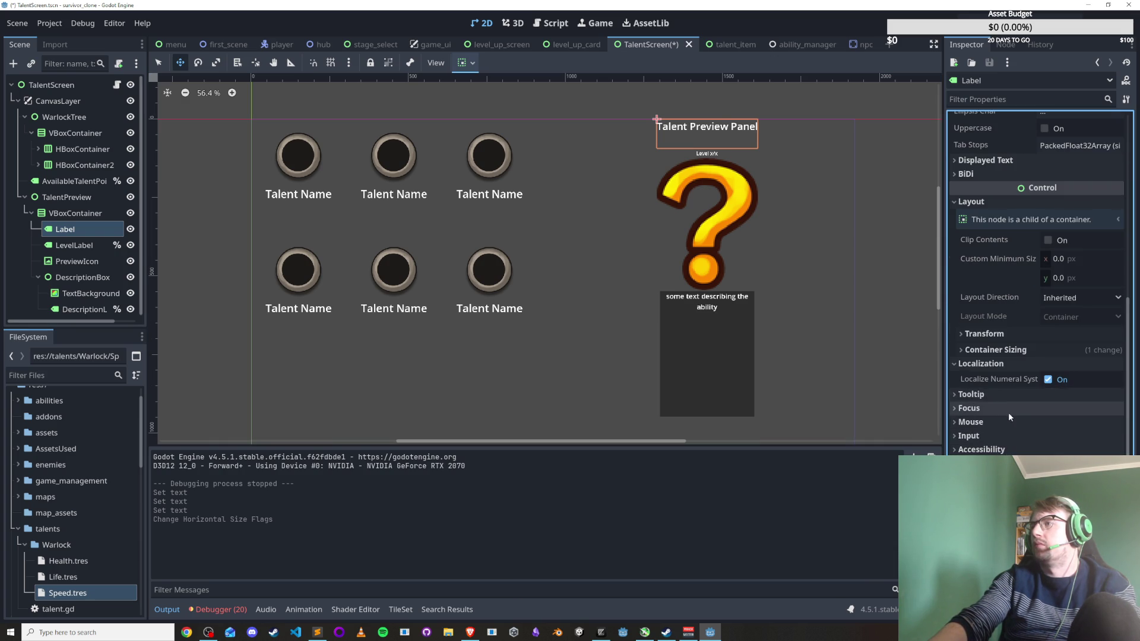
{"action": "scroll", "coordinate": [1009, 410], "scroll_direction": "up", "scroll_amount": 5}
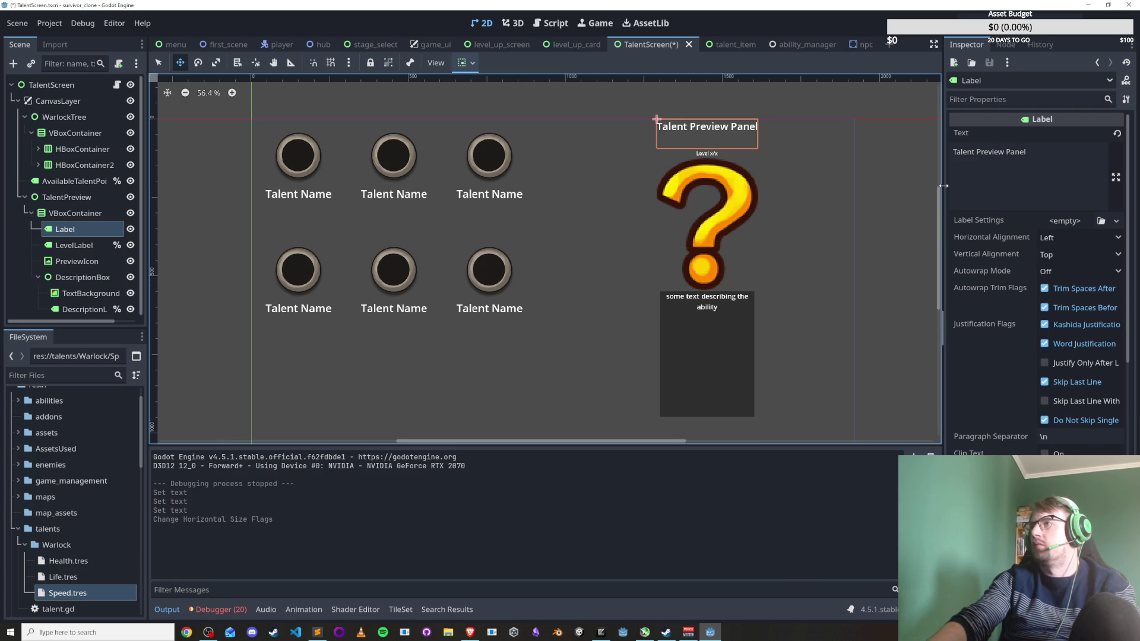
{"action": "left_click_drag", "start_coordinate": [943, 185], "coordinate": [825, 197]}
{"action": "scroll", "coordinate": [899, 345], "scroll_direction": "down", "scroll_amount": 5}
{"action": "left_click", "coordinate": [878, 223]}
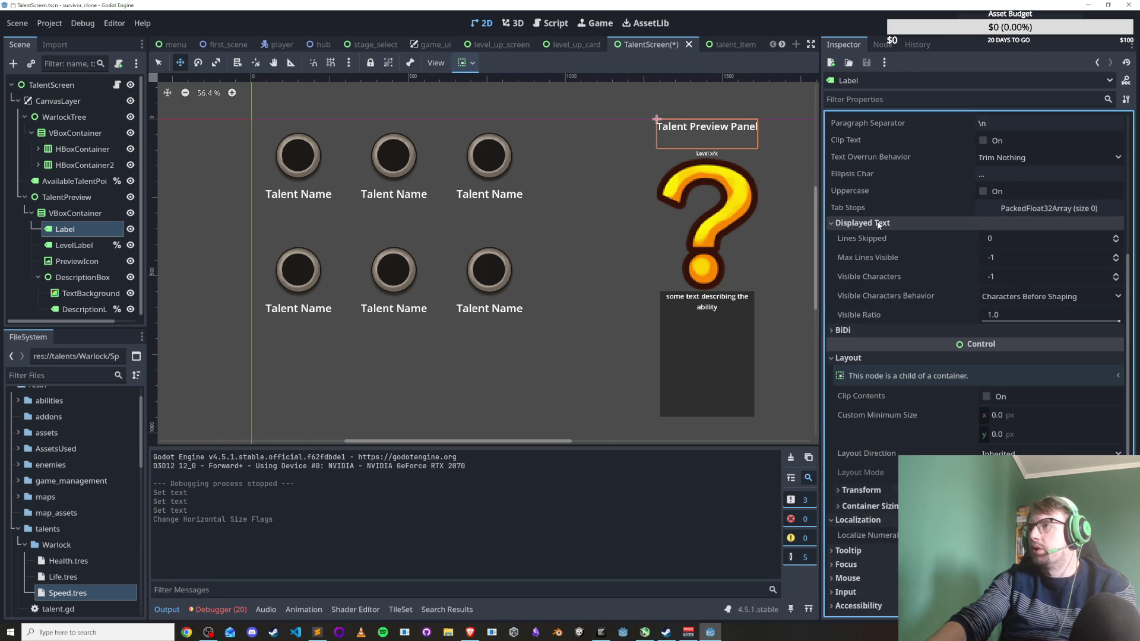
{"action": "left_click", "coordinate": [878, 223]}
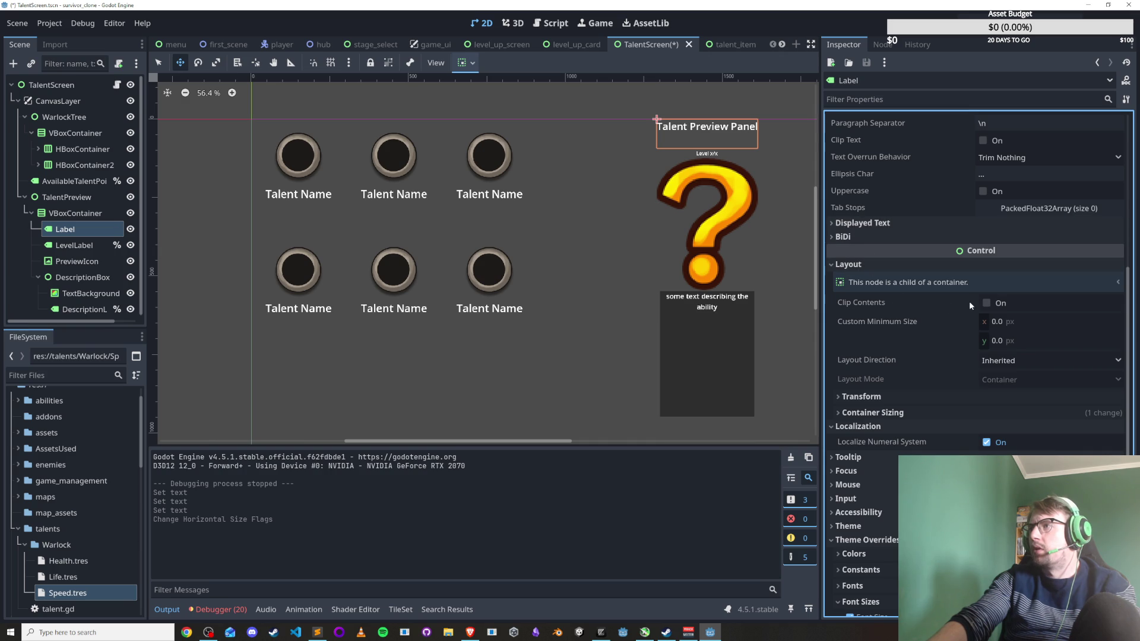
{"action": "left_click", "coordinate": [861, 396]}
{"action": "left_click", "coordinate": [1051, 438]}
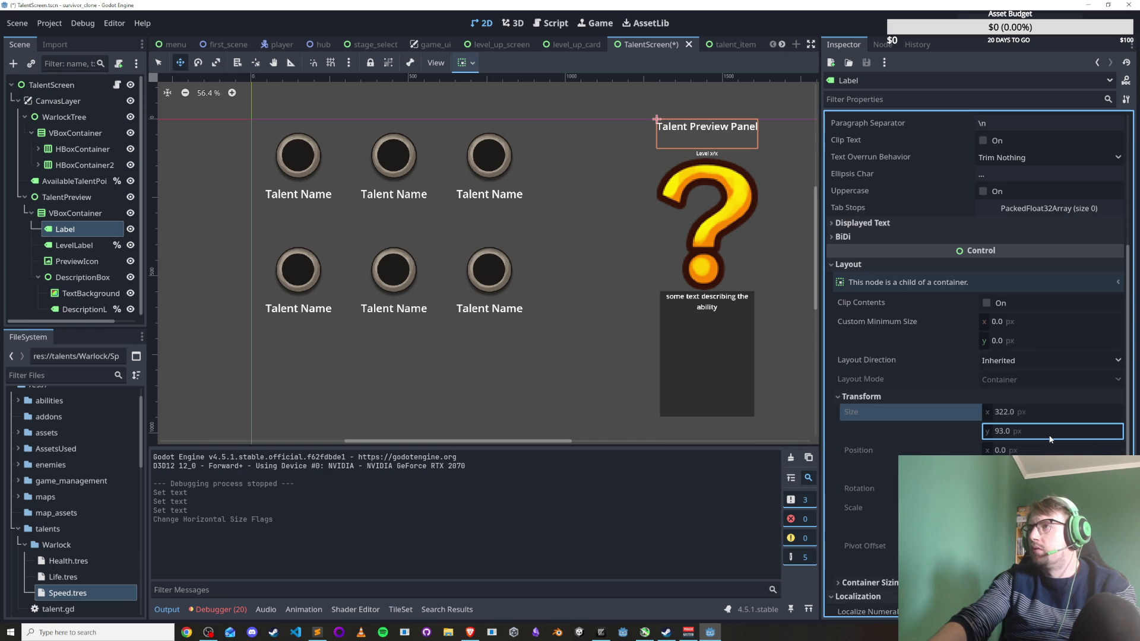
{"action": "scroll", "coordinate": [891, 429], "scroll_direction": "down", "scroll_amount": 2}
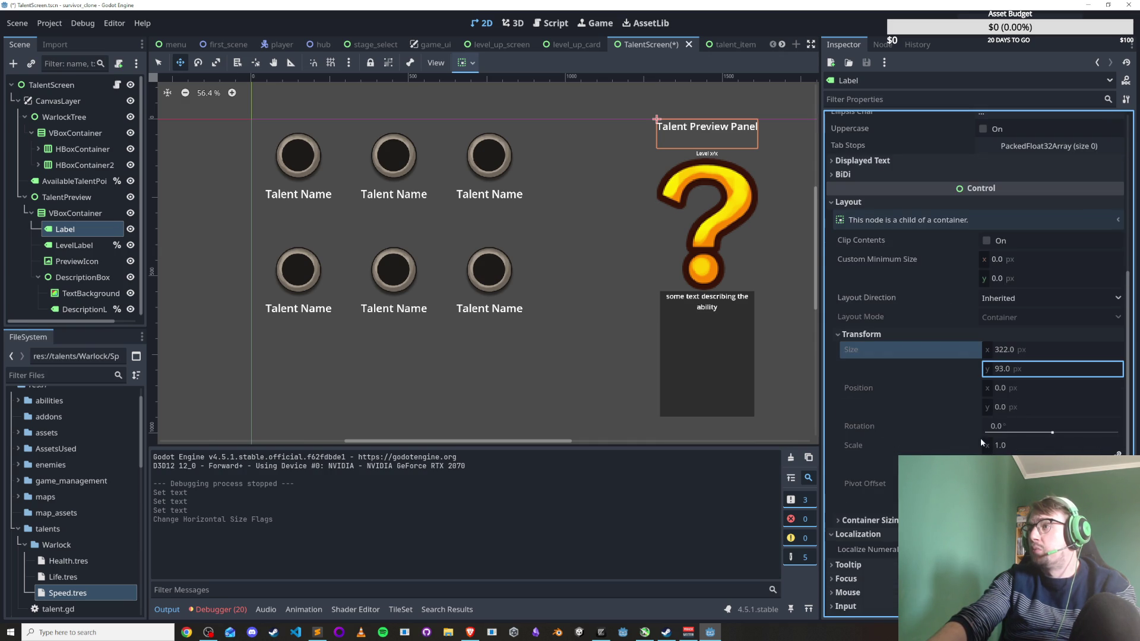
{"action": "scroll", "coordinate": [917, 424], "scroll_direction": "down", "scroll_amount": 2}
{"action": "left_click", "coordinate": [901, 396]}
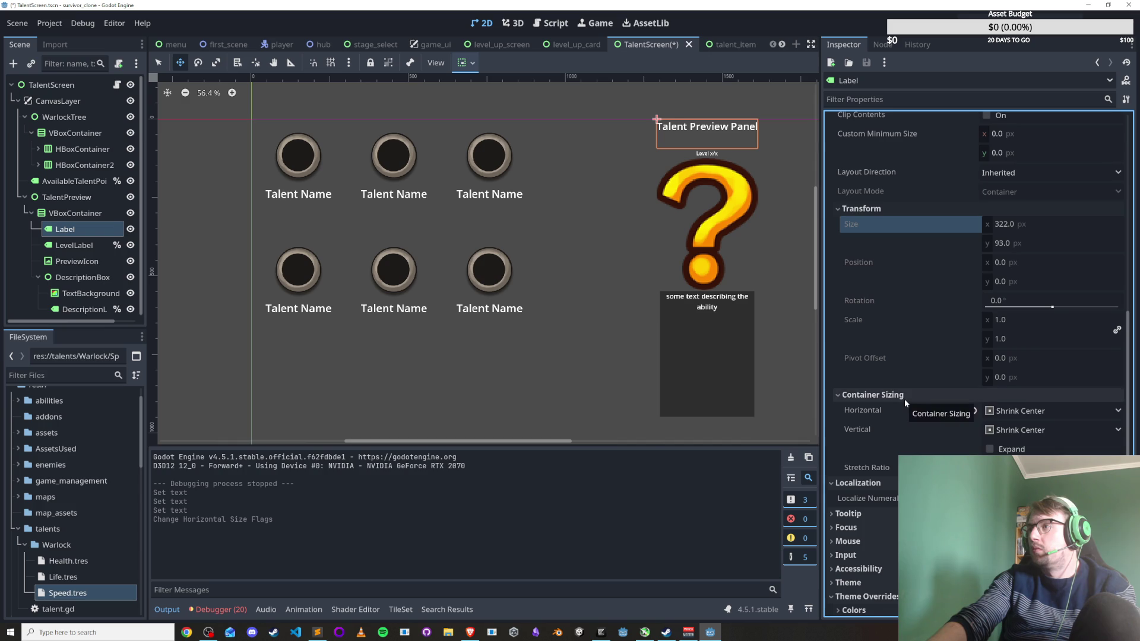
{"action": "left_click", "coordinate": [904, 399]}
{"action": "scroll", "coordinate": [881, 431], "scroll_direction": "down", "scroll_amount": 2}
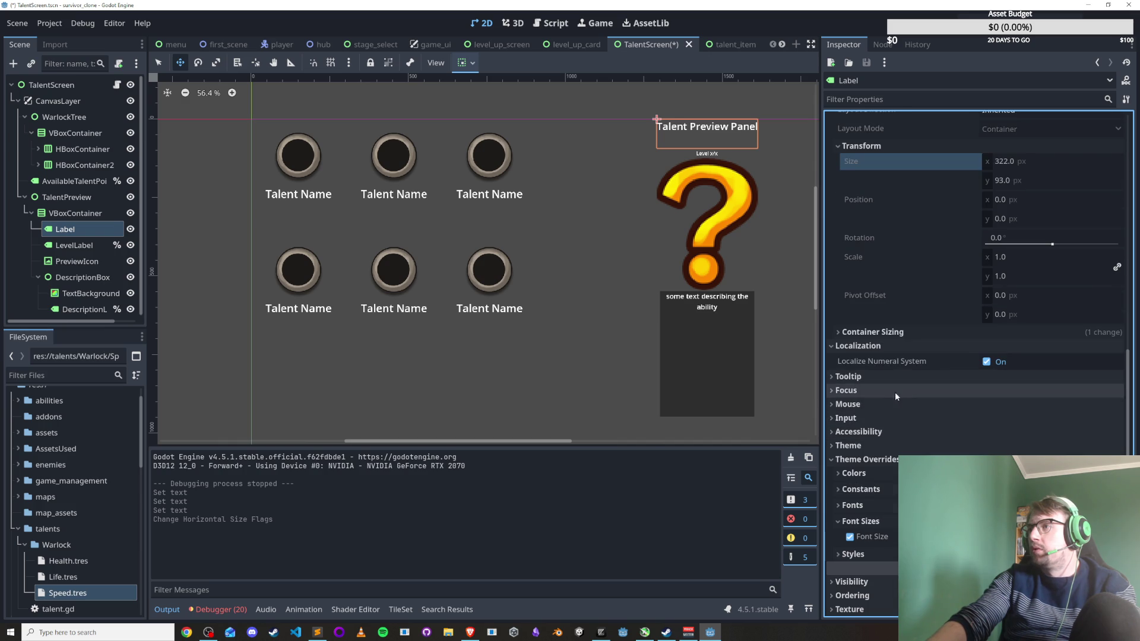
{"action": "scroll", "coordinate": [886, 419], "scroll_direction": "down", "scroll_amount": 2}
{"action": "left_click", "coordinate": [848, 397]}
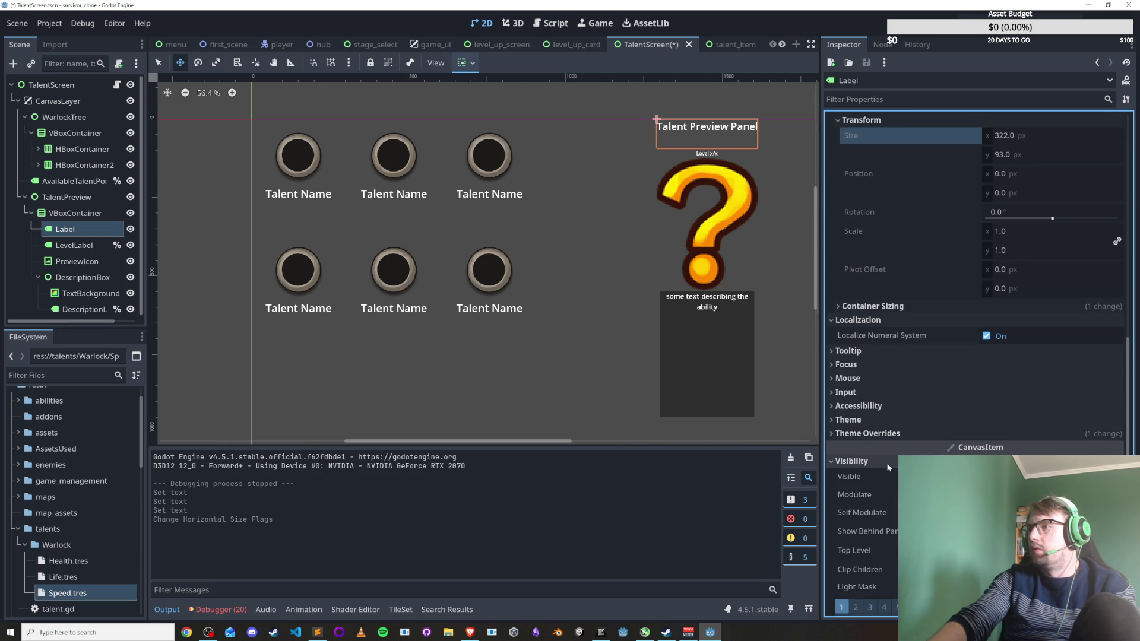
Reopen the title label's Layout section and select the Custom Minimum Size height field.
{"action": "scroll", "coordinate": [881, 483], "scroll_direction": "up", "scroll_amount": 5}
{"action": "scroll", "coordinate": [890, 486], "scroll_direction": "up", "scroll_amount": 4}
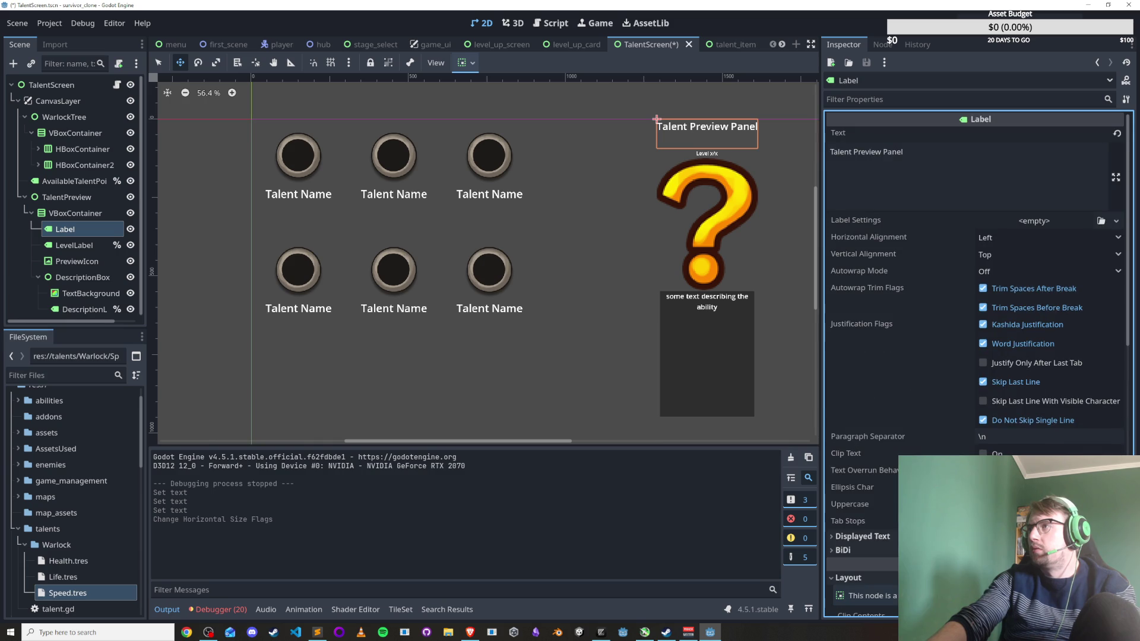
{"action": "left_click_drag", "start_coordinate": [706, 139], "coordinate": [712, 157]}
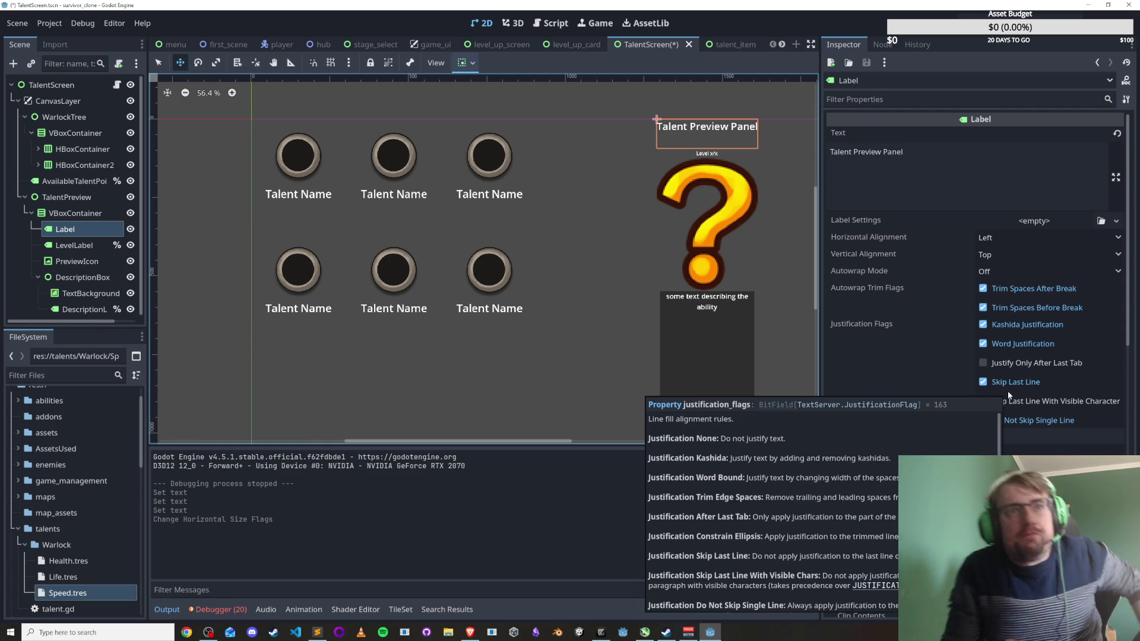
{"action": "scroll", "coordinate": [829, 297], "scroll_direction": "down", "scroll_amount": 4}
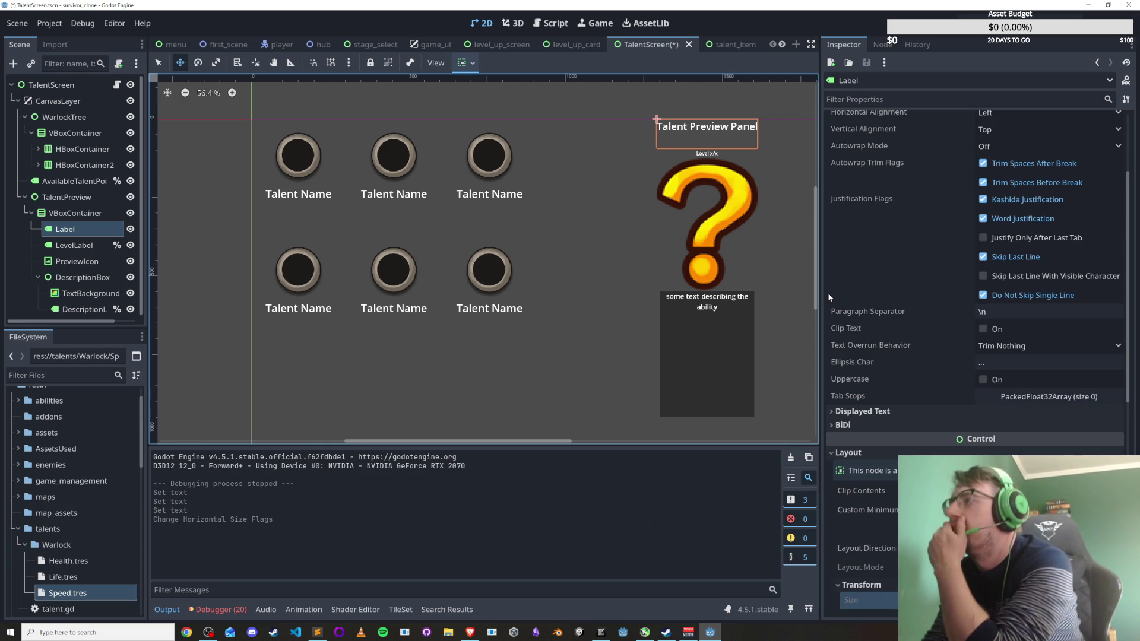
{"action": "scroll", "coordinate": [910, 332], "scroll_direction": "down", "scroll_amount": 2}
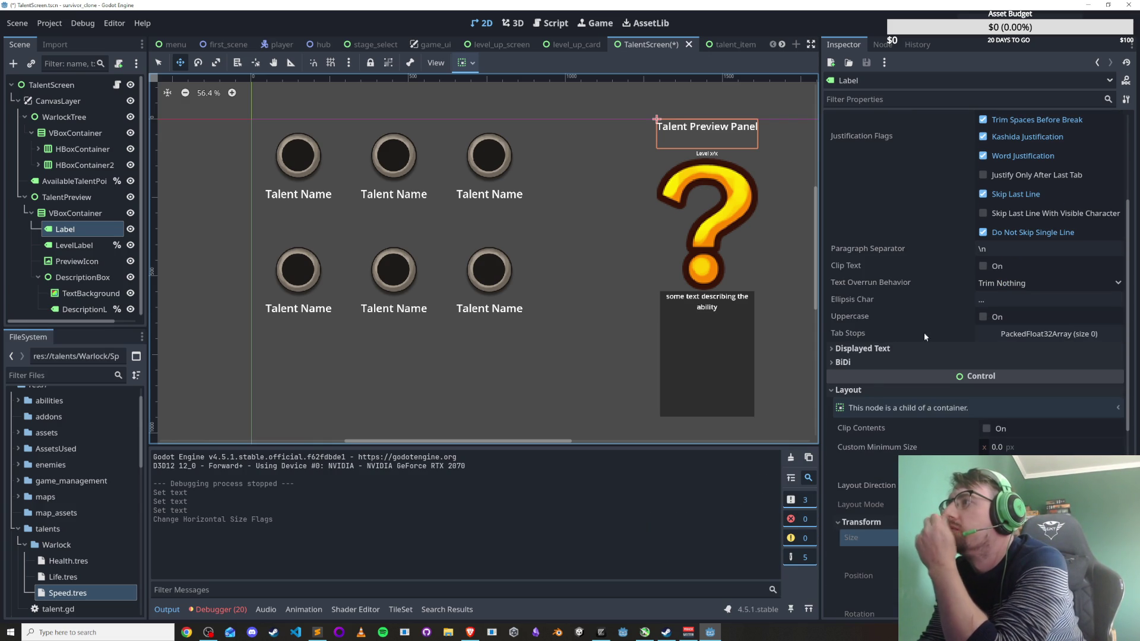
{"action": "left_click", "coordinate": [885, 351]}
{"action": "scroll", "coordinate": [950, 362], "scroll_direction": "down", "scroll_amount": 2}
{"action": "left_click", "coordinate": [903, 438]}
{"action": "scroll", "coordinate": [963, 366], "scroll_direction": "down", "scroll_amount": 4}
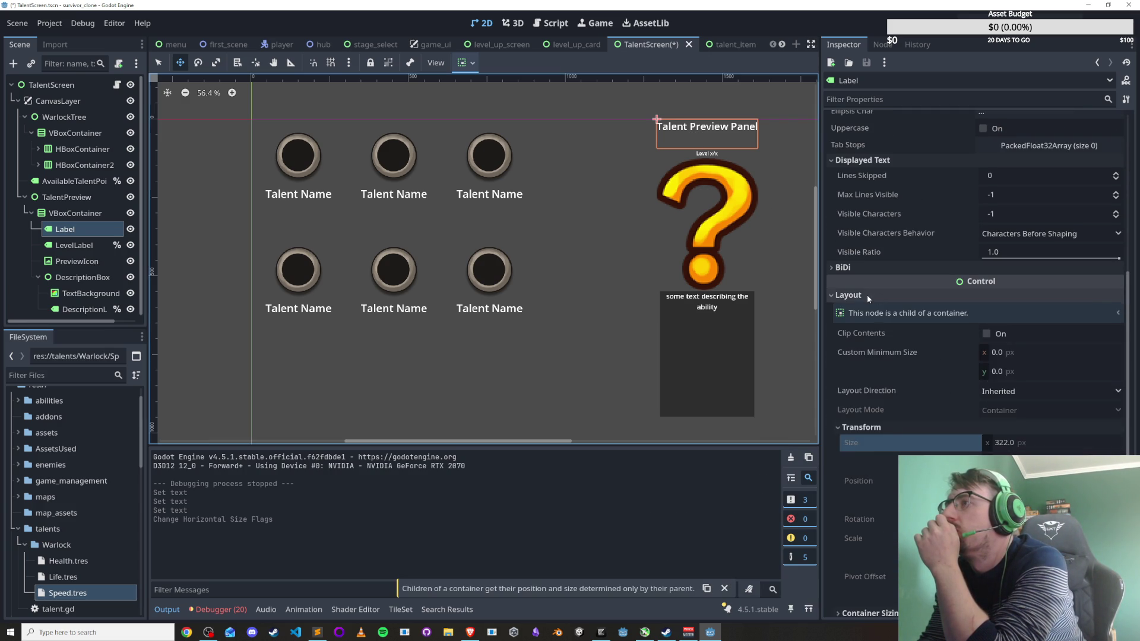
{"action": "left_click", "coordinate": [867, 295]}
{"action": "left_click", "coordinate": [873, 295]}
{"action": "left_click", "coordinate": [1023, 383]}
Try title label minimum heights of 50, 600 and 50 px.
{"action": "type", "text": "50"}
{"action": "key", "text": "Return"}
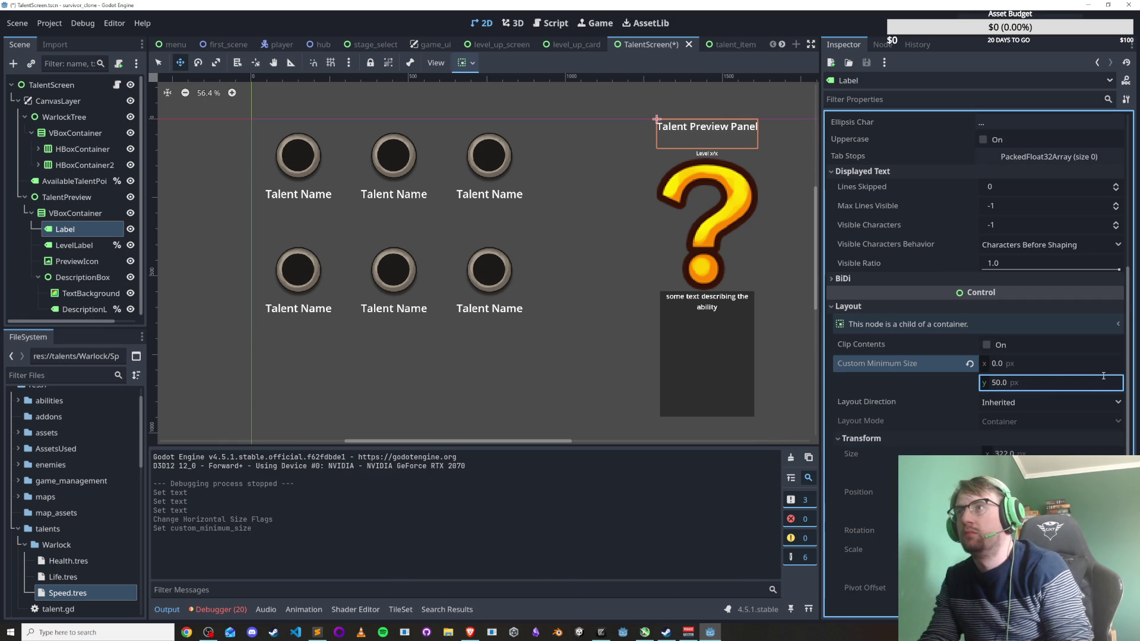
{"action": "left_click", "coordinate": [1024, 383]}
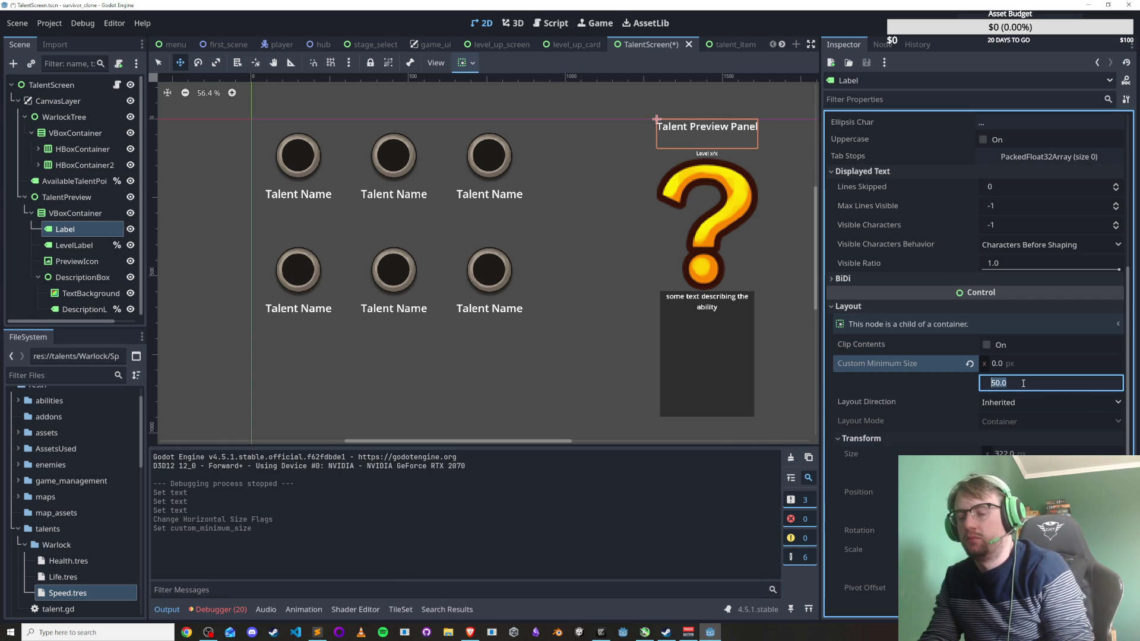
{"action": "type", "text": "600"}
{"action": "type", "text": "50"}
{"action": "key", "text": "Return"}
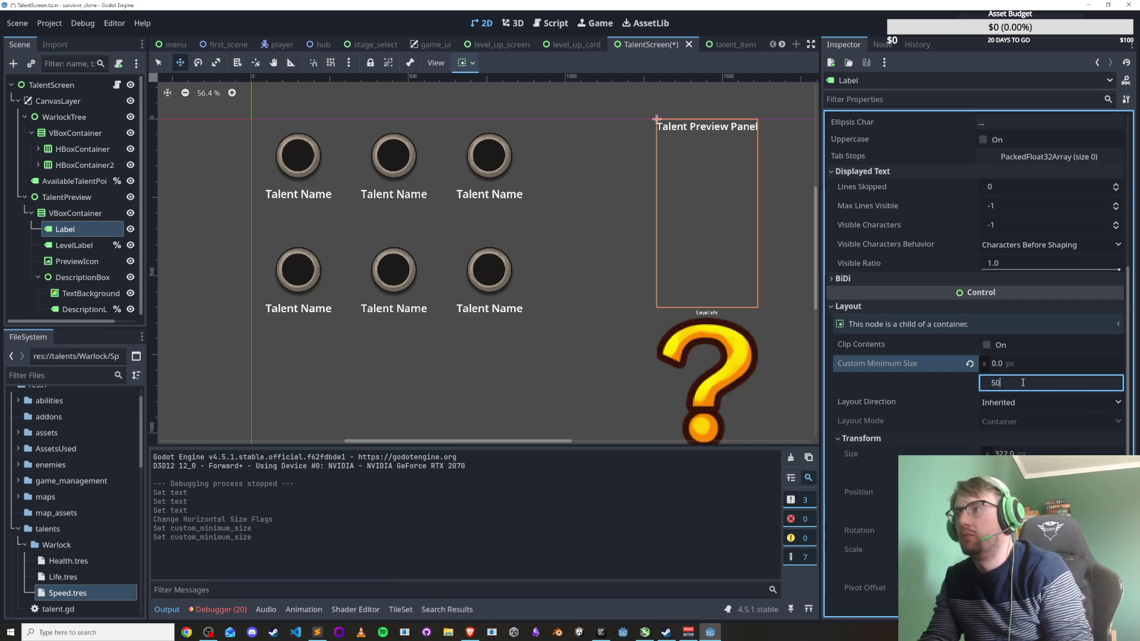
{"action": "key", "text": "Return"}
{"action": "key", "text": "Return"}
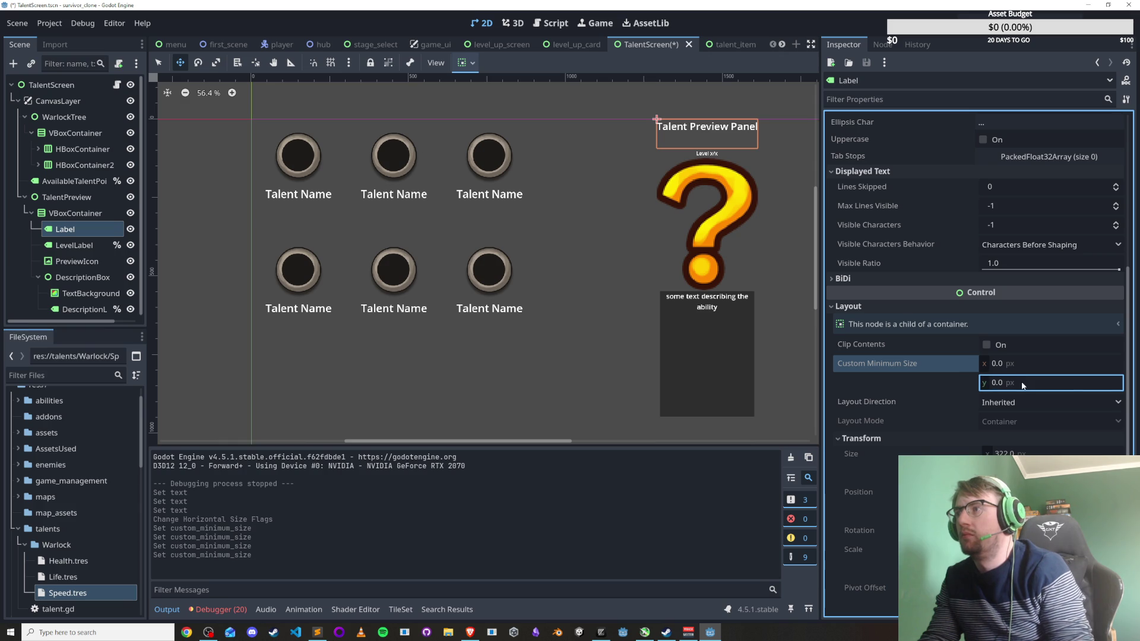
{"action": "scroll", "coordinate": [1021, 380], "scroll_direction": "down", "scroll_amount": 1}
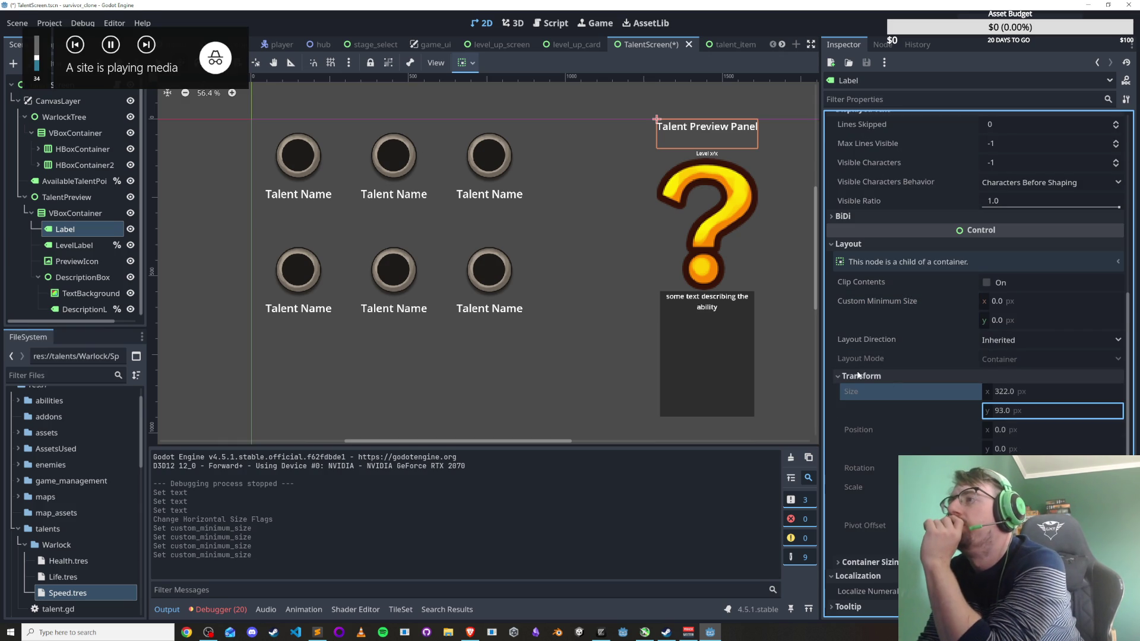
{"action": "left_click", "coordinate": [837, 376]}
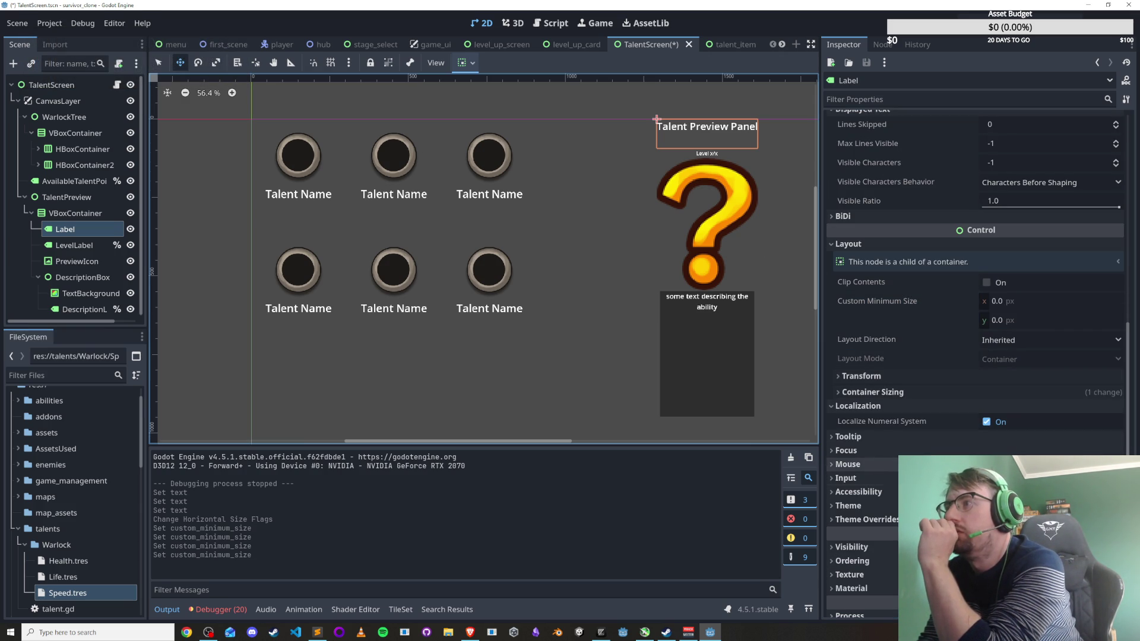
Expand the title label's Theme Overrides font size (32 px), then select LevelLabel.
{"action": "scroll", "coordinate": [850, 479], "scroll_direction": "down", "scroll_amount": 2}
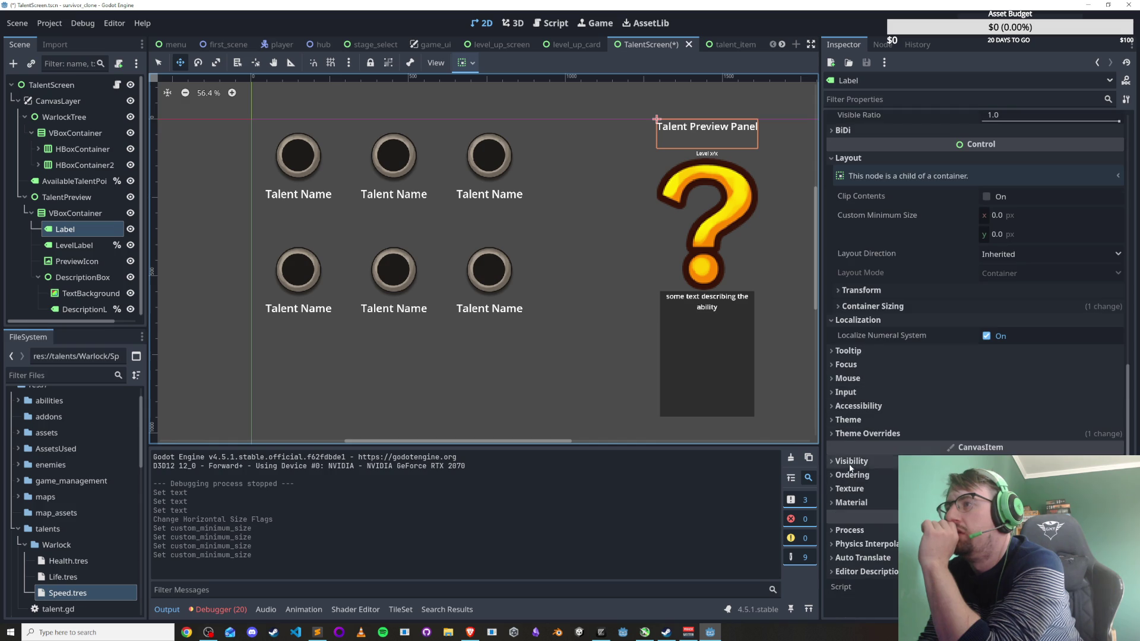
{"action": "scroll", "coordinate": [850, 479], "scroll_direction": "up", "scroll_amount": 5}
{"action": "scroll", "coordinate": [852, 477], "scroll_direction": "up", "scroll_amount": 3}
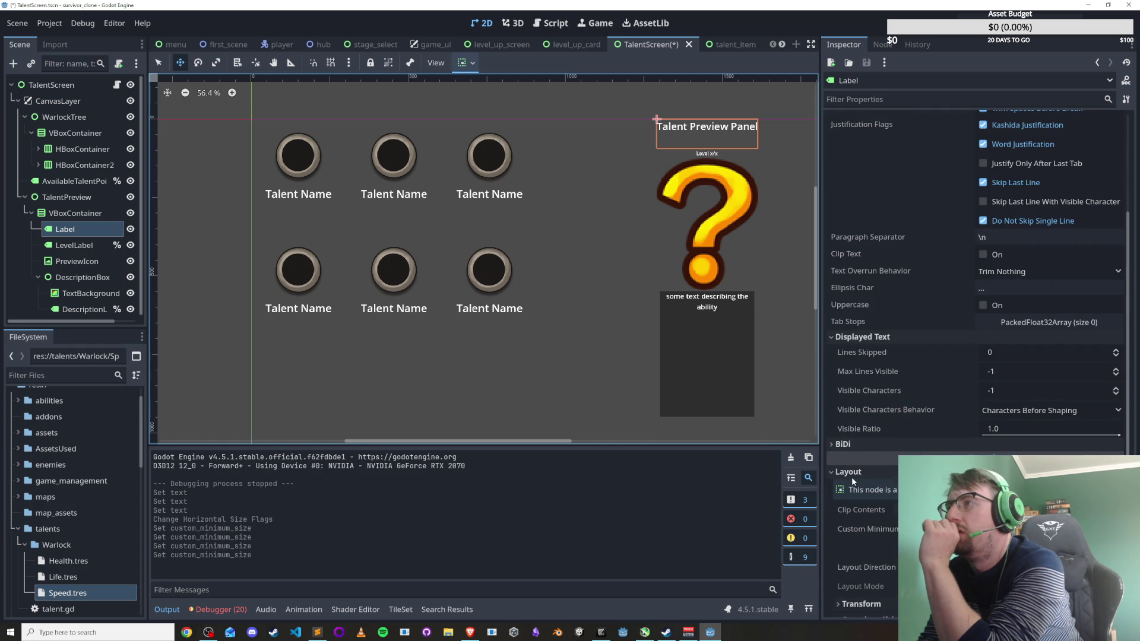
{"action": "scroll", "coordinate": [948, 426], "scroll_direction": "up", "scroll_amount": 5}
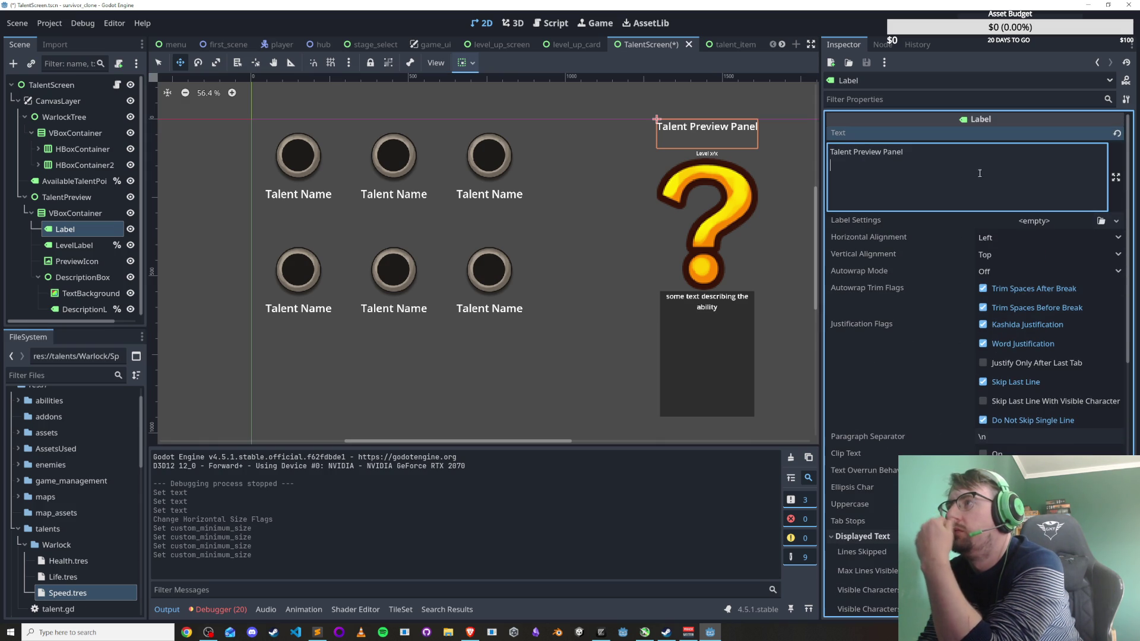
{"action": "left_click", "coordinate": [718, 155]}
{"action": "scroll", "coordinate": [879, 294], "scroll_direction": "down", "scroll_amount": 3}
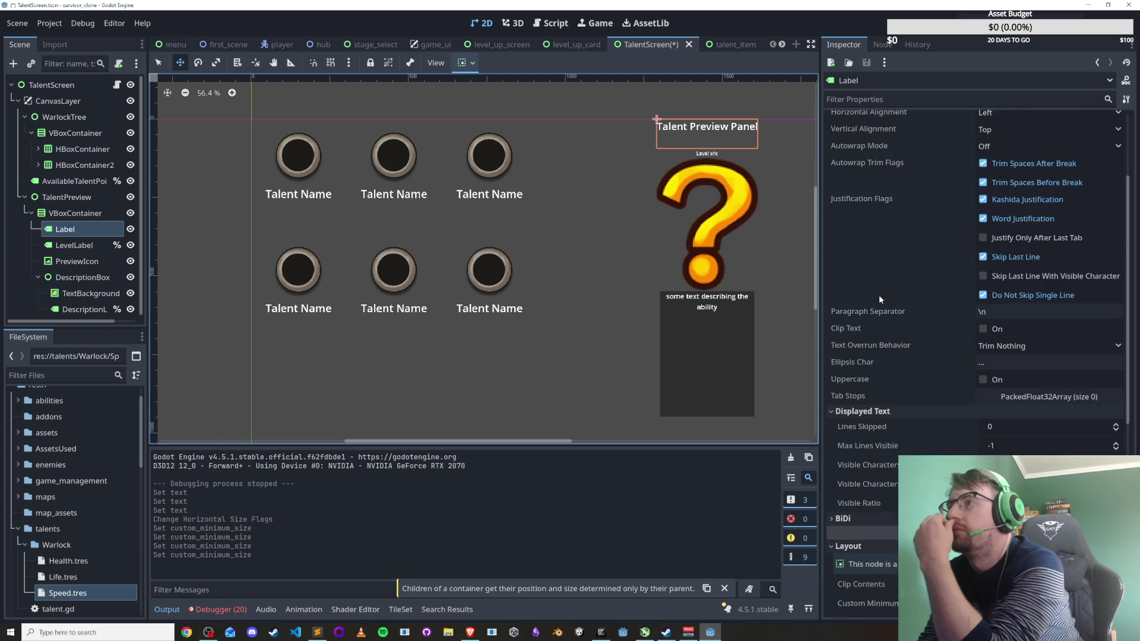
{"action": "scroll", "coordinate": [878, 295], "scroll_direction": "down", "scroll_amount": 3}
{"action": "scroll", "coordinate": [867, 376], "scroll_direction": "up", "scroll_amount": 5}
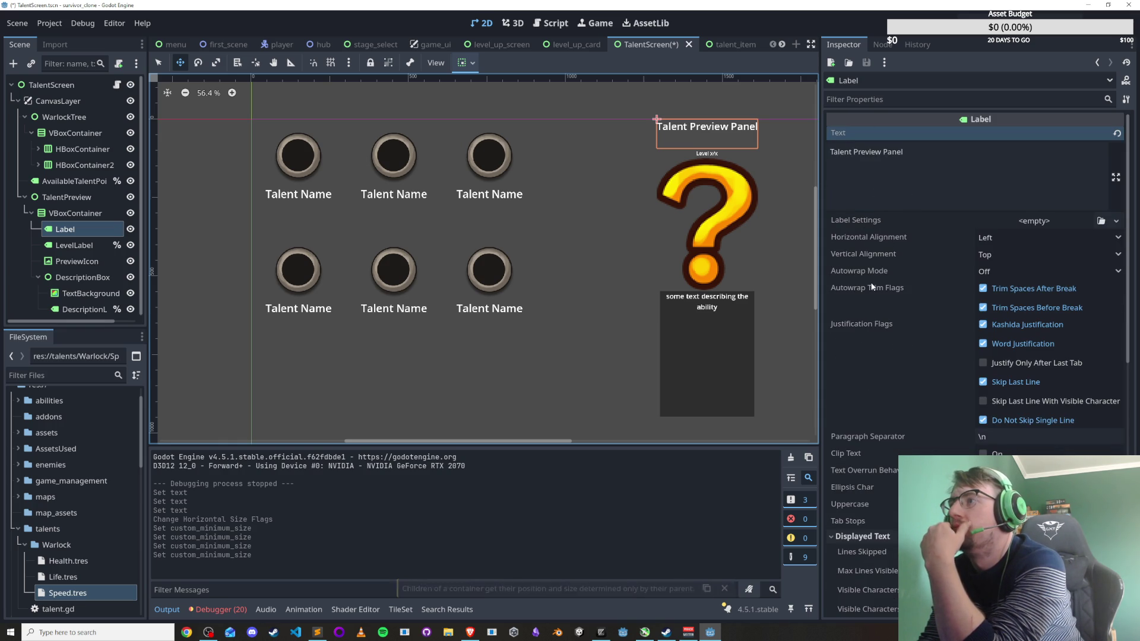
{"action": "scroll", "coordinate": [875, 281], "scroll_direction": "down", "scroll_amount": 10}
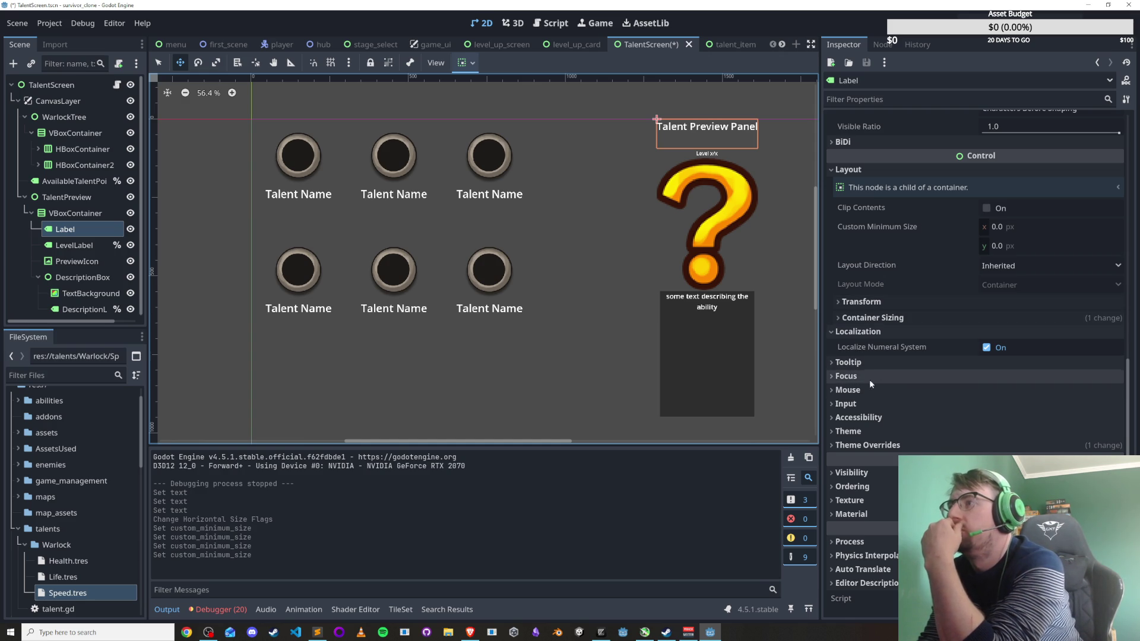
{"action": "left_click", "coordinate": [890, 432]}
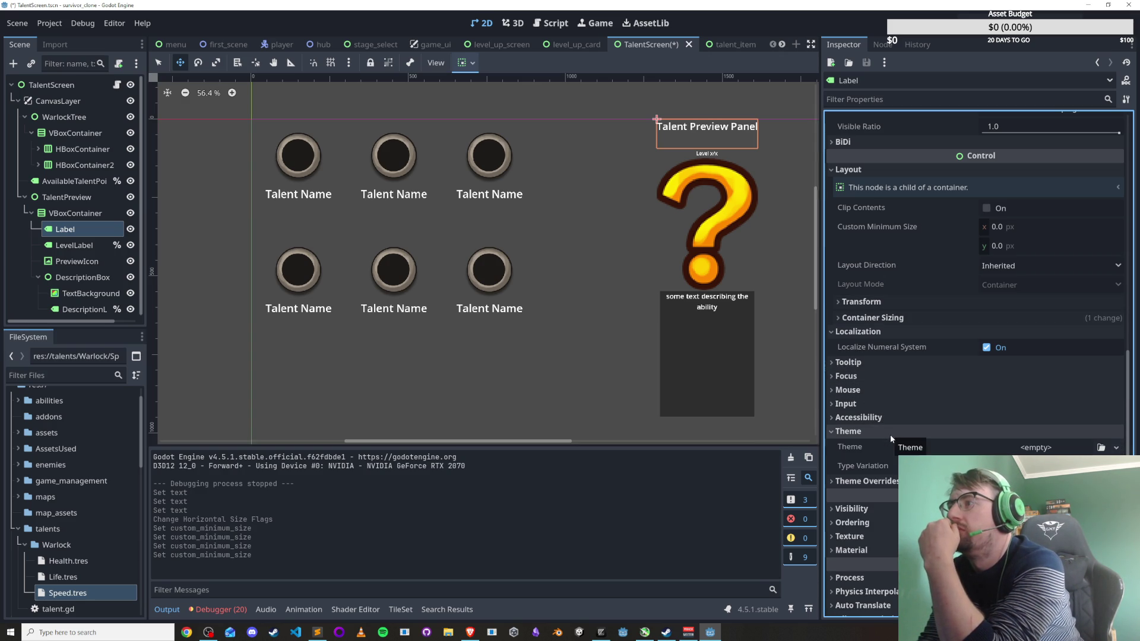
{"action": "left_click", "coordinate": [866, 481]}
{"action": "scroll", "coordinate": [887, 475], "scroll_direction": "down", "scroll_amount": 2}
{"action": "left_click", "coordinate": [861, 417]}
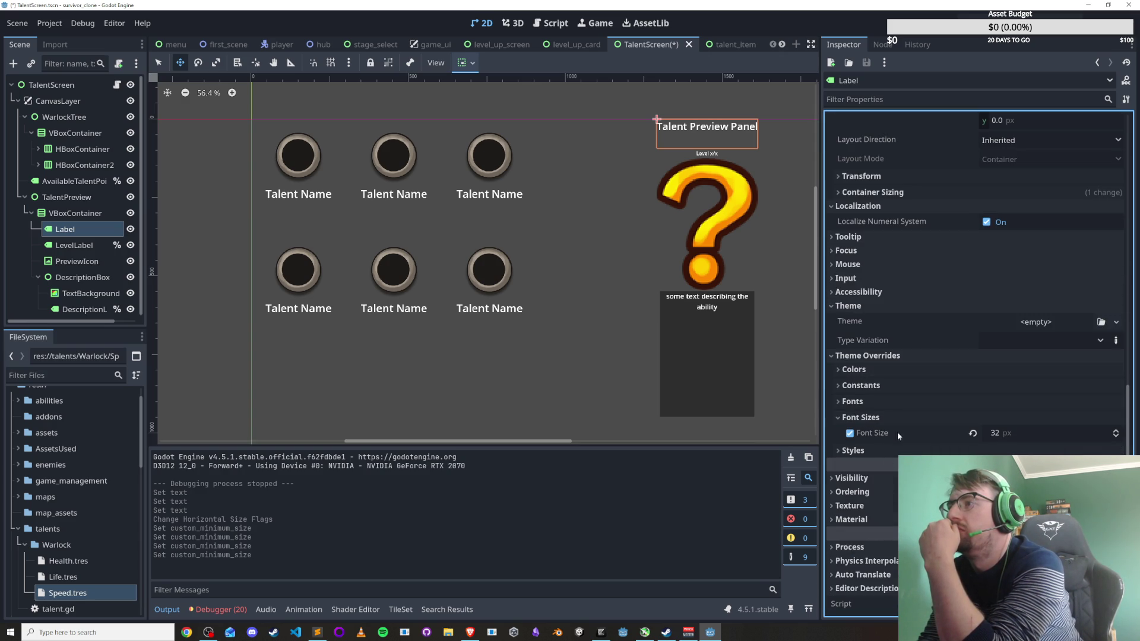
{"action": "left_click", "coordinate": [705, 153]}
{"action": "scroll", "coordinate": [869, 458], "scroll_direction": "down", "scroll_amount": 4}
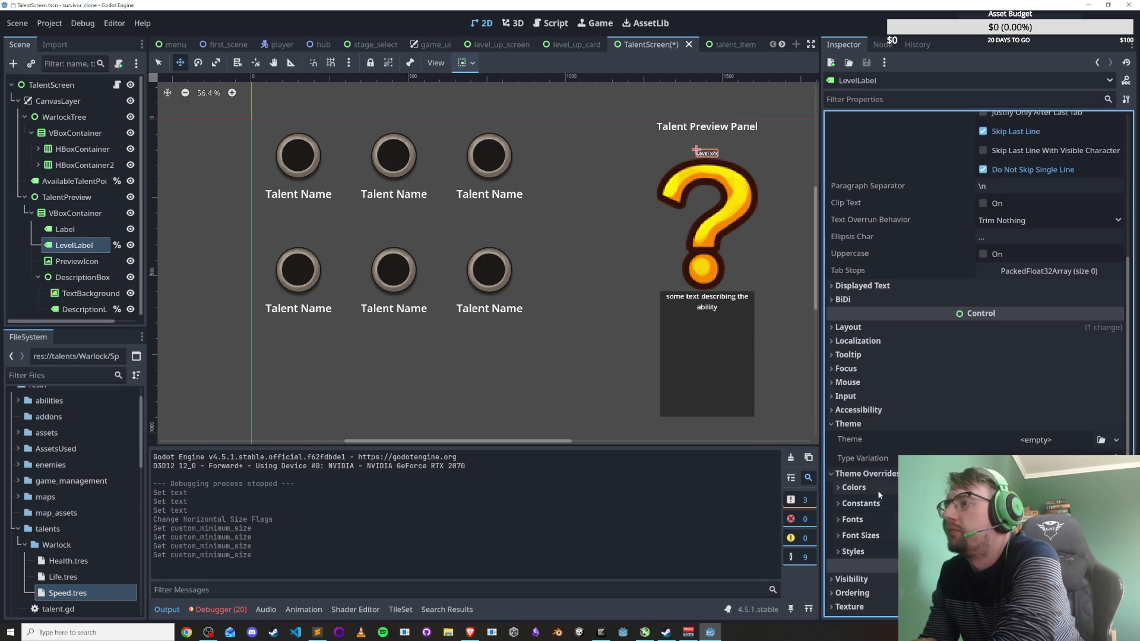
Enable a larger Theme Overrides font size on LevelLabel's 'Level x/x' text.
{"action": "left_click", "coordinate": [852, 519]}
{"action": "scroll", "coordinate": [861, 519], "scroll_direction": "down", "scroll_amount": 1}
{"action": "left_click", "coordinate": [861, 489]}
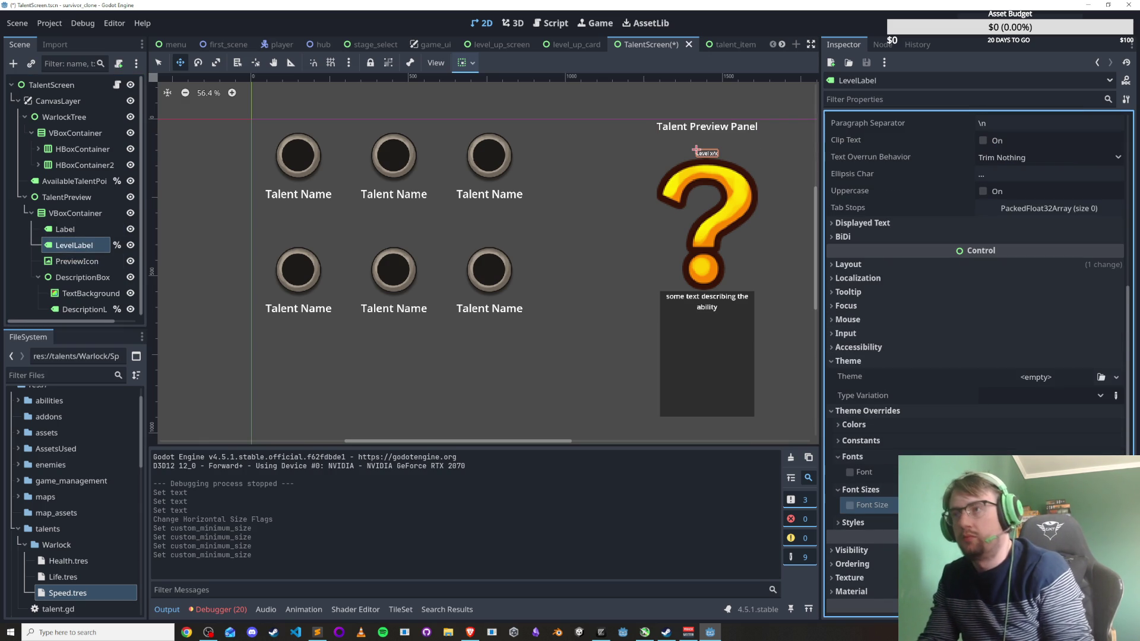
{"action": "left_click", "coordinate": [850, 505]}
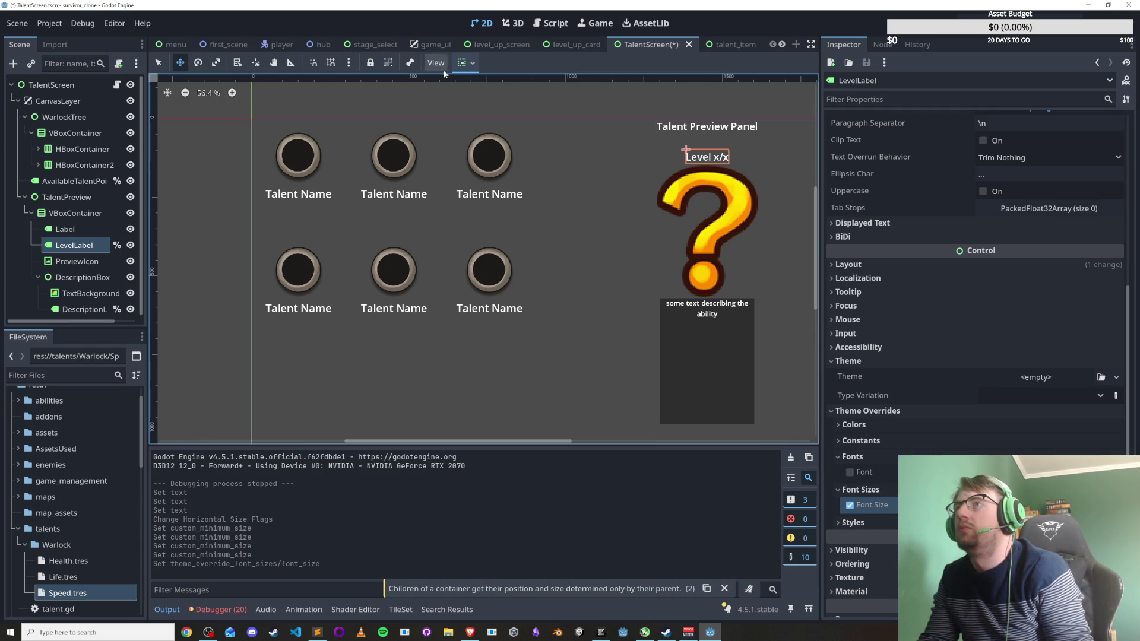
Set the title Label's container sizing to center both horizontally and vertically.
{"action": "left_click", "coordinate": [67, 230]}
{"action": "left_click", "coordinate": [466, 62]}
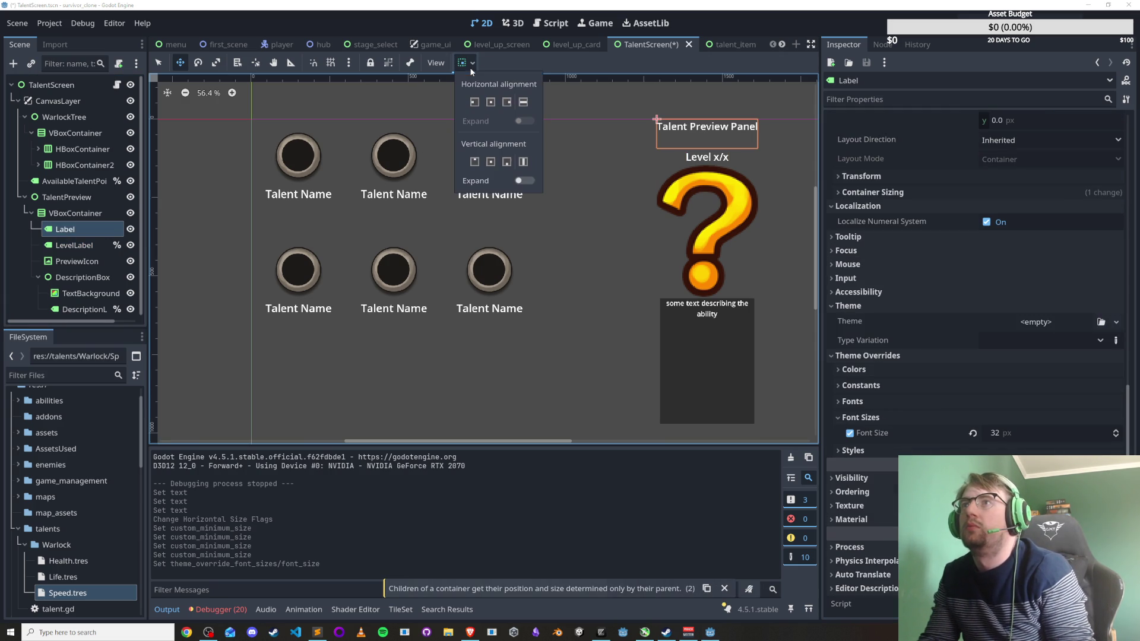
{"action": "left_click", "coordinate": [490, 103]}
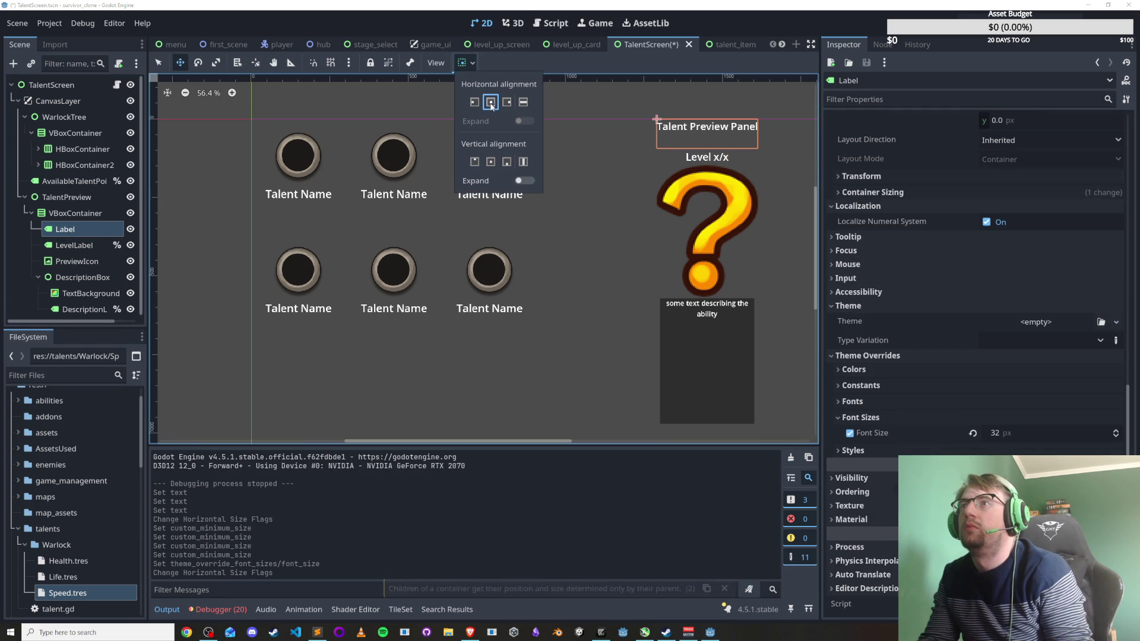
{"action": "left_click", "coordinate": [491, 163]}
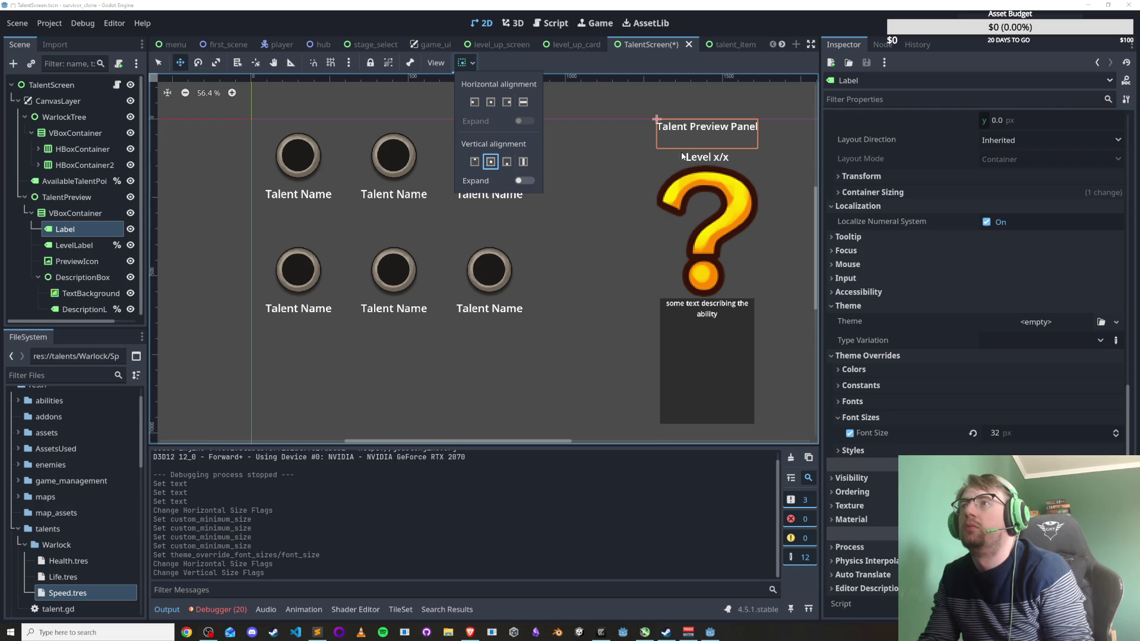
{"action": "left_click", "coordinate": [706, 153]}
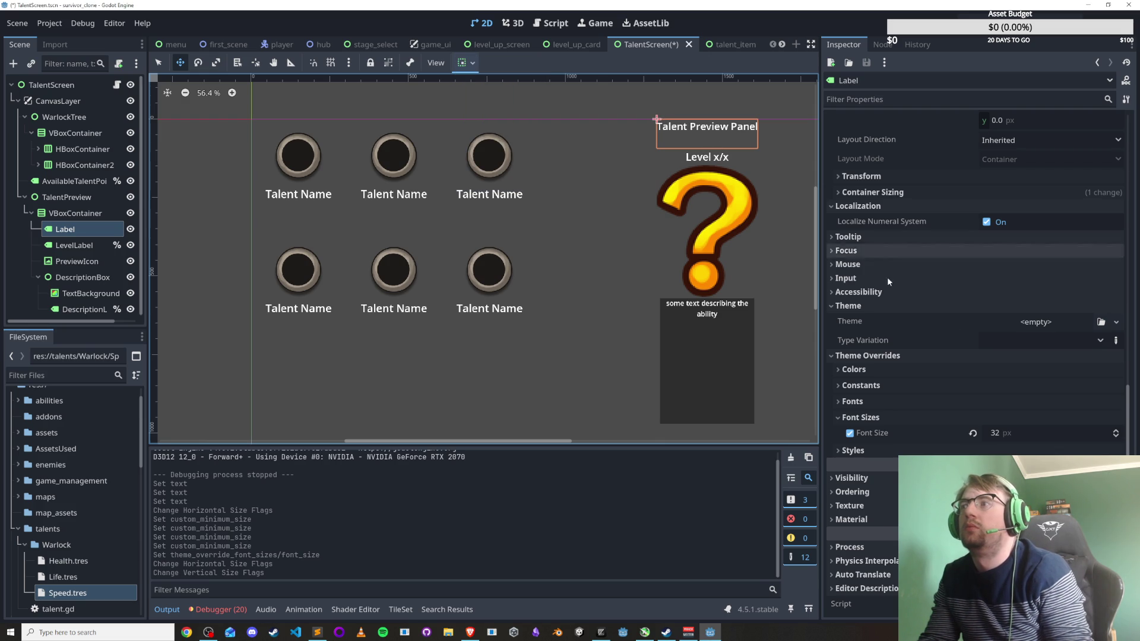
{"action": "left_click", "coordinate": [74, 245]}
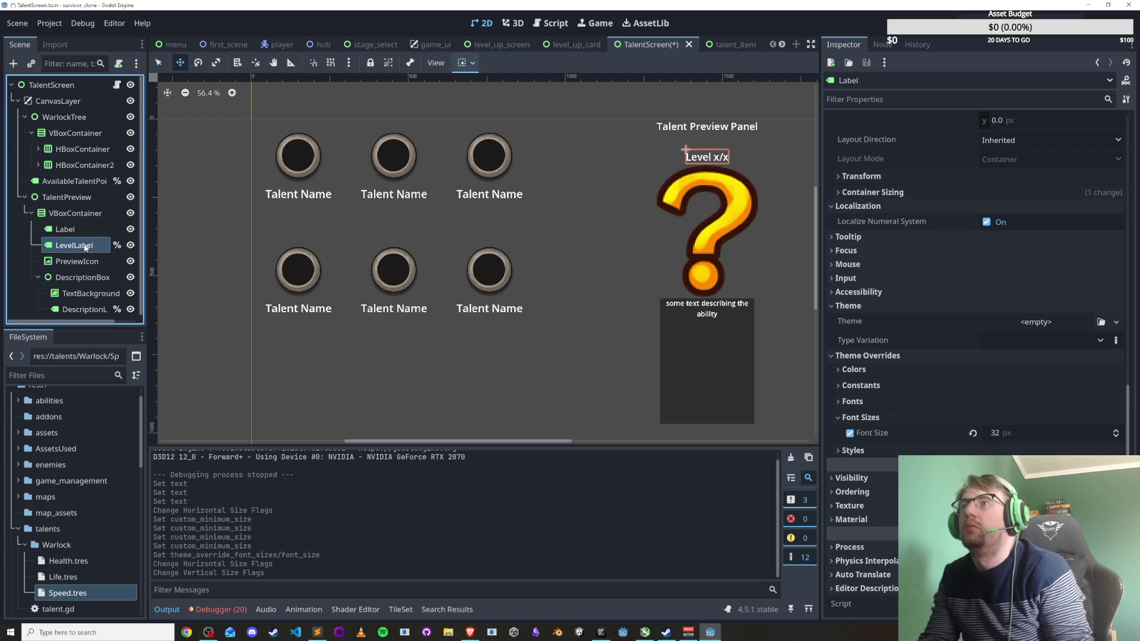
{"action": "left_click", "coordinate": [612, 242]}
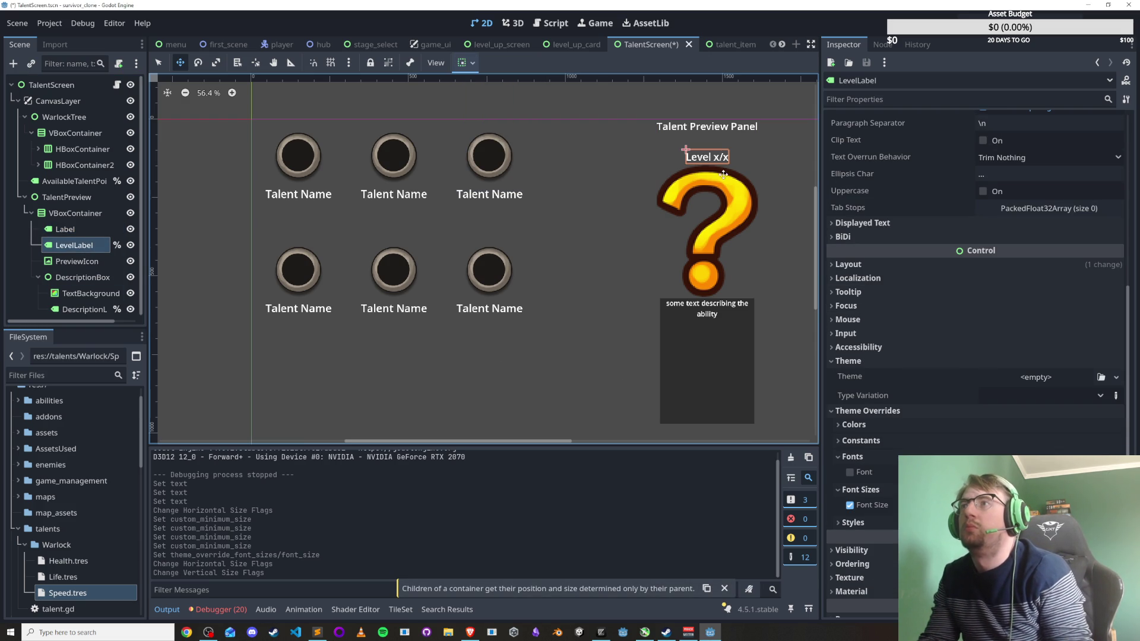
{"action": "left_click", "coordinate": [732, 136]}
{"action": "scroll", "coordinate": [920, 285], "scroll_direction": "up", "scroll_amount": 5}
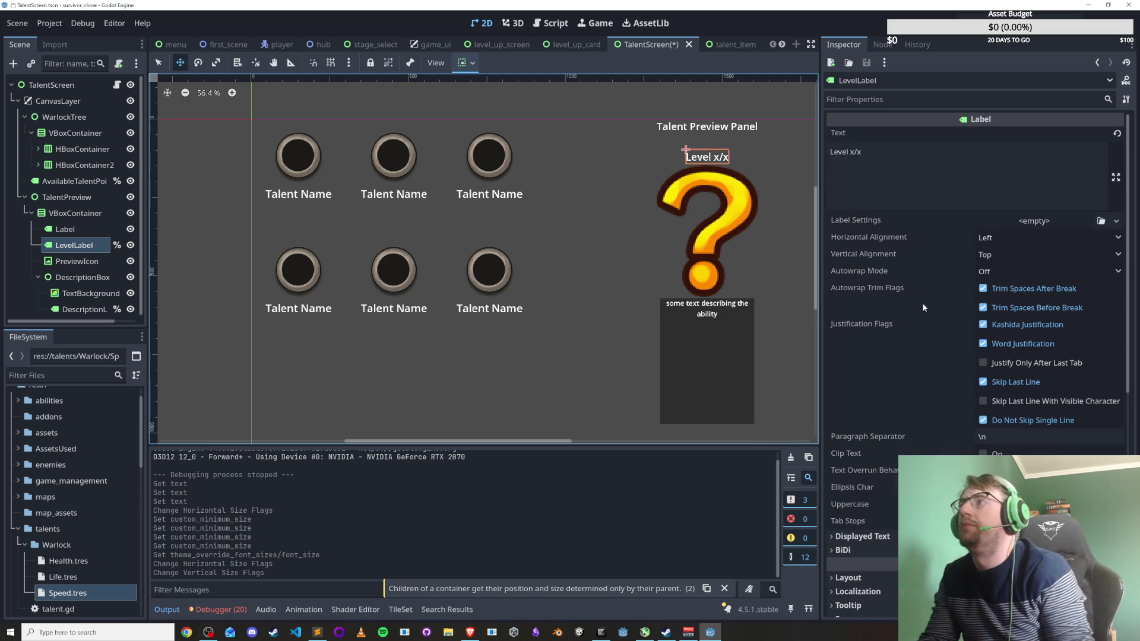
{"action": "left_click", "coordinate": [78, 229]}
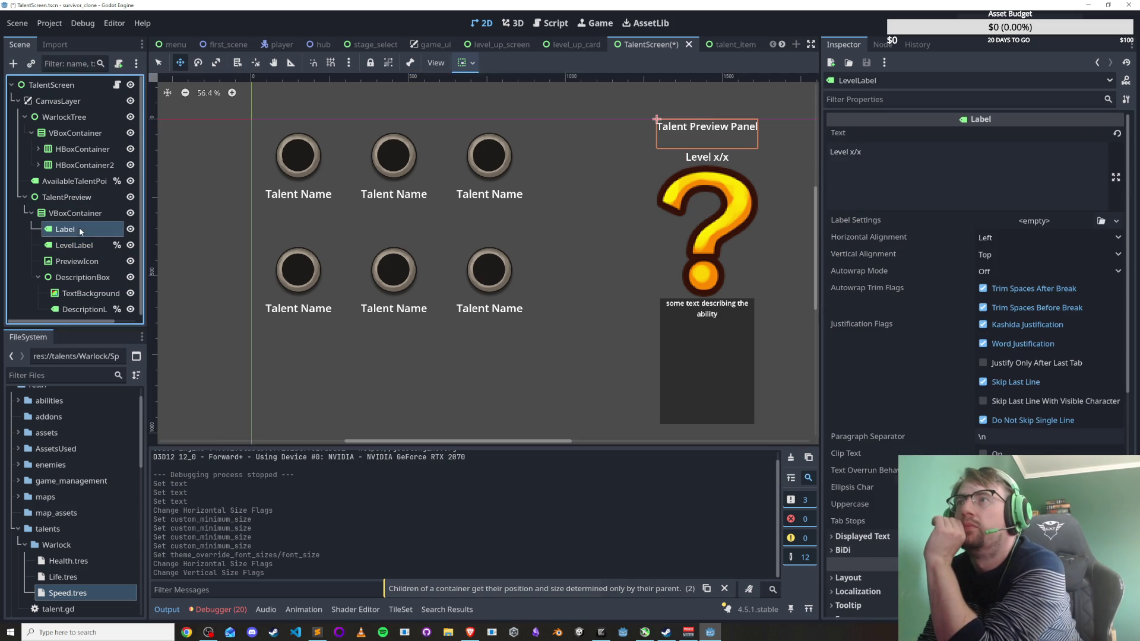
Undo the stray edits so the title Label reads 'Talent Preview Panel' again.
{"action": "scroll", "coordinate": [947, 201], "scroll_direction": "up", "scroll_amount": 5}
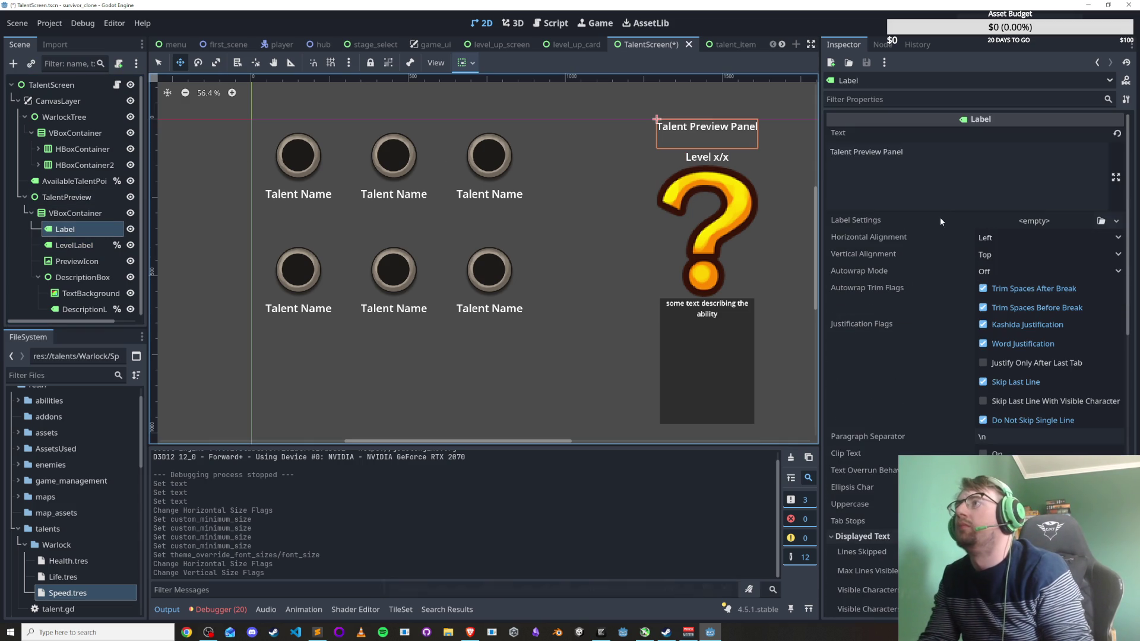
{"action": "left_click", "coordinate": [952, 153]}
{"action": "left_click_drag", "start_coordinate": [953, 152], "coordinate": [854, 152]}
{"action": "key", "text": "BackSpace"}
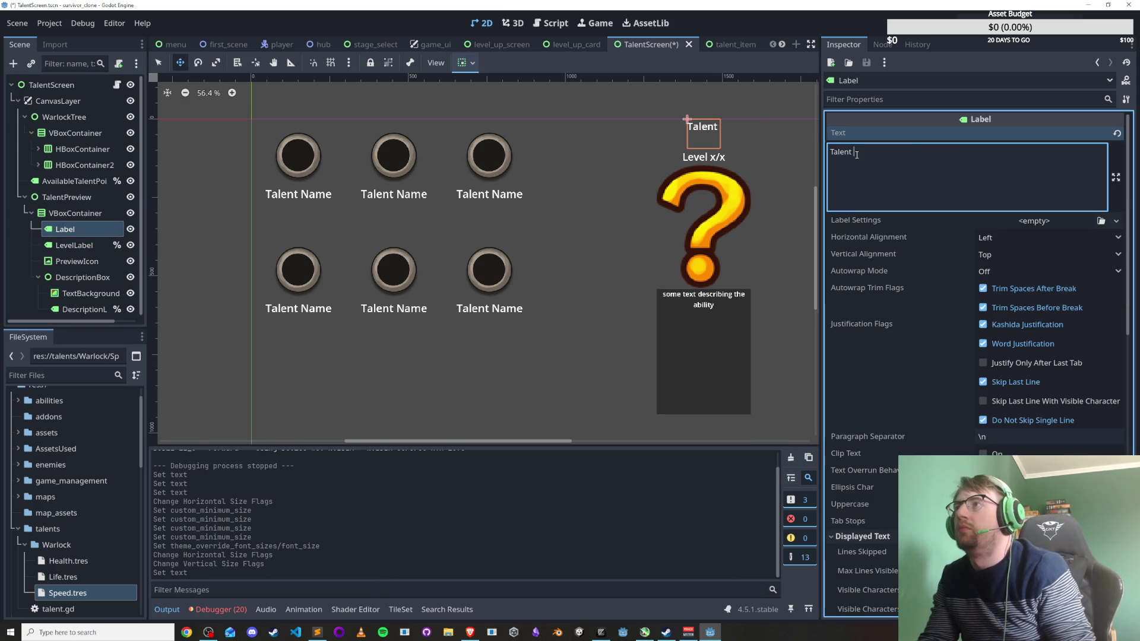
{"action": "type", "text": "fghjghjghjghjghjghjghj"}
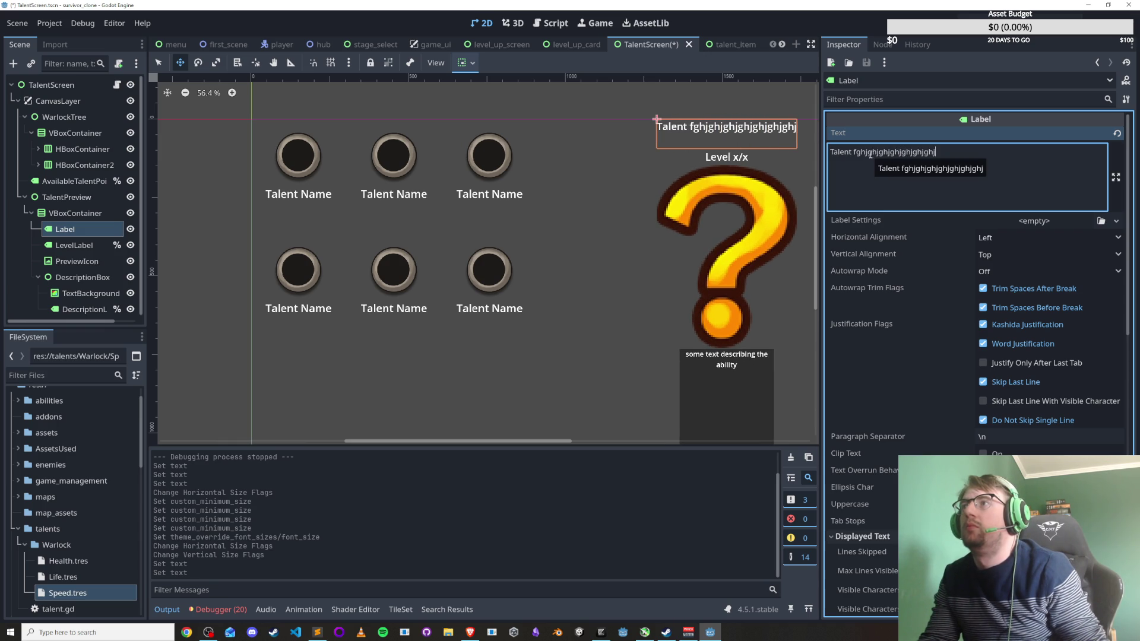
{"action": "key", "text": "ctrl+z"}
{"action": "key", "text": "ctrl+z"}
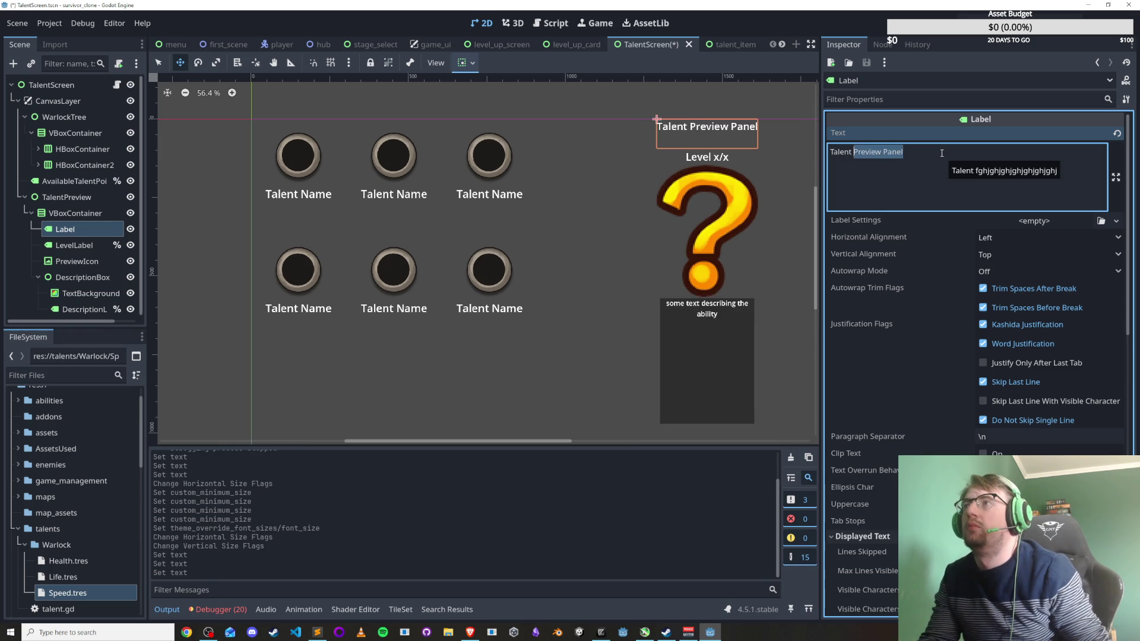
{"action": "key", "text": "ctrl+z"}
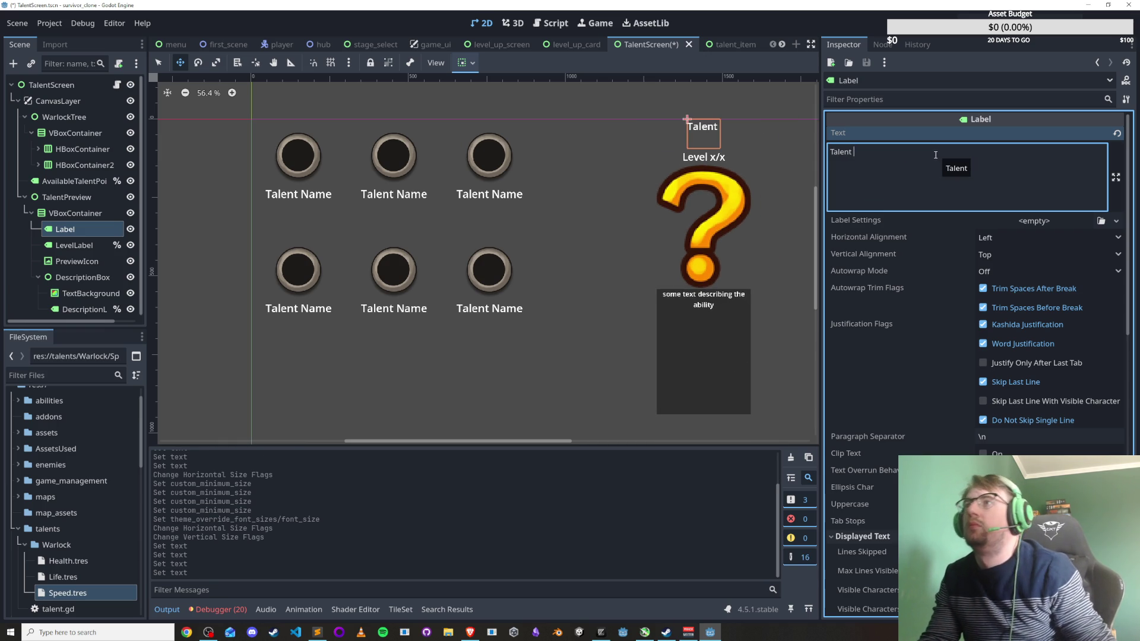
{"action": "key", "text": "ctrl+shift+z"}
{"action": "key", "text": "ctrl+z"}
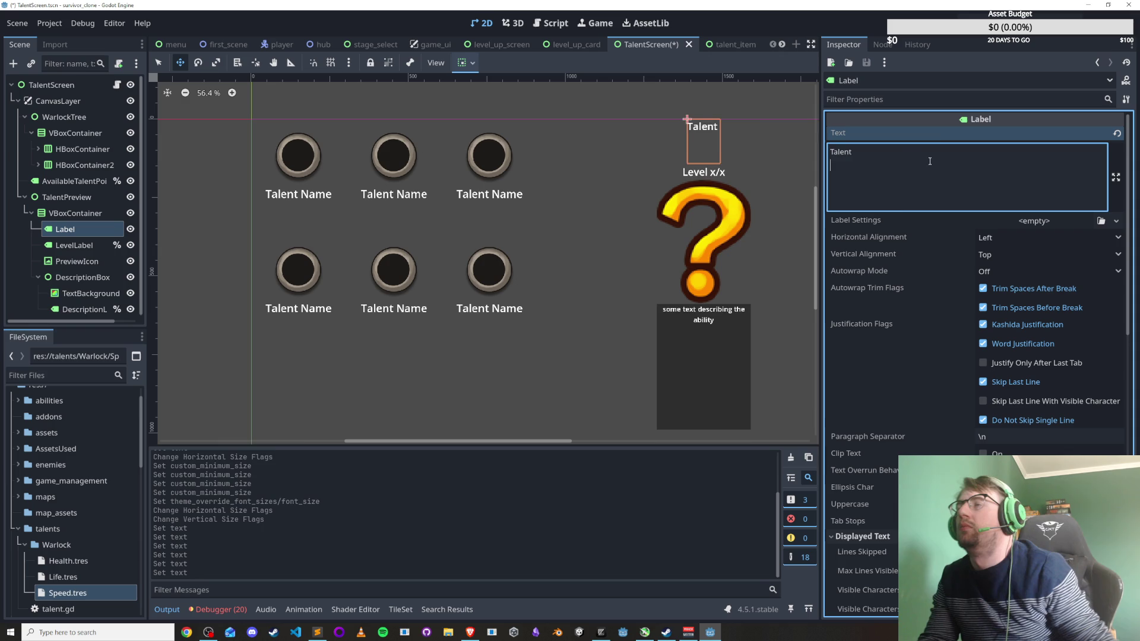
{"action": "key", "text": "ctrl+shift+z"}
{"action": "left_click", "coordinate": [901, 202]}
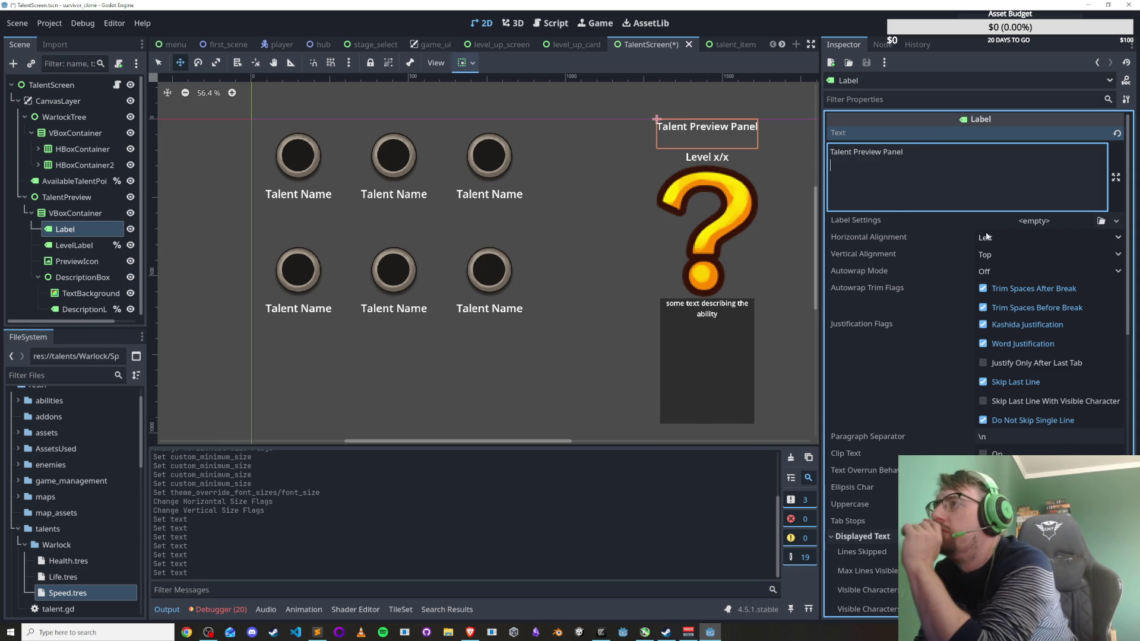
Test Autowrap Mode and trim options, leaving Kashida, Word and Skip Last Line justification enabled.
{"action": "left_click", "coordinate": [1008, 272]}
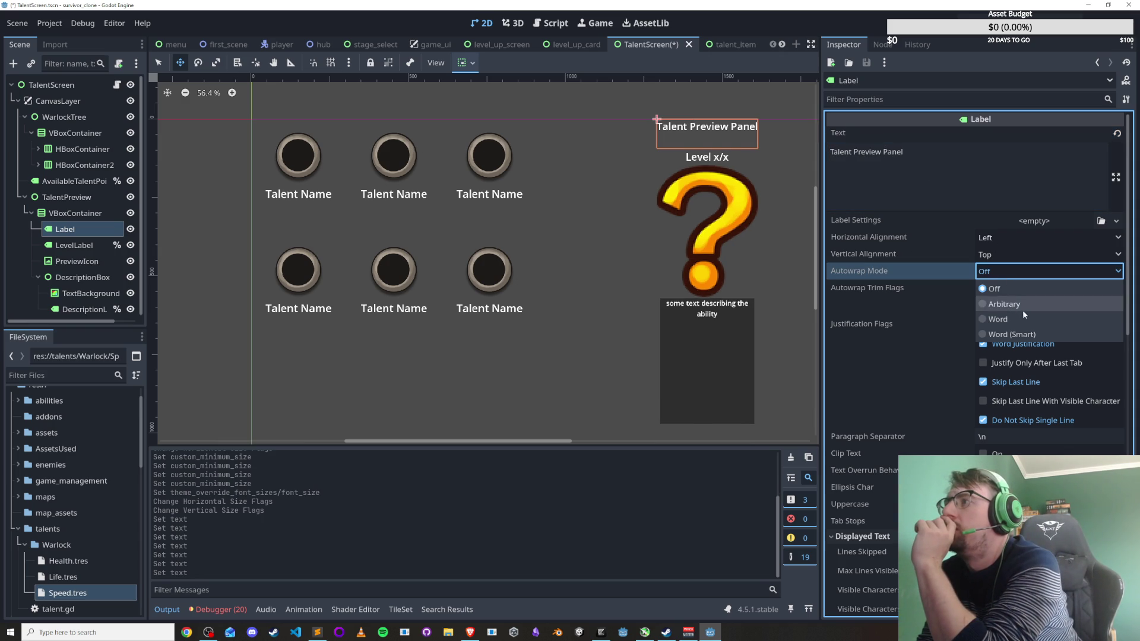
{"action": "left_click", "coordinate": [1017, 319]}
{"action": "left_click", "coordinate": [1007, 275]}
{"action": "left_click", "coordinate": [1005, 288]}
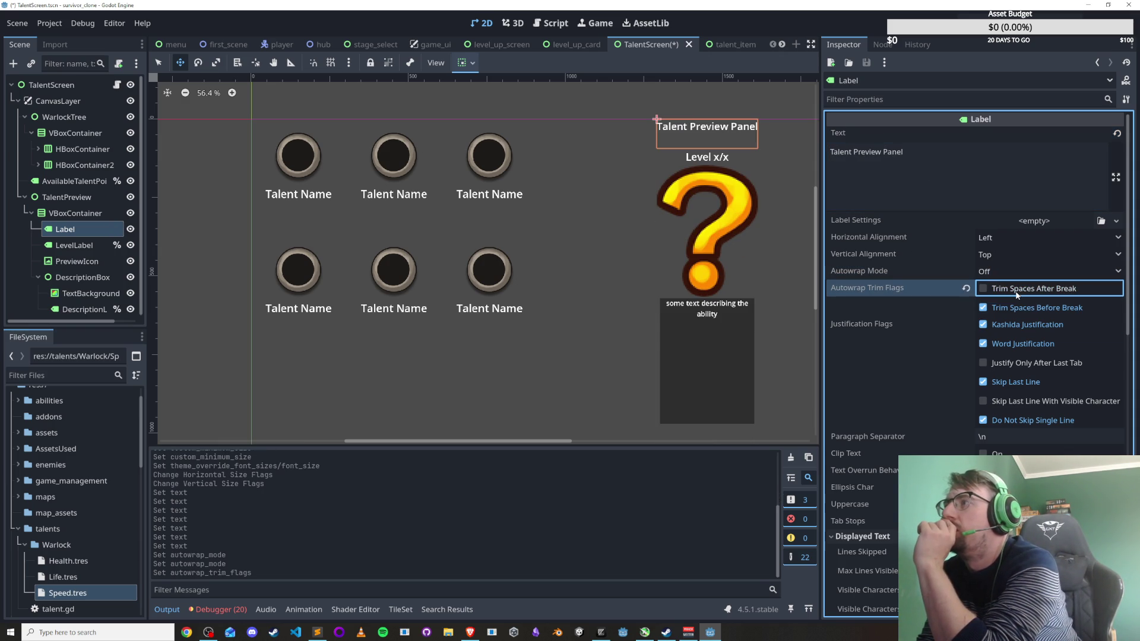
{"action": "left_click", "coordinate": [1005, 311]}
{"action": "left_click", "coordinate": [1006, 311]}
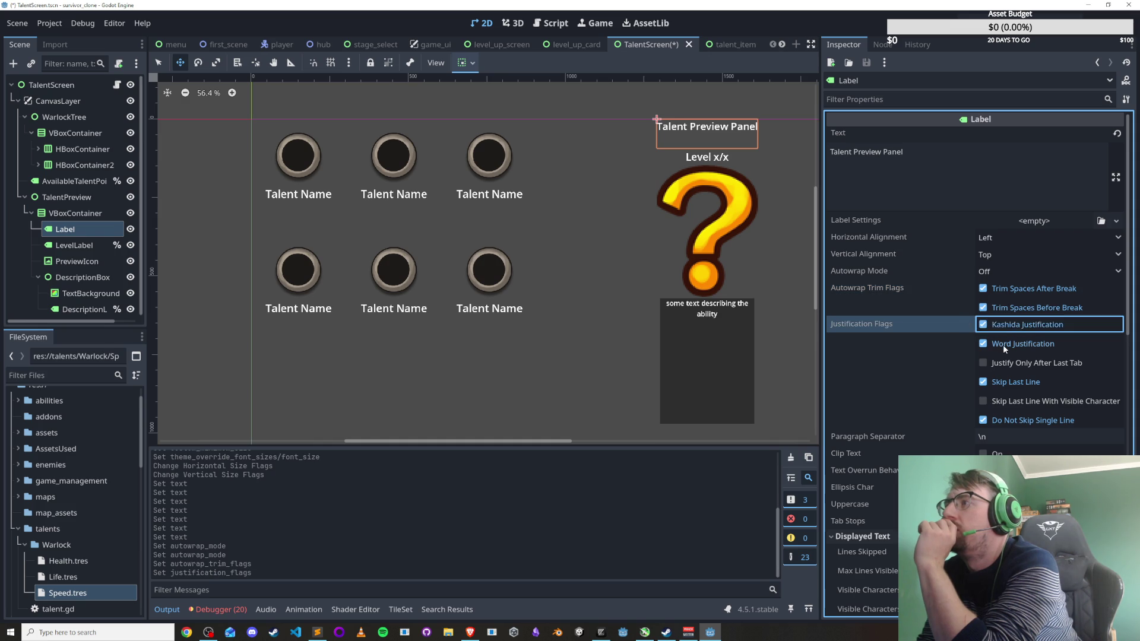
{"action": "left_click", "coordinate": [1004, 367]}
{"action": "left_click", "coordinate": [1004, 383]}
{"action": "left_click", "coordinate": [1004, 383]}
{"action": "left_click", "coordinate": [1007, 403]}
{"action": "left_click", "coordinate": [1011, 420]}
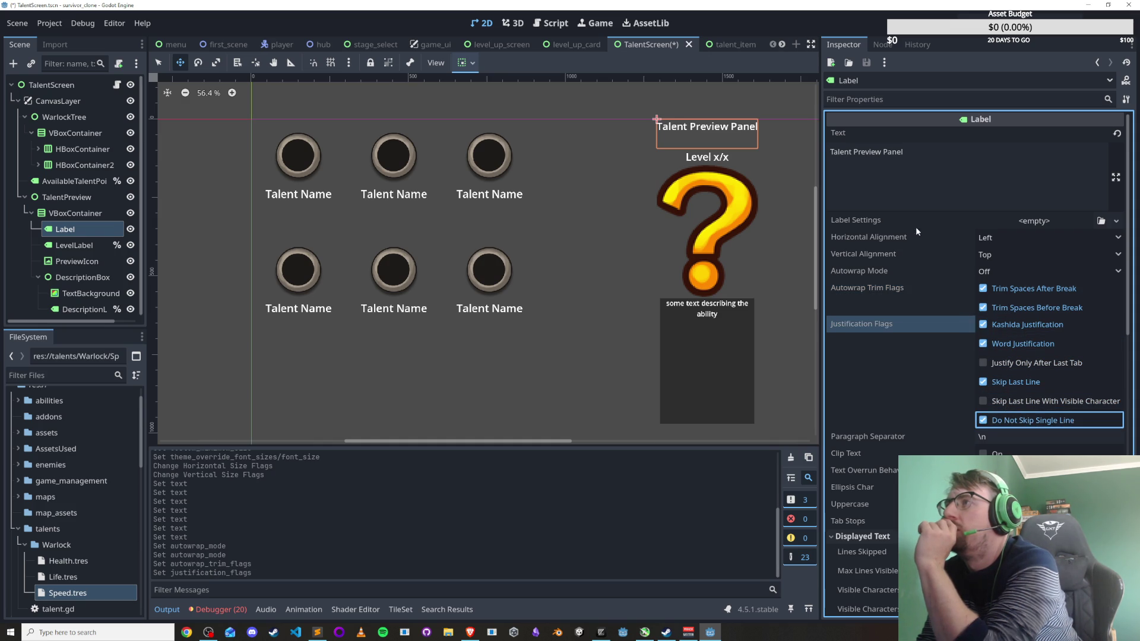
Delete the title's empty second line and save the TalentScreen scene.
{"action": "left_click", "coordinate": [913, 193]}
{"action": "key", "text": "BackSpace"}
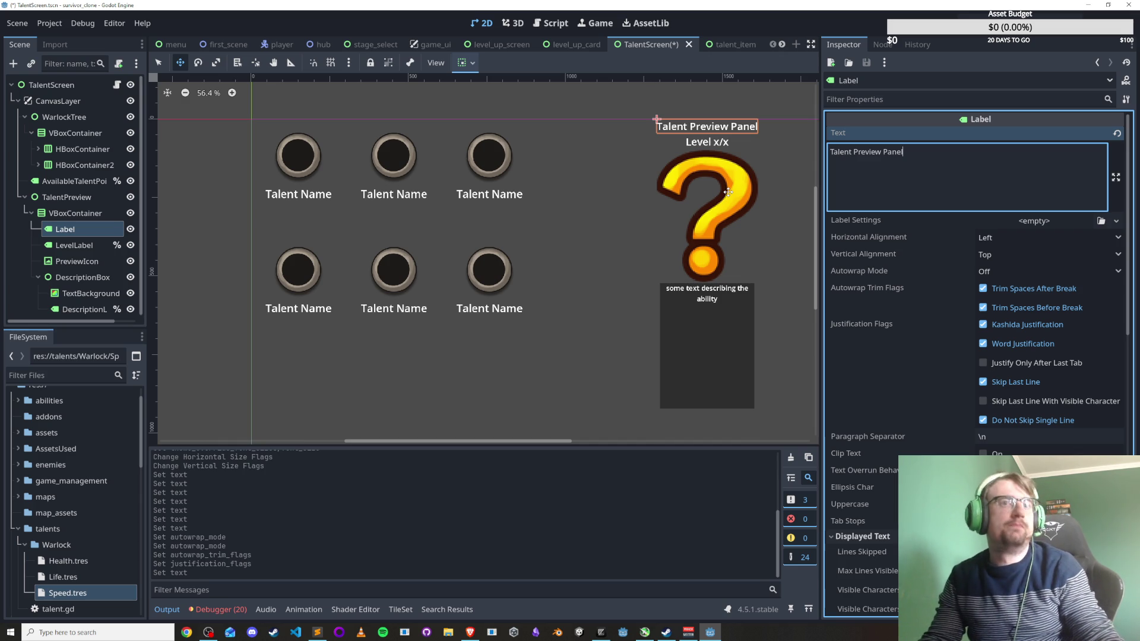
{"action": "left_click", "coordinate": [735, 465]}
{"action": "key", "text": "ctrl+s"}
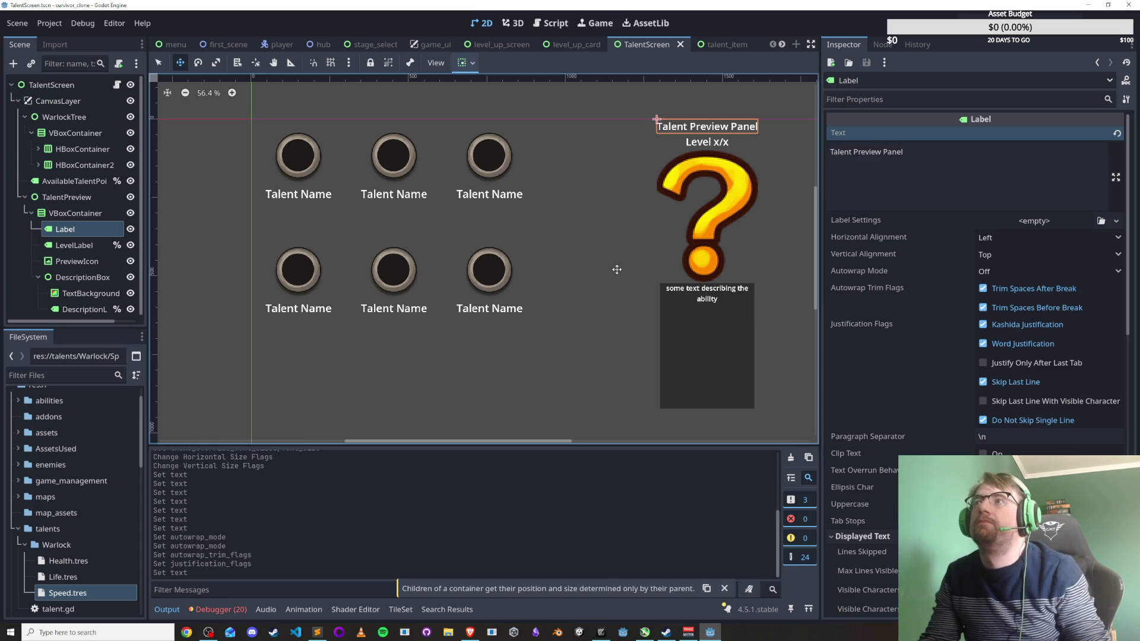
{"action": "left_click", "coordinate": [74, 245]}
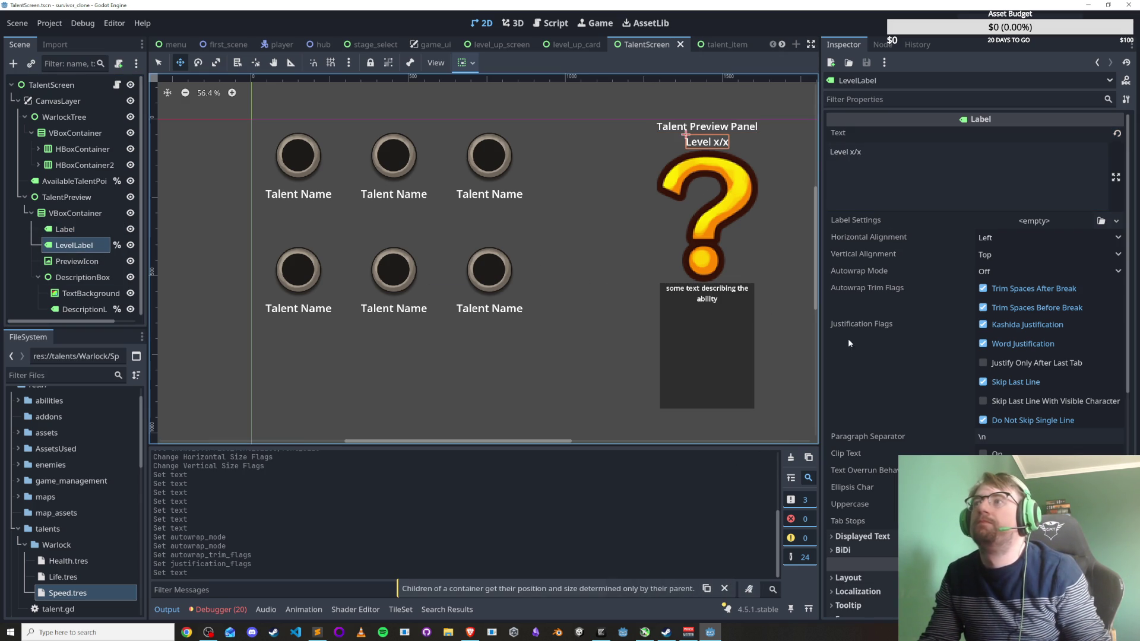
Lower LevelLabel's Font Size override by two steps and open talent.gd in the Script editor.
{"action": "scroll", "coordinate": [857, 411], "scroll_direction": "down", "scroll_amount": 5}
{"action": "left_click", "coordinate": [872, 567]}
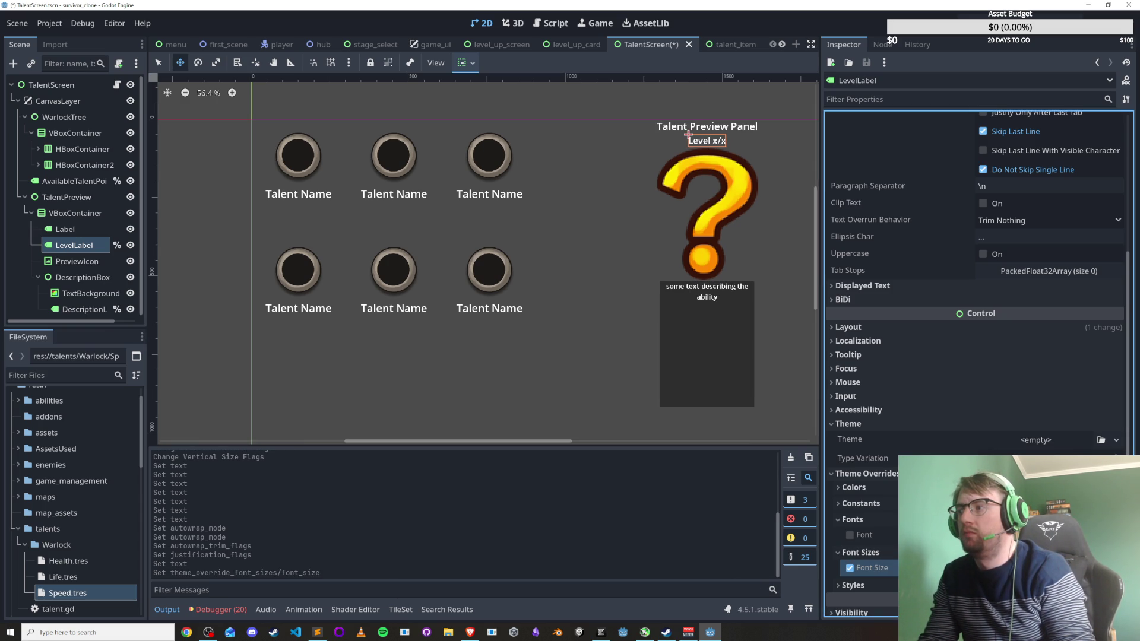
{"action": "key", "text": "Down"}
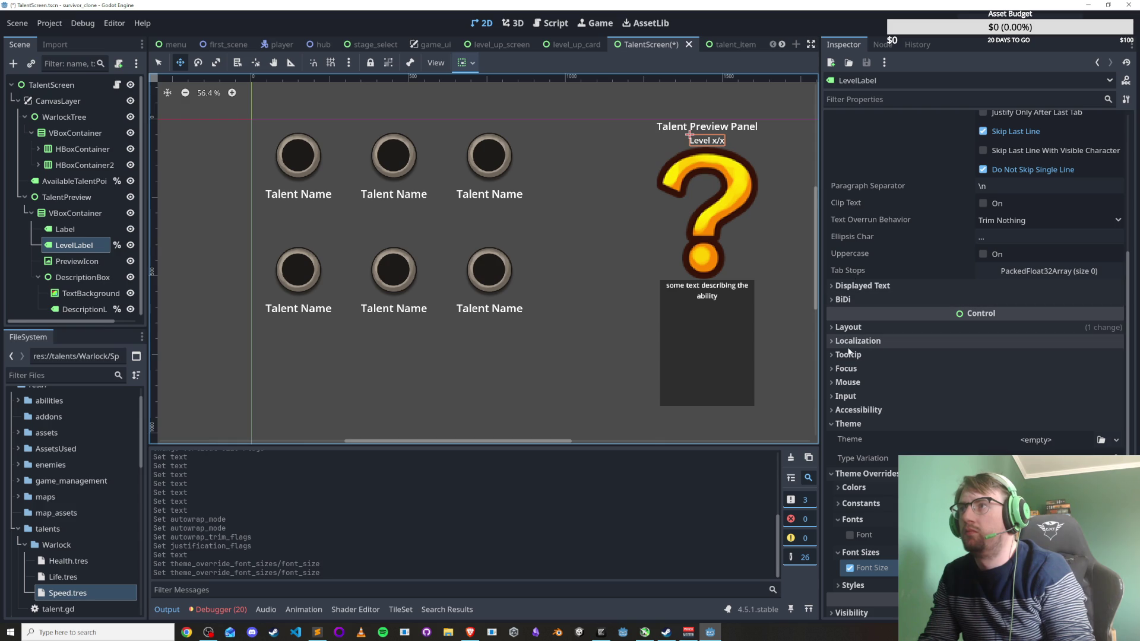
{"action": "key", "text": "Down"}
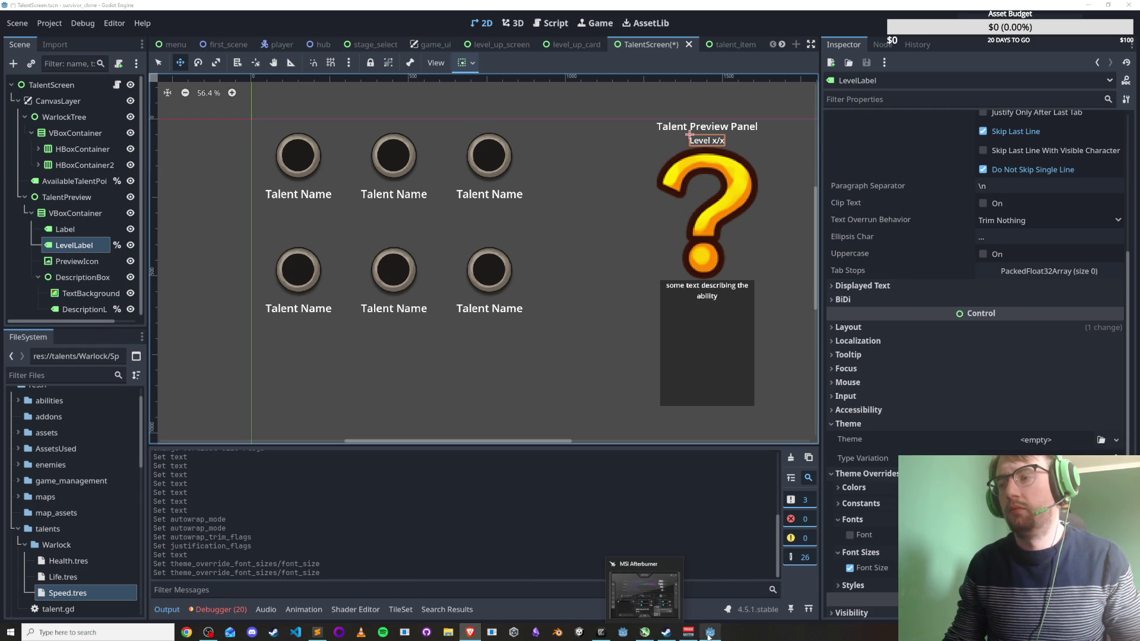
{"action": "left_click", "coordinate": [555, 24]}
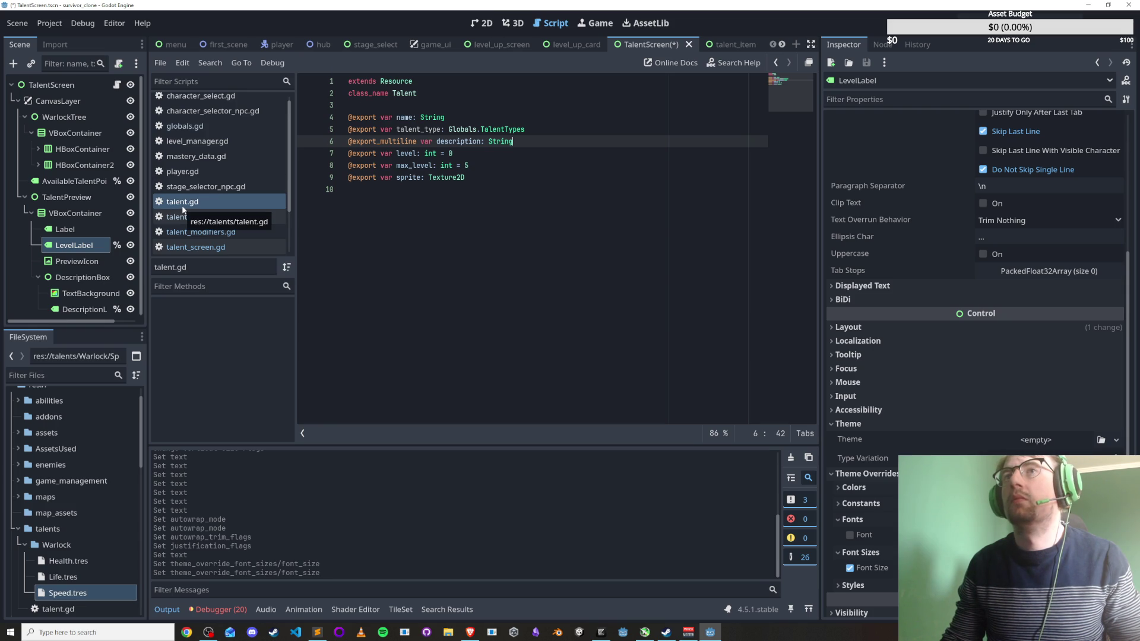
Open the talent_screen.gd script from the level_up_screen scene.
{"action": "left_click", "coordinate": [515, 46]}
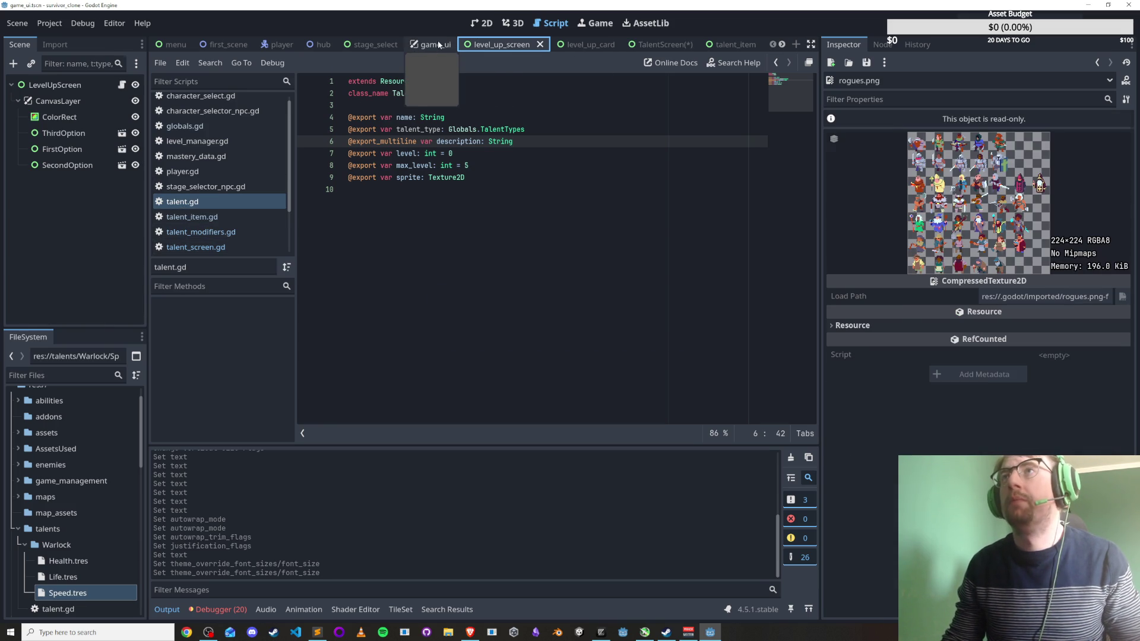
{"action": "left_click", "coordinate": [438, 44]}
{"action": "left_click", "coordinate": [511, 45]}
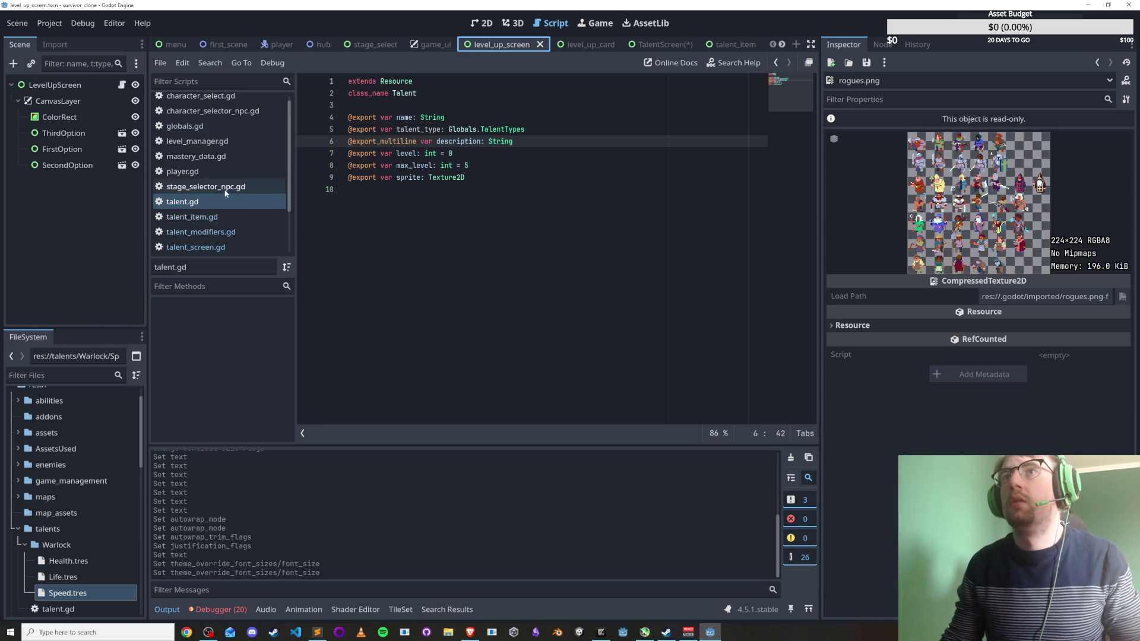
{"action": "left_click", "coordinate": [196, 247]}
{"action": "left_click", "coordinate": [457, 347]}
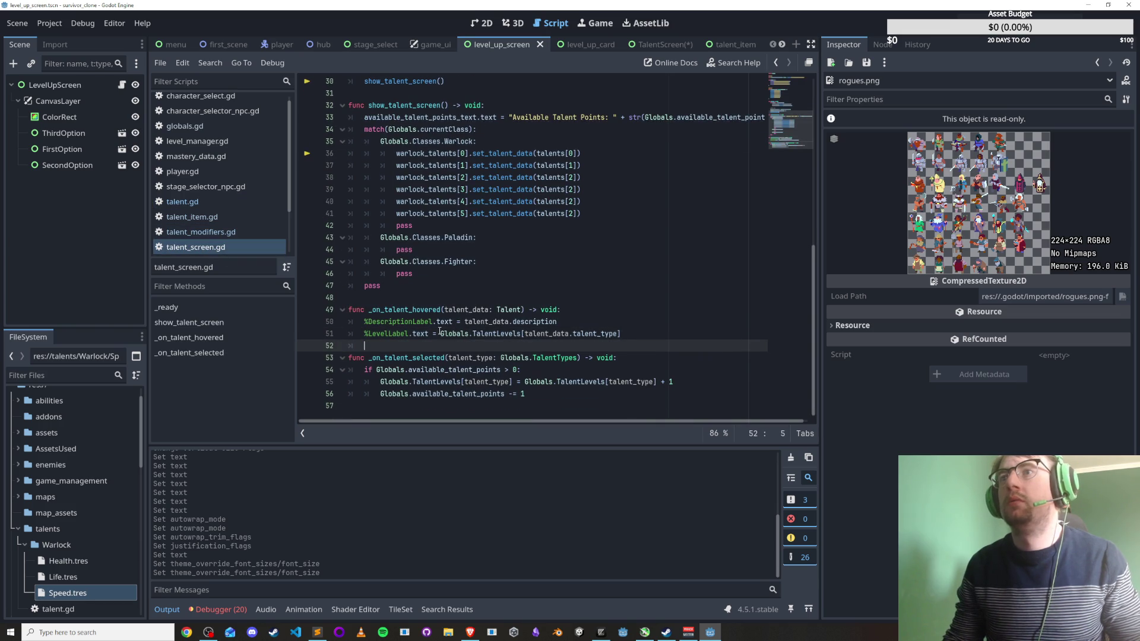
Change line 51 to set %LevelLabel.text to "Level " + Globals.TalentLevels[...] and save.
{"action": "left_click", "coordinate": [440, 332]}
{"action": "type", "text": "Level"}
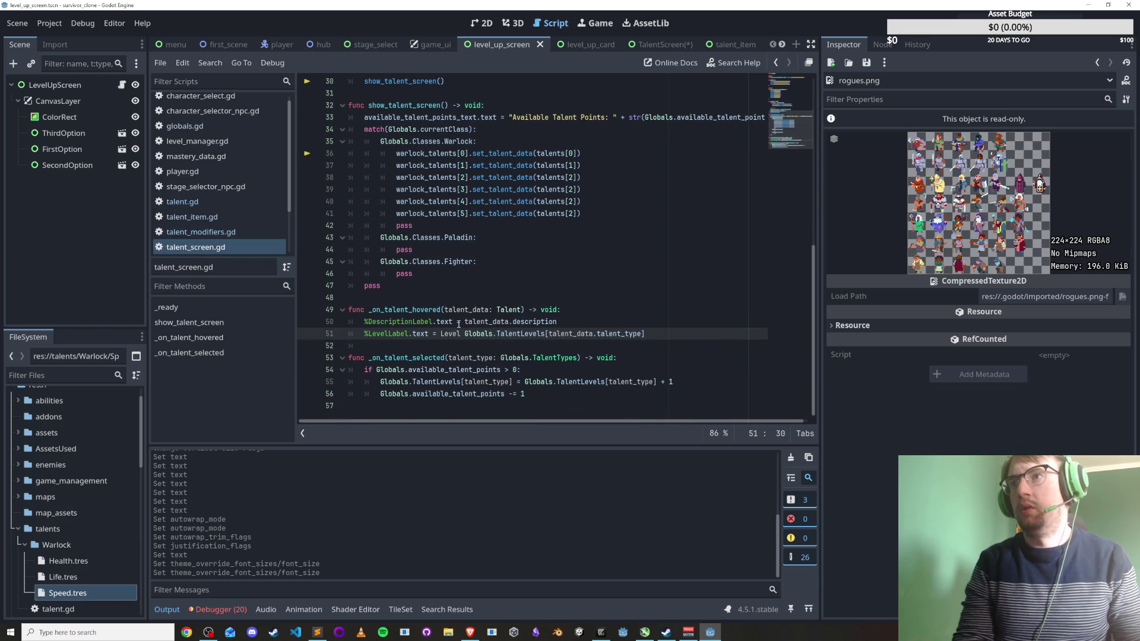
{"action": "key", "text": "ctrl+Left"}
{"action": "type", "text": "\""}
{"action": "key", "text": "ctrl+Right"}
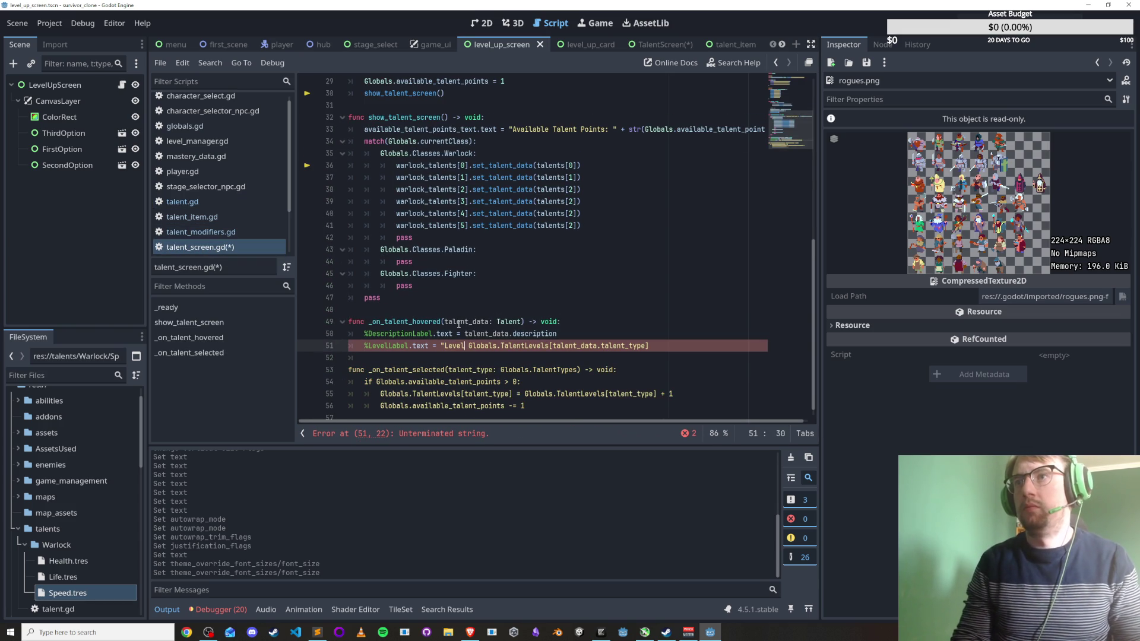
{"action": "type", "text": "\""}
{"action": "key", "text": "Left"}
{"action": "type", "text": "+"}
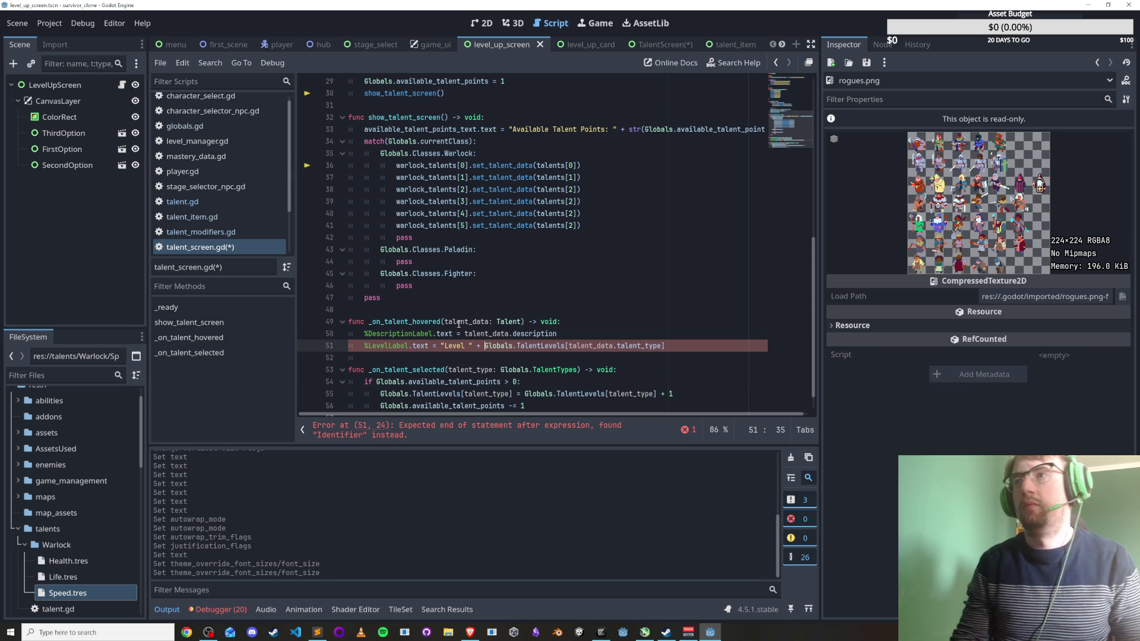
{"action": "left_click", "coordinate": [680, 343]}
{"action": "key", "text": "ctrl+s"}
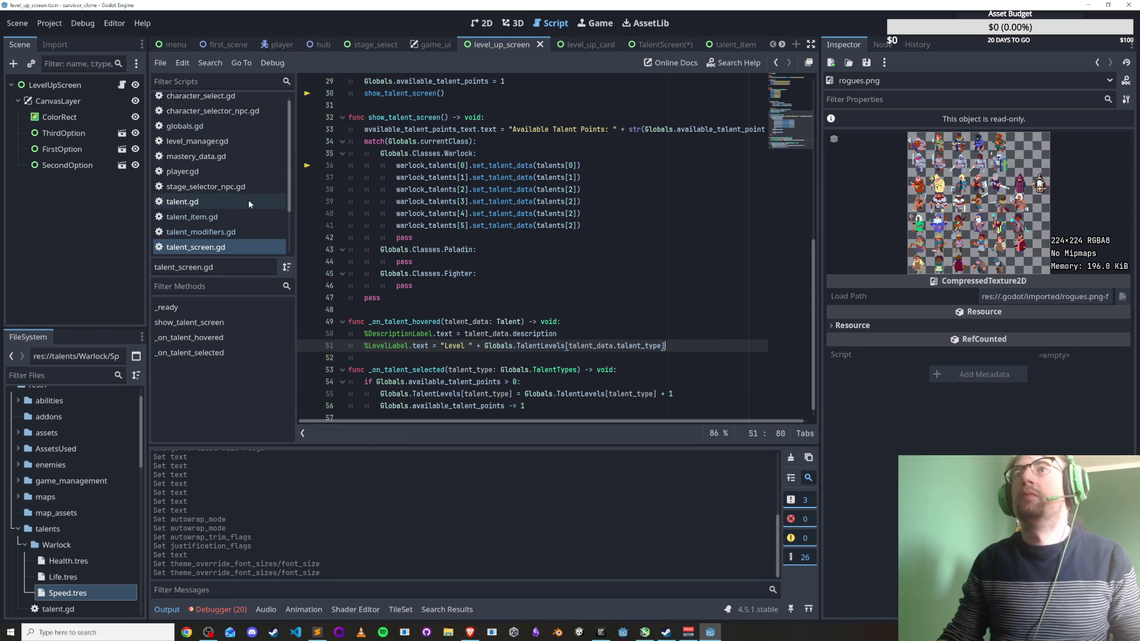
Check max_level in talent.gd, then save the TalentScreen scene.
{"action": "left_click", "coordinate": [218, 202]}
{"action": "left_click", "coordinate": [472, 165]}
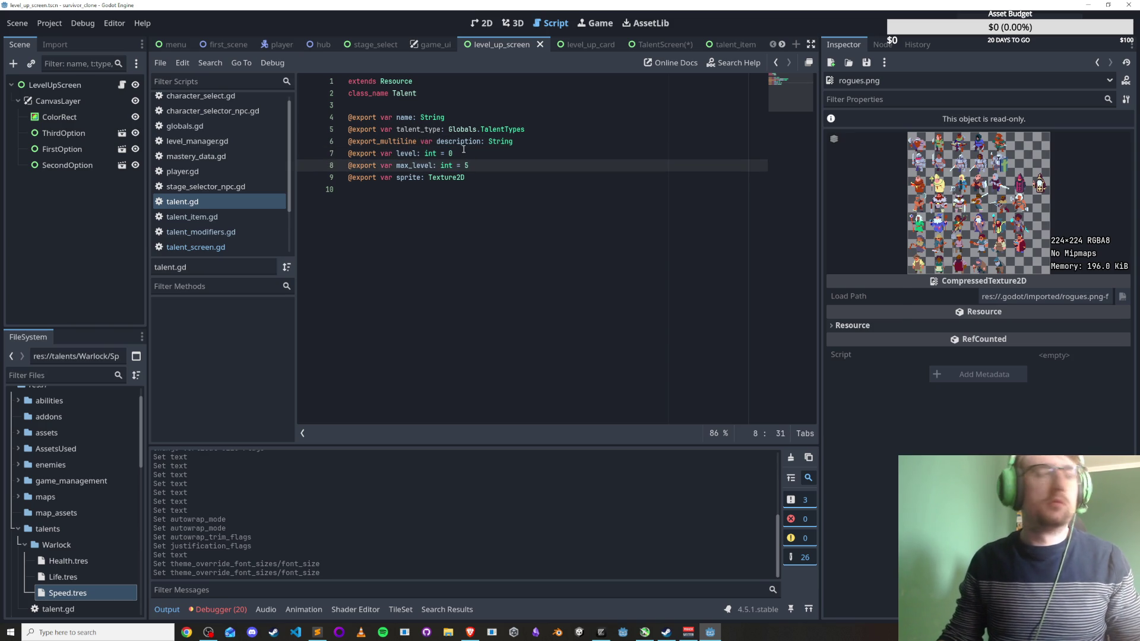
{"action": "left_click", "coordinate": [659, 45]}
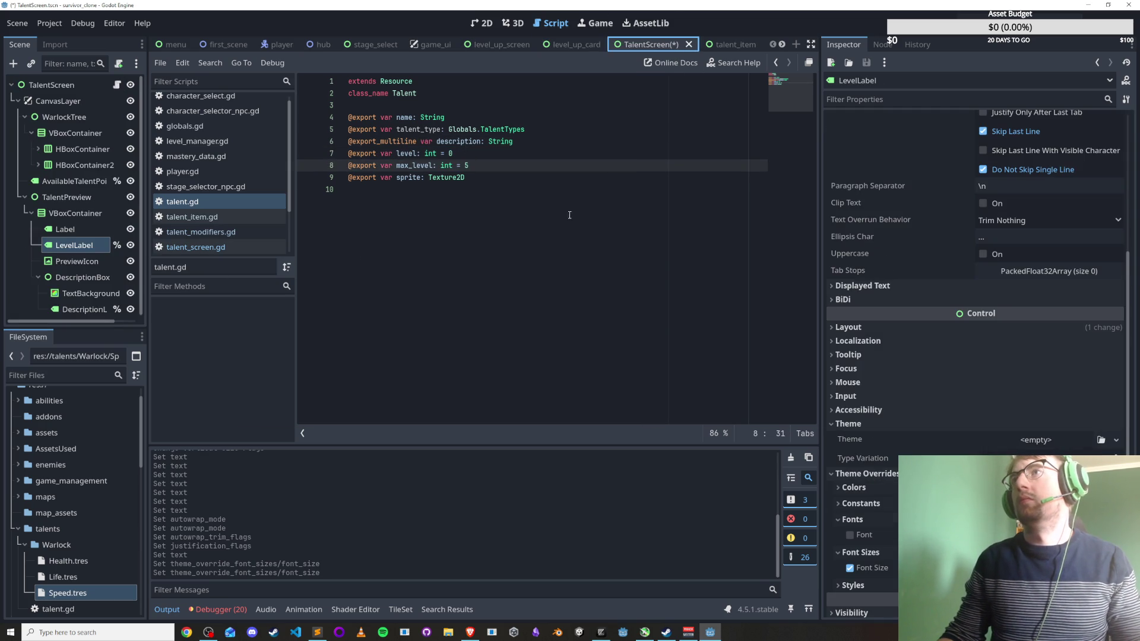
{"action": "left_click", "coordinate": [368, 196]}
{"action": "key", "text": "ctrl+s"}
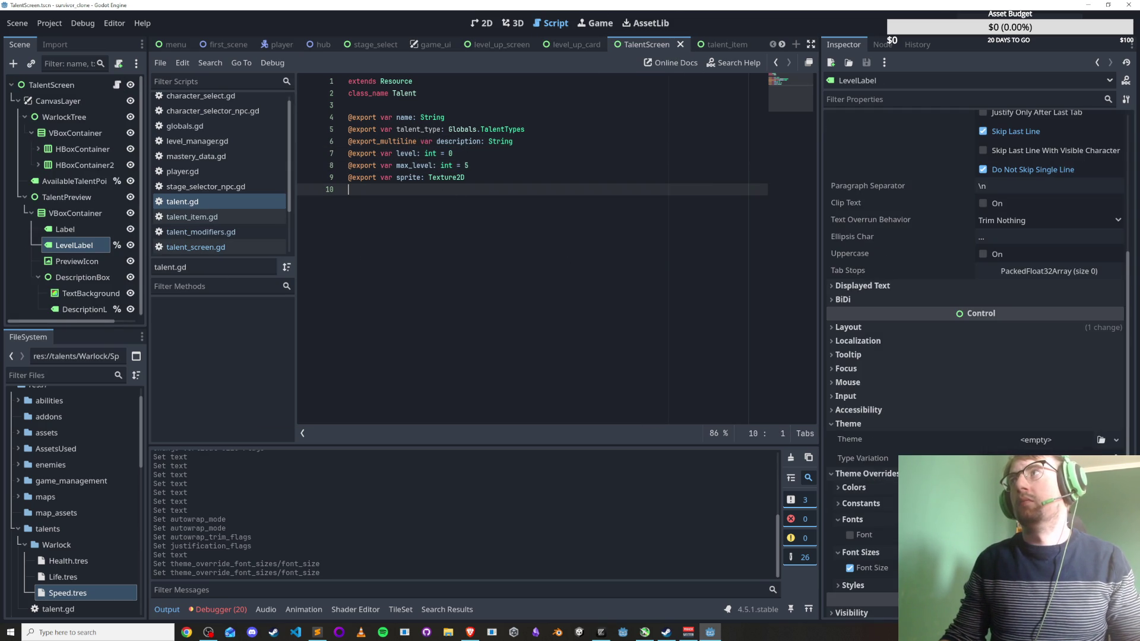
{"action": "key", "text": "F5"}
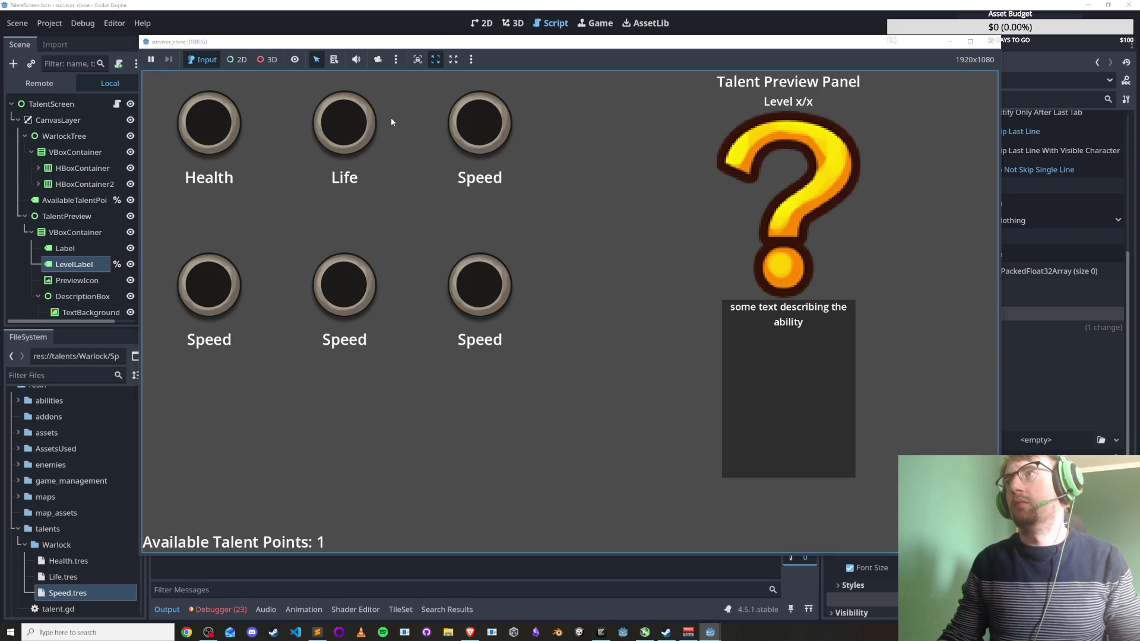
Try the Health and Life talents in the running game, close it, and view the Errors list.
{"action": "left_click", "coordinate": [213, 122]}
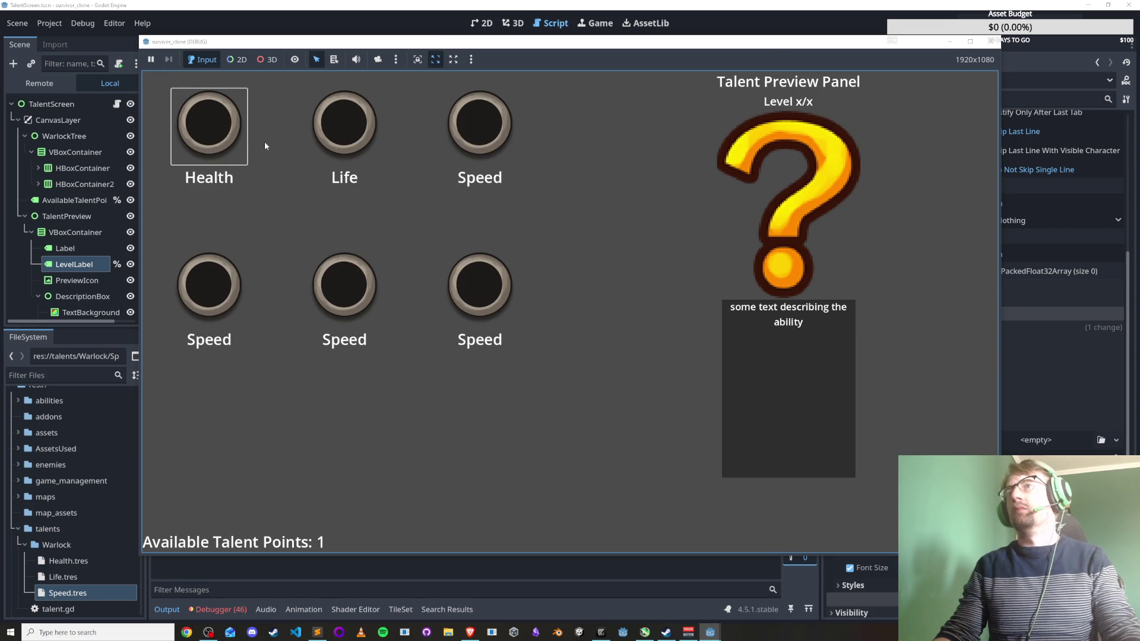
{"action": "left_click", "coordinate": [353, 118]}
{"action": "left_click", "coordinate": [990, 41]}
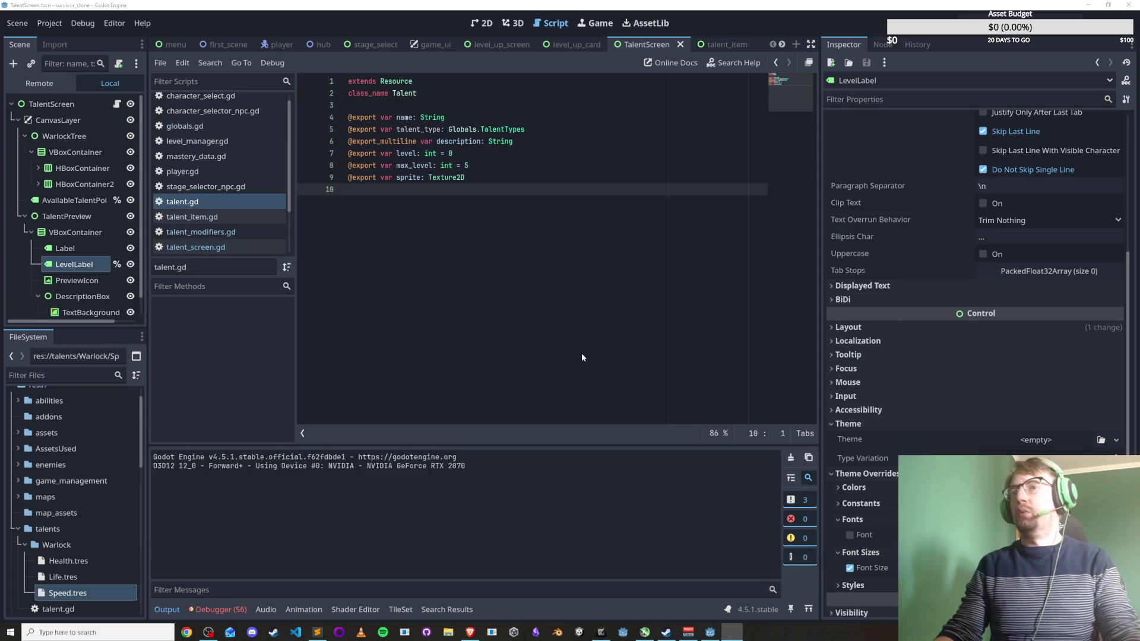
{"action": "left_click", "coordinate": [217, 610]}
{"action": "left_click", "coordinate": [230, 455]}
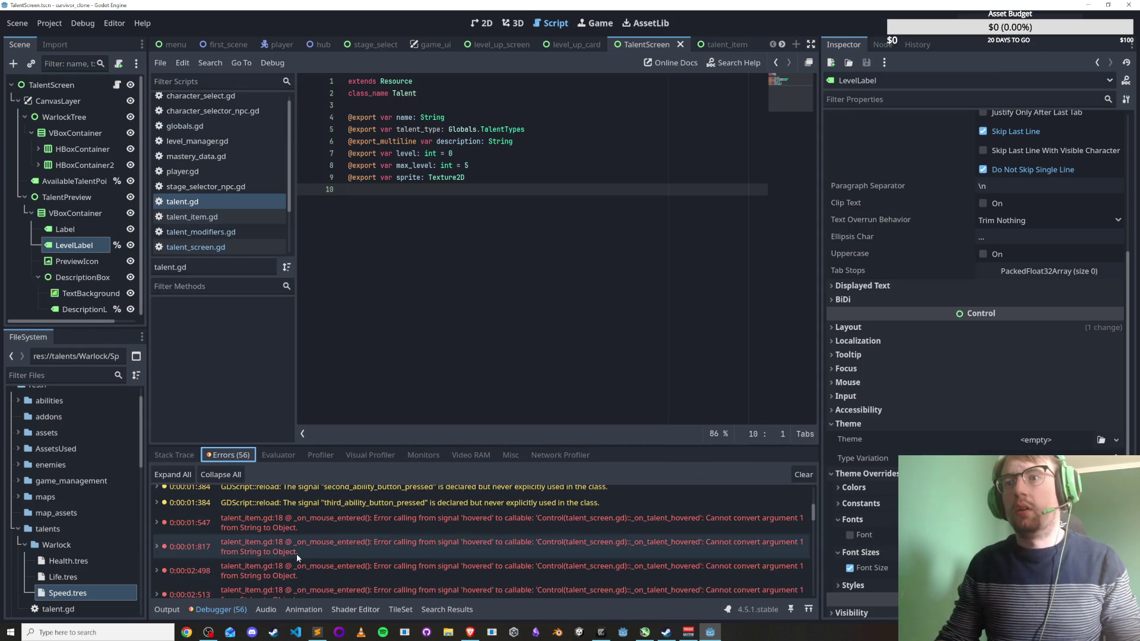
In talent_item.gd, change line 18's emitted argument to talent_data_local.
{"action": "double_click", "coordinate": [301, 568]}
{"action": "double_click", "coordinate": [510, 286]}
{"action": "left_click", "coordinate": [424, 287]}
{"action": "double_click", "coordinate": [391, 117]}
{"action": "left_click_drag", "start_coordinate": [417, 286], "coordinate": [534, 287]}
{"action": "type", "text": "talent_data_local"}
{"action": "key", "text": "Escape"}
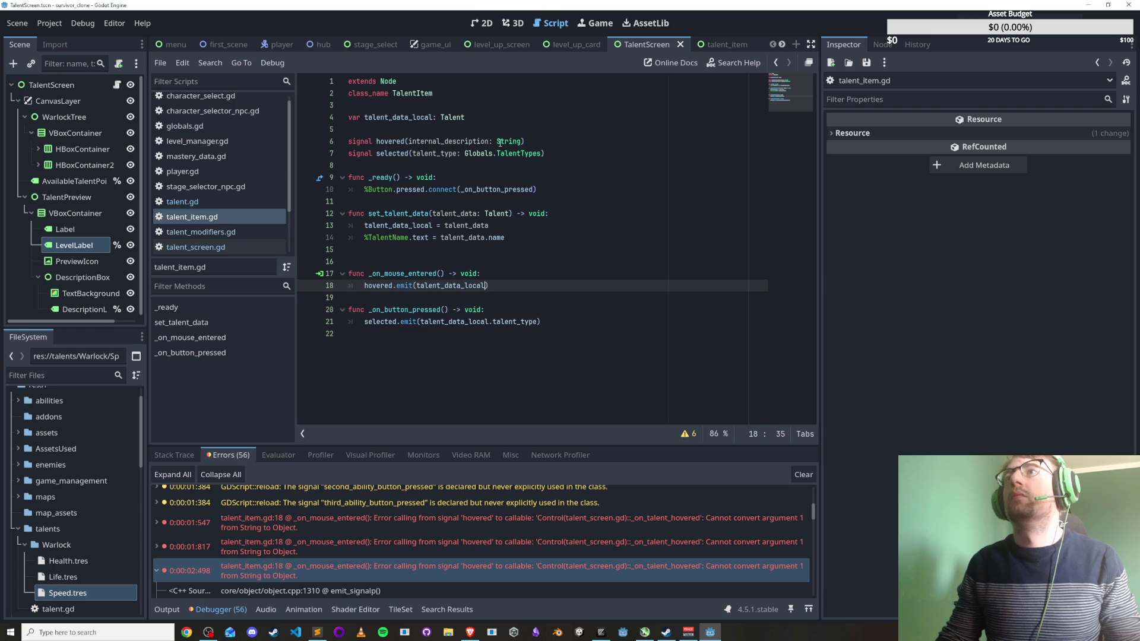
Change the hovered signal's parameter to talent_data: Talent and save talent_item.gd.
{"action": "double_click", "coordinate": [500, 141]}
{"action": "double_click", "coordinate": [451, 117]}
{"action": "key", "text": "ctrl+c"}
{"action": "double_click", "coordinate": [508, 141]}
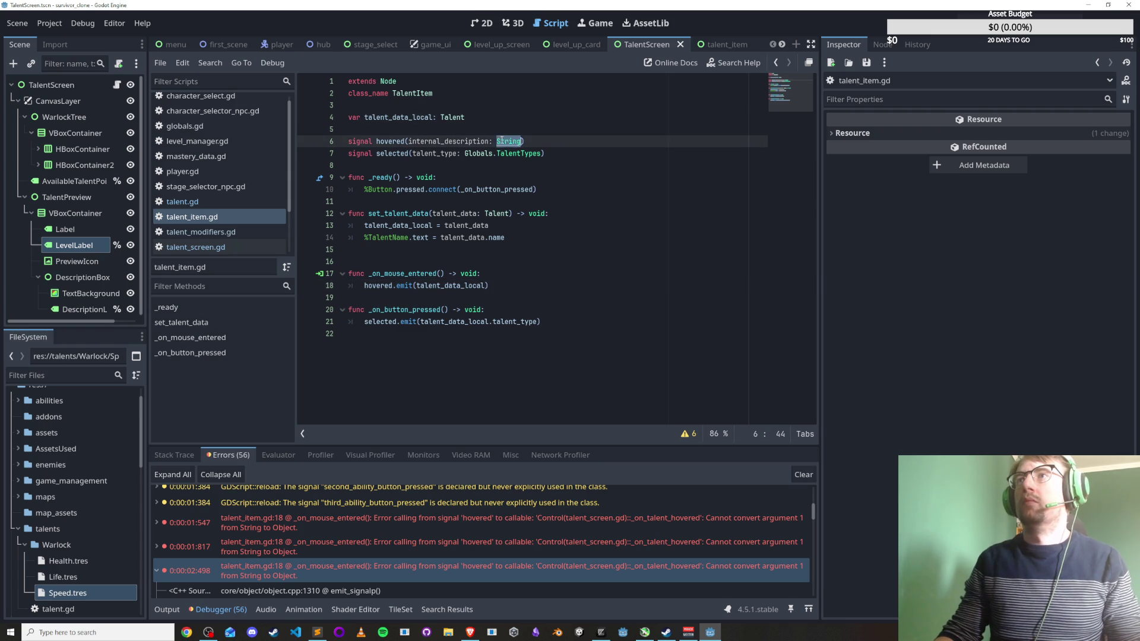
{"action": "key", "text": "ctrl+v"}
{"action": "left_click_drag", "start_coordinate": [409, 140], "coordinate": [492, 141]}
{"action": "type", "text": "t"}
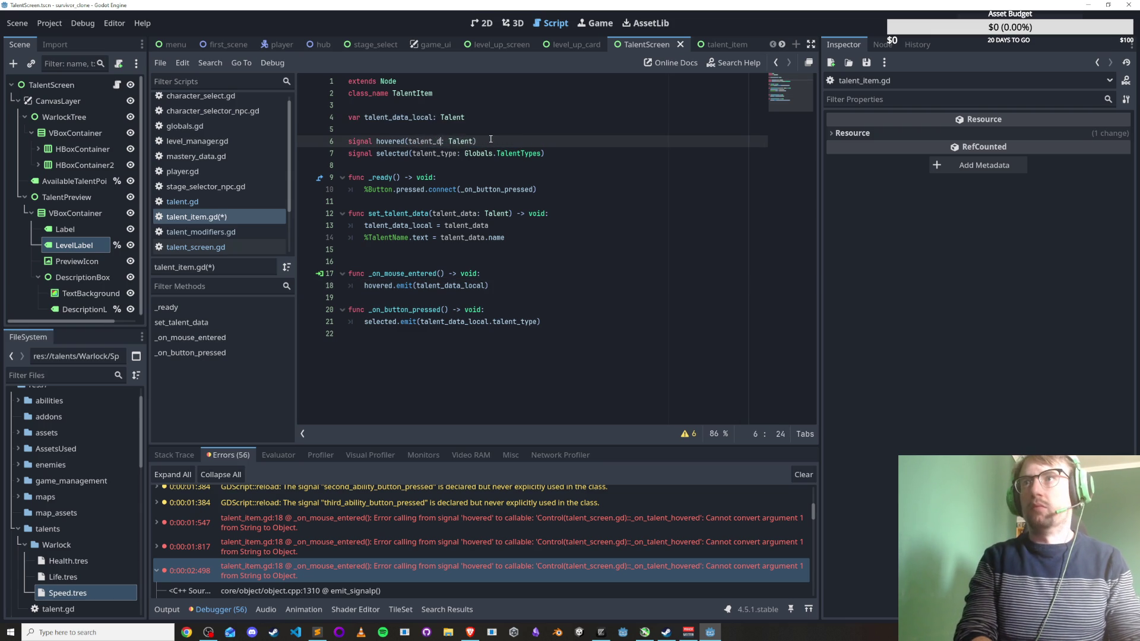
{"action": "type", "text": "ata"}
{"action": "key", "text": "ctrl+s"}
{"action": "mouse_move", "coordinate": [490, 141]}
{"action": "left_mouse_down"}
{"action": "mouse_move", "coordinate": [681, 157]}
{"action": "mouse_move", "coordinate": [675, 265]}
{"action": "left_mouse_up"}
{"action": "left_click", "coordinate": [544, 153]}
{"action": "key", "text": "ctrl+s"}
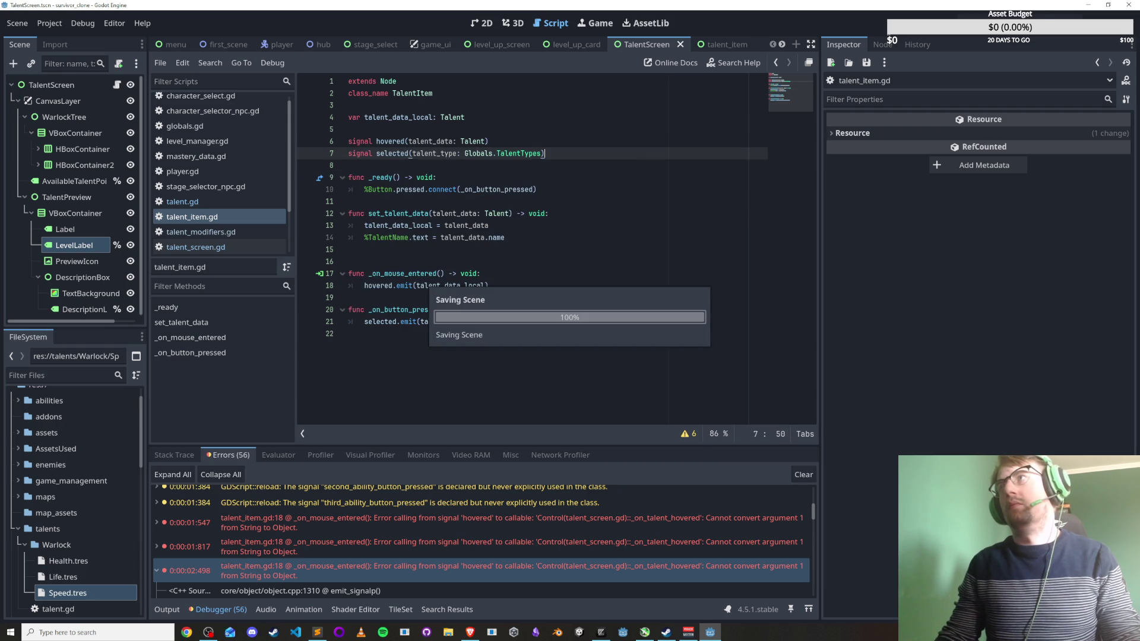
{"action": "key", "text": "F6"}
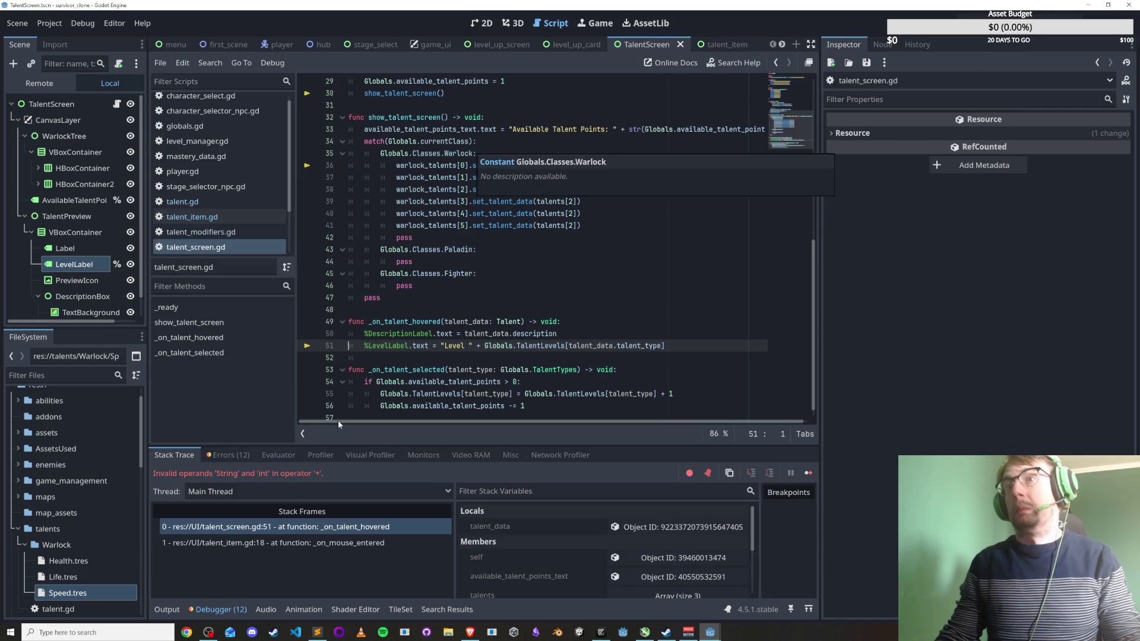
Wrap line 51's talent level lookup in str() and save the script.
{"action": "scroll", "coordinate": [479, 340], "scroll_direction": "down", "scroll_amount": 1}
{"action": "left_click", "coordinate": [479, 342]}
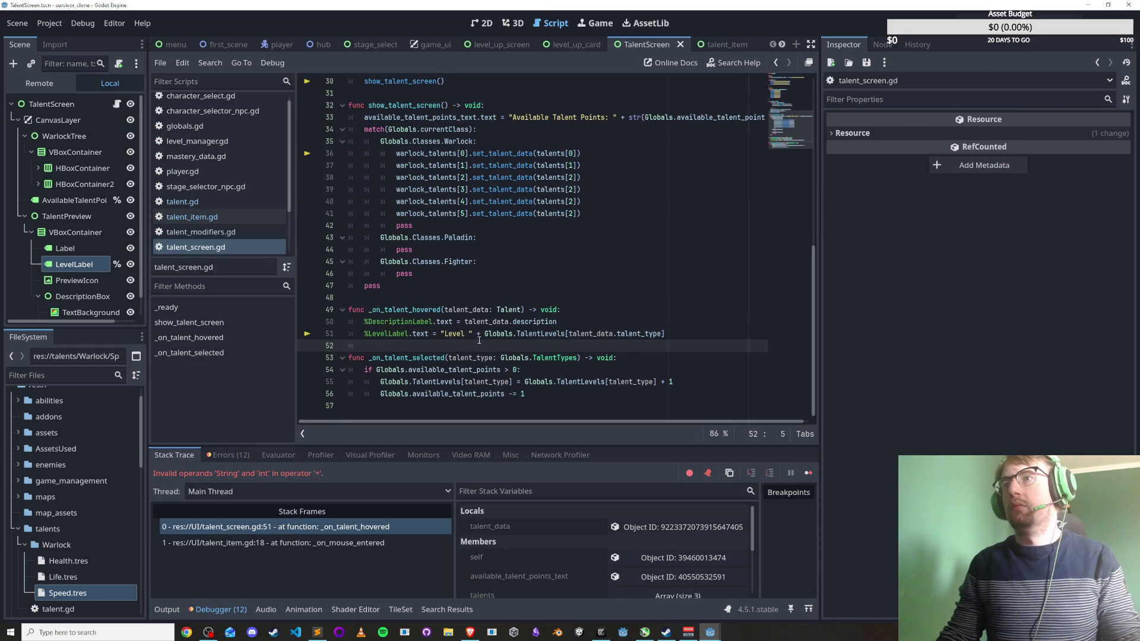
{"action": "left_click", "coordinate": [483, 335]}
{"action": "type", "text": "str("}
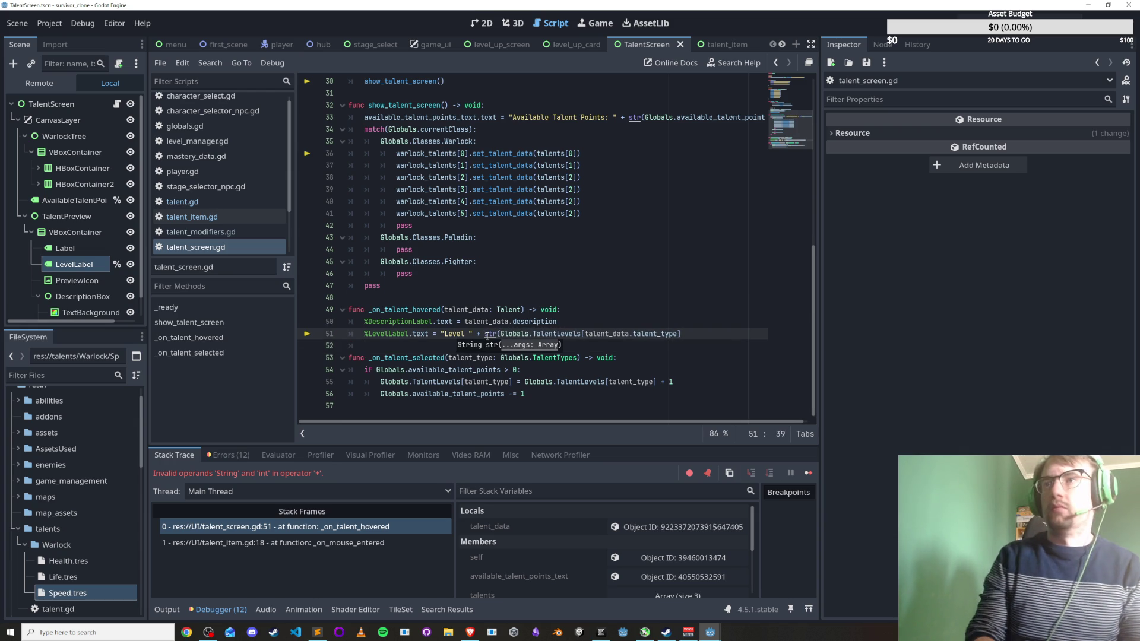
{"action": "key", "text": "End"}
{"action": "type", "text": ")"}
{"action": "key", "text": "ctrl+s"}
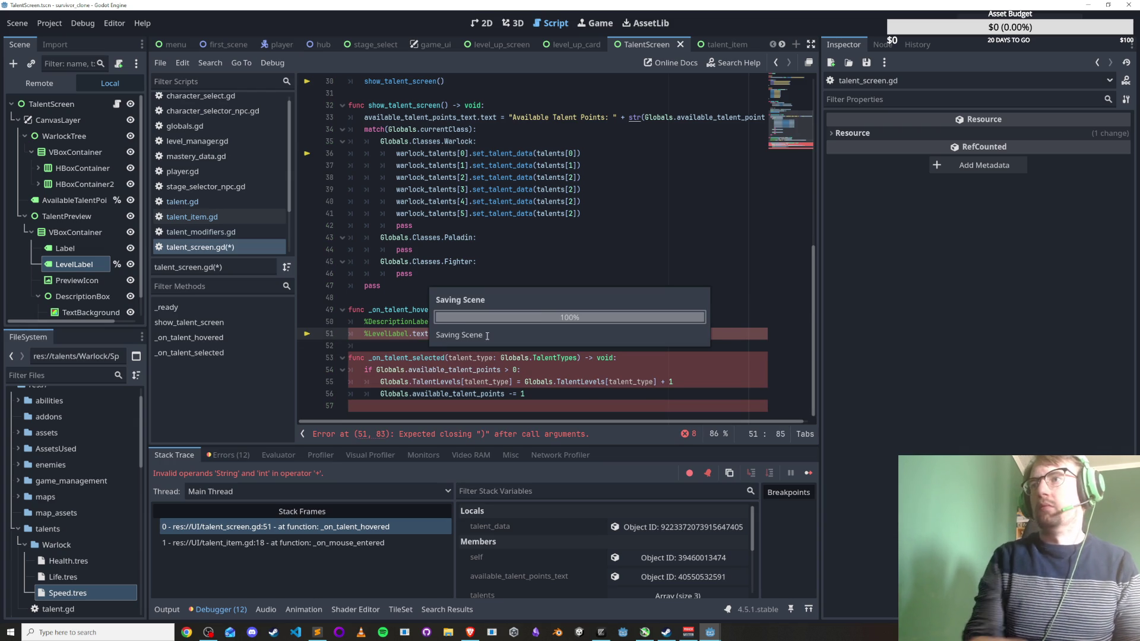
{"action": "key", "text": "F5"}
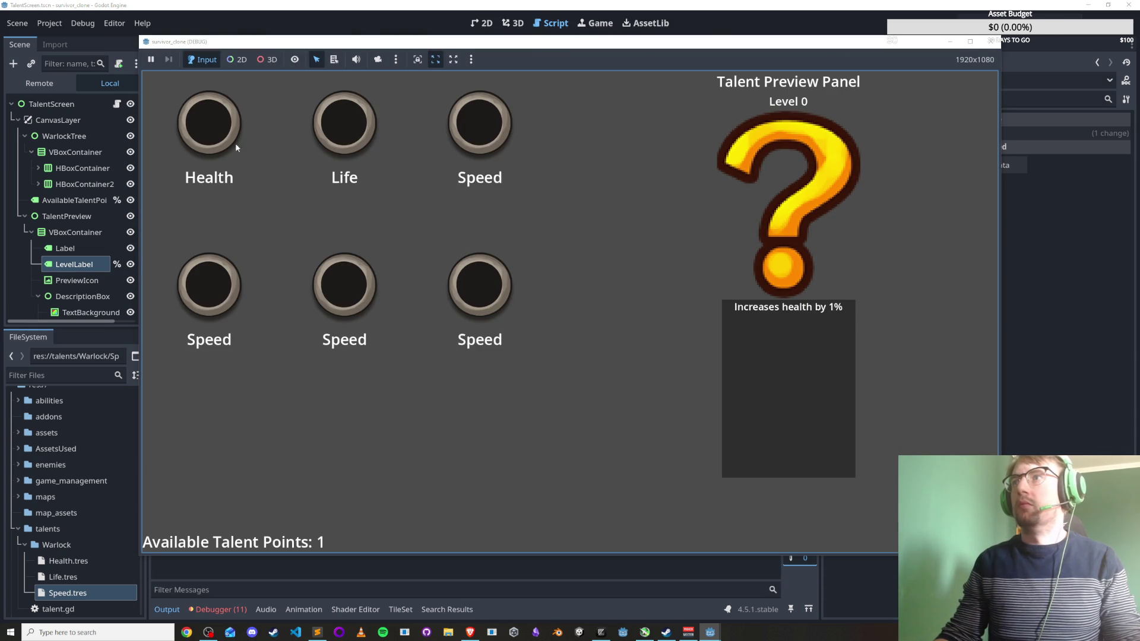
{"action": "left_click", "coordinate": [203, 127]}
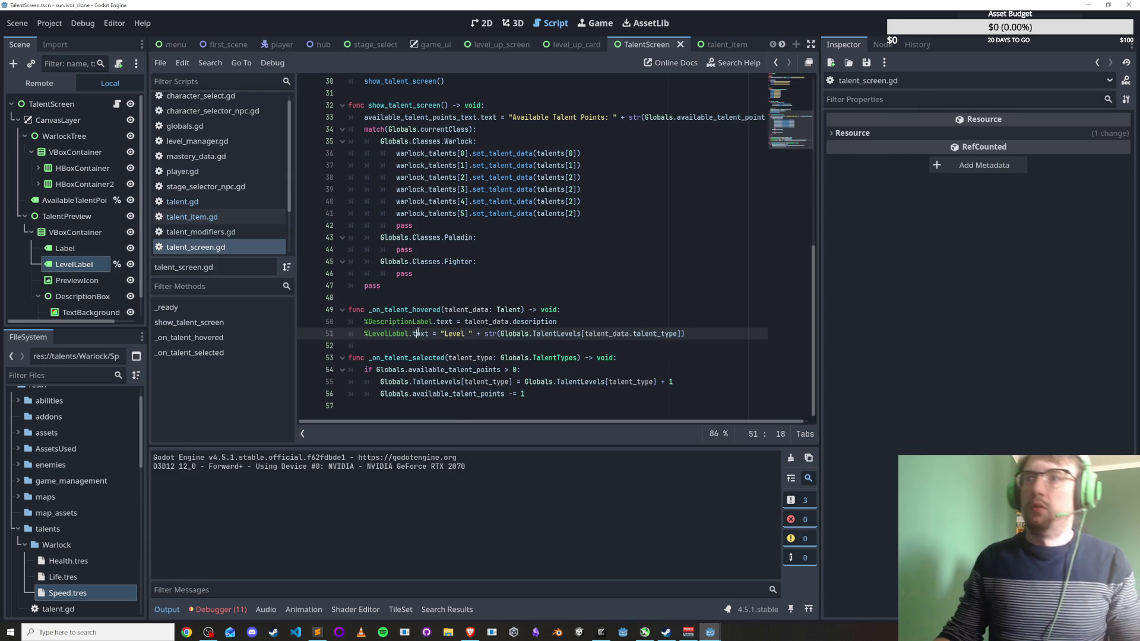
{"action": "triple_click", "coordinate": [417, 333]}
{"action": "key", "text": "Down"}
{"action": "key", "text": "Down"}
{"action": "key", "text": "Down"}
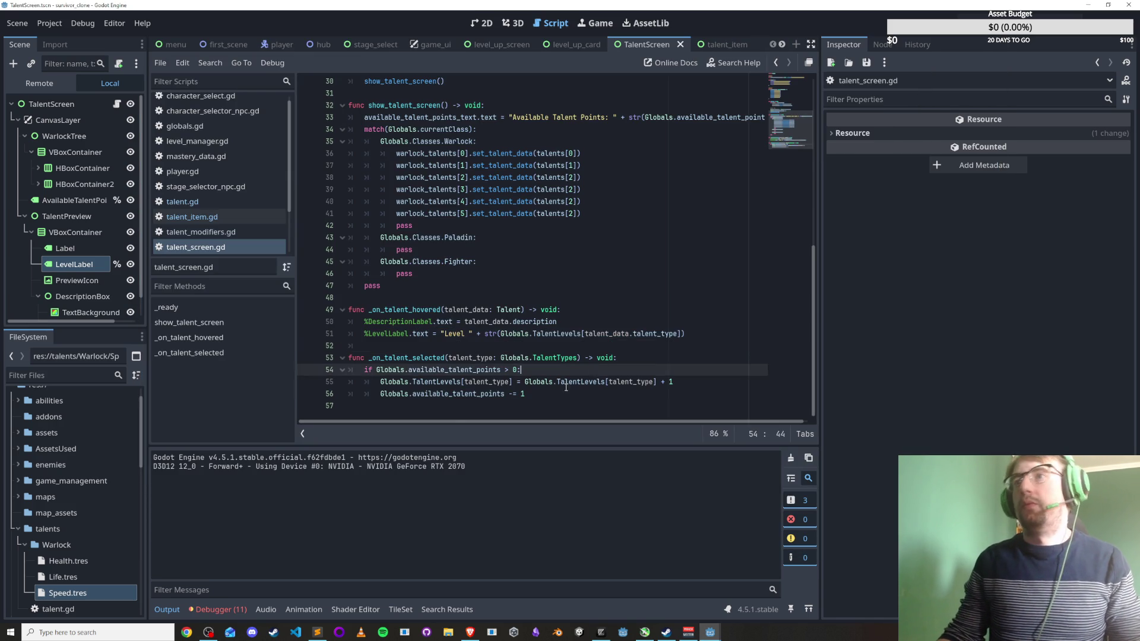
Paste the LevelLabel line into _on_talent_selected after the points decrement, fixing its indentation.
{"action": "key", "text": "End"}
{"action": "key", "text": "Return"}
{"action": "key", "text": "ctrl+v"}
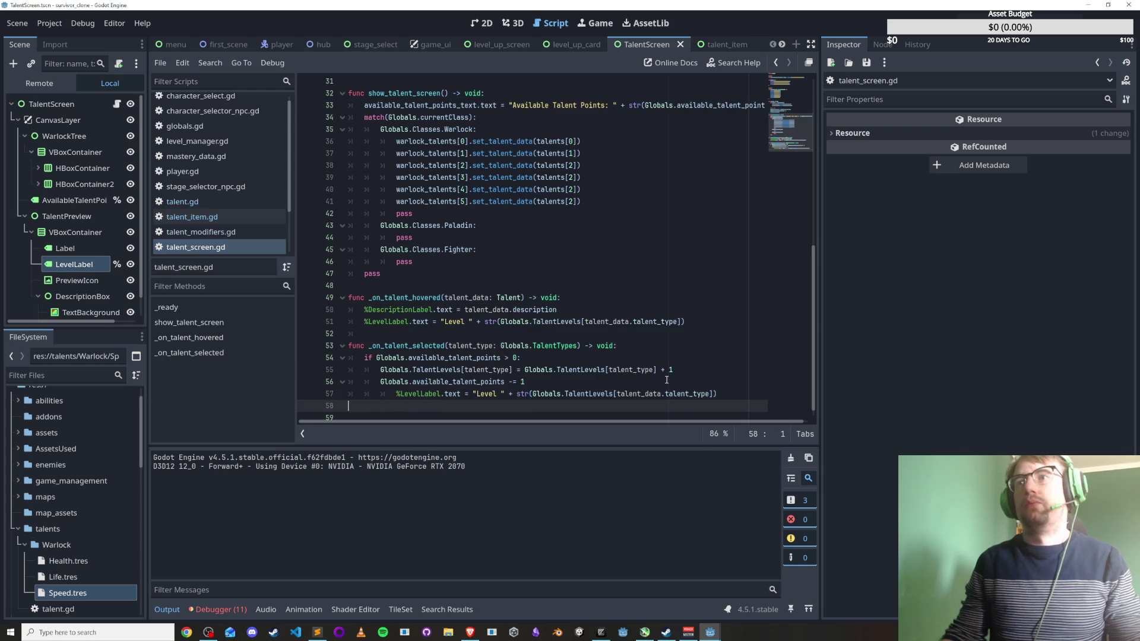
{"action": "key", "text": "BackSpace"}
{"action": "key", "text": "shift+Tab"}
{"action": "key", "text": "ctrl+s"}
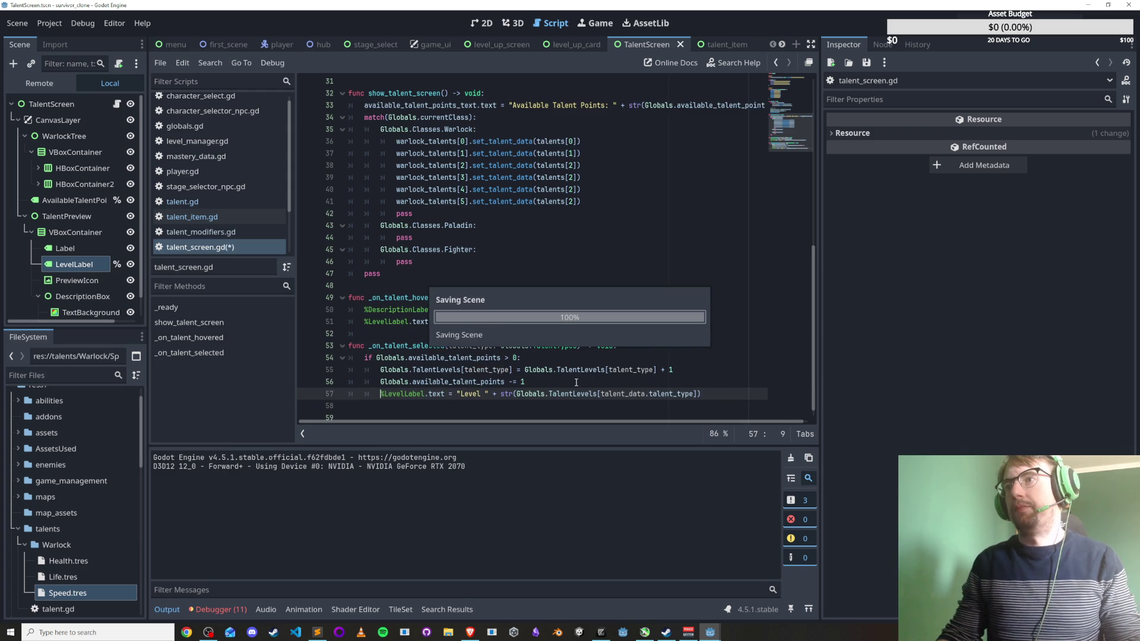
{"action": "double_click", "coordinate": [573, 382]}
{"action": "left_click", "coordinate": [581, 357]}
{"action": "key", "text": "ctrl+s"}
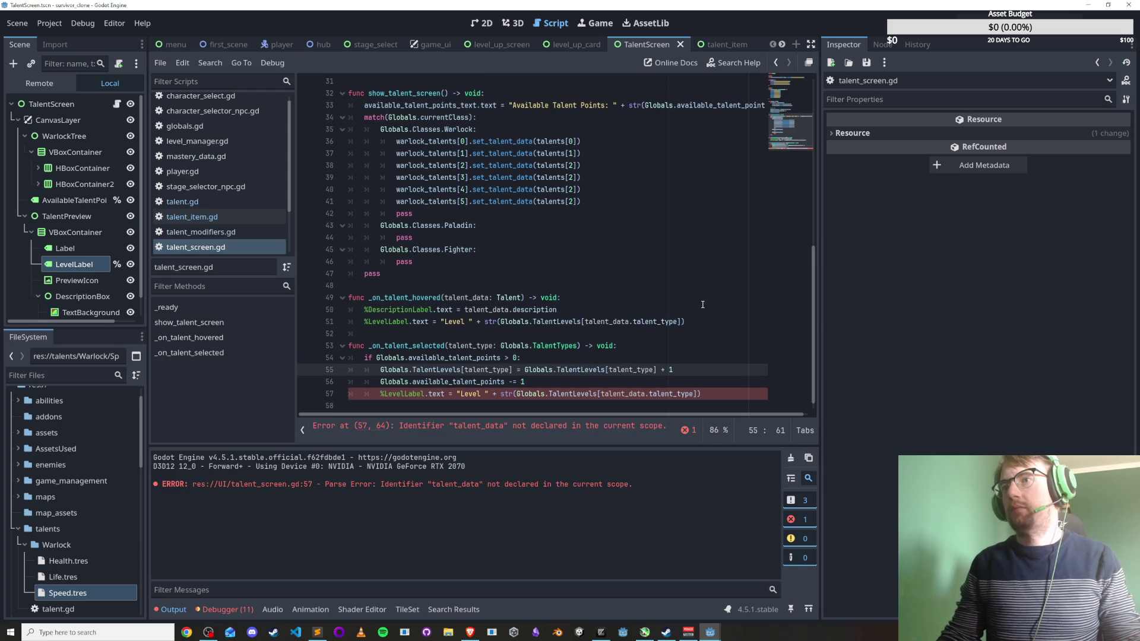
Move the LevelLabel line above the points decrement and save.
{"action": "left_click", "coordinate": [584, 393]}
{"action": "key", "text": "alt+Up"}
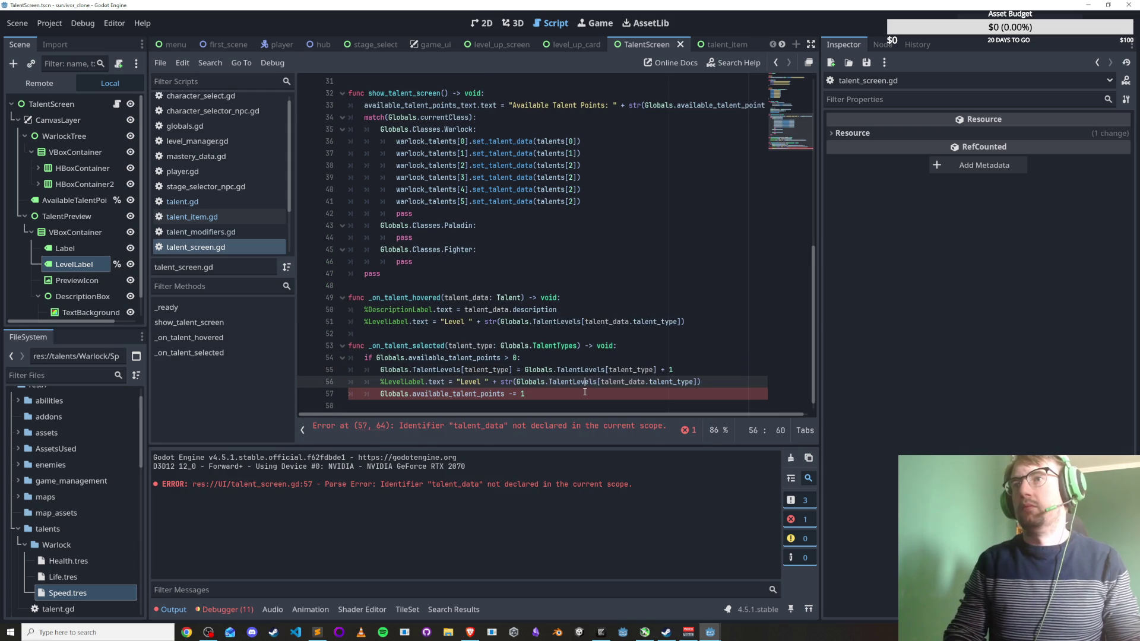
{"action": "key", "text": "ctrl+s"}
{"action": "left_click", "coordinate": [639, 392]}
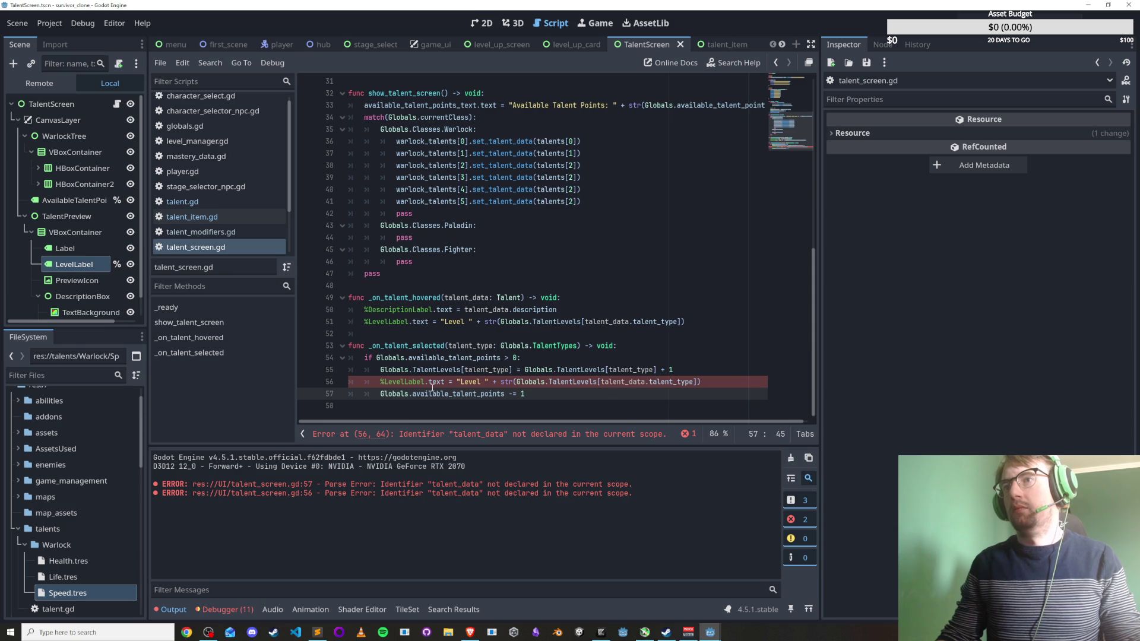
{"action": "left_click", "coordinate": [600, 398]}
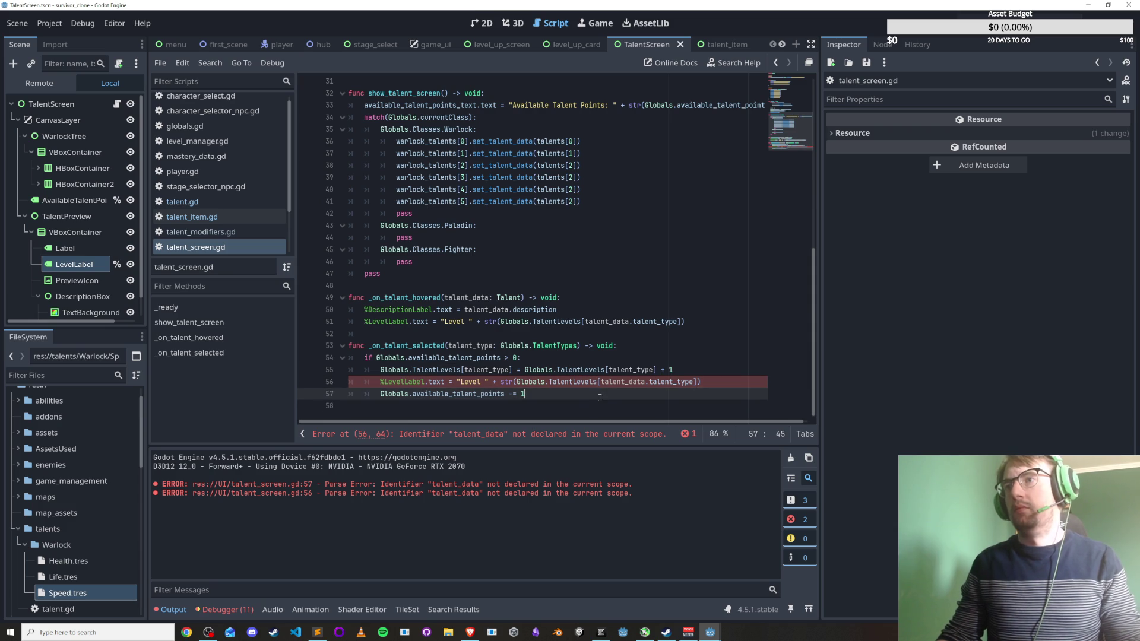
Replace talent_data.talent_type with talent_type in the label line and save.
{"action": "double_click", "coordinate": [626, 383]}
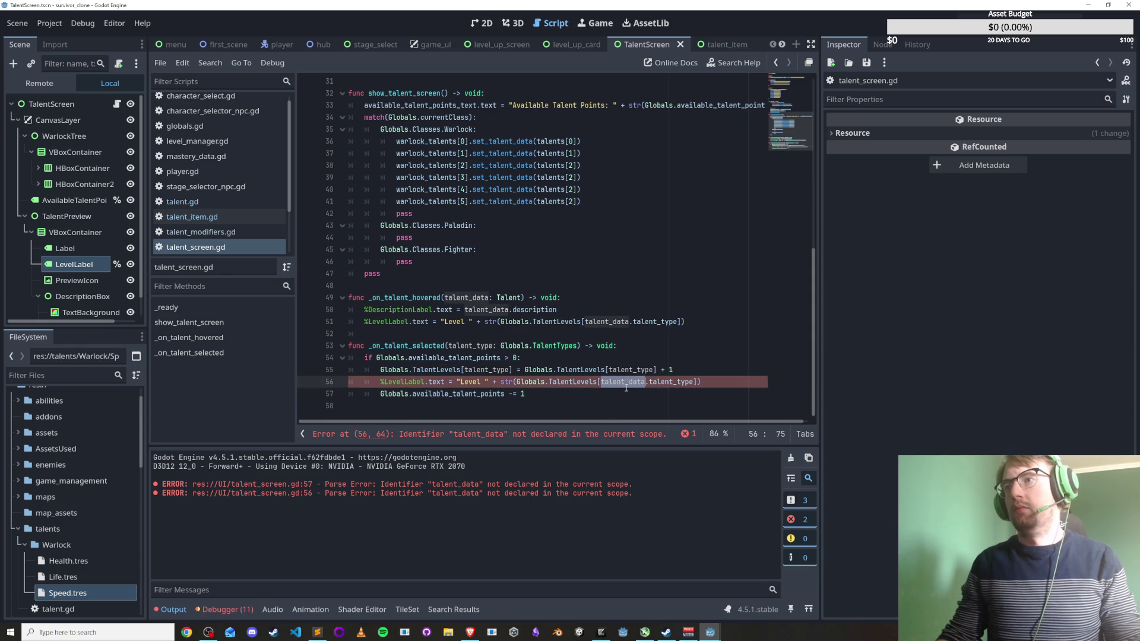
{"action": "double_click", "coordinate": [621, 370]}
{"action": "key", "text": "ctrl+c"}
{"action": "left_click_drag", "start_coordinate": [601, 383], "coordinate": [694, 382]}
{"action": "key", "text": "ctrl+v"}
{"action": "key", "text": "ctrl+s"}
{"action": "left_click", "coordinate": [694, 382]}
{"action": "key", "text": "ctrl+s"}
{"action": "key", "text": "F6"}
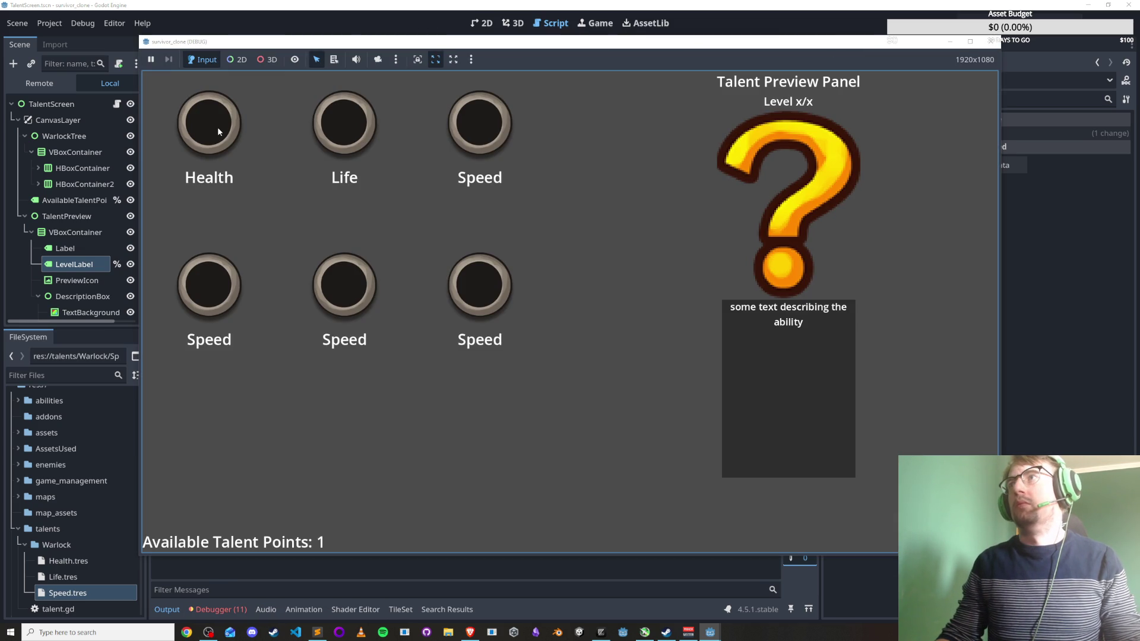
Select the Health talent in the running game, check its Level label, and close the game.
{"action": "left_click", "coordinate": [218, 127]}
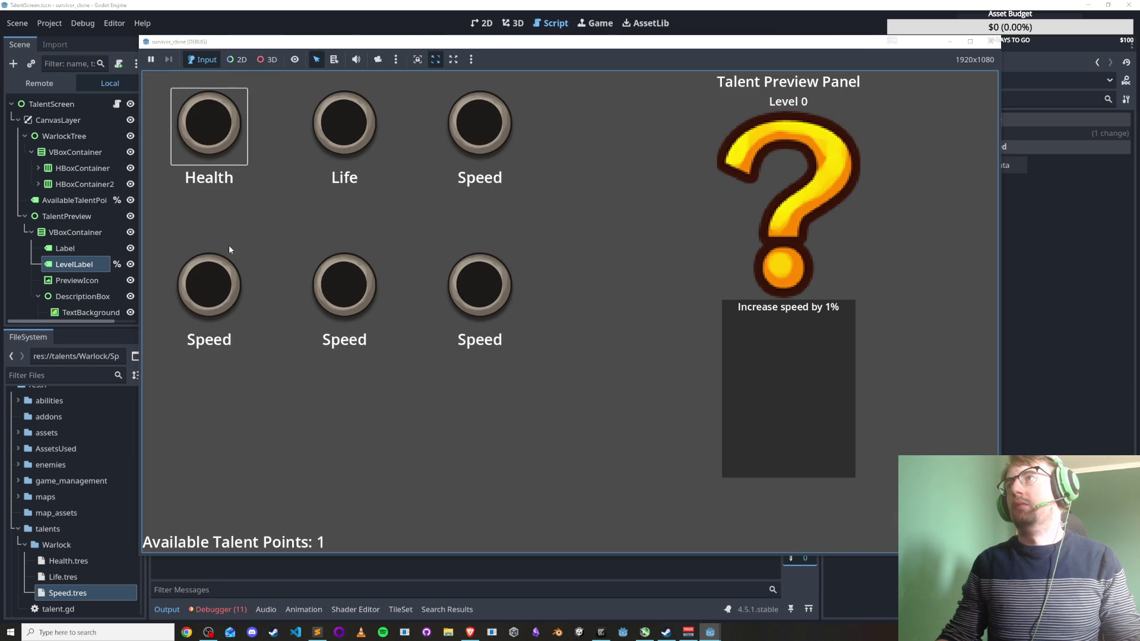
{"action": "left_click", "coordinate": [990, 41]}
{"action": "scroll", "coordinate": [617, 260], "scroll_direction": "up", "scroll_amount": 2}
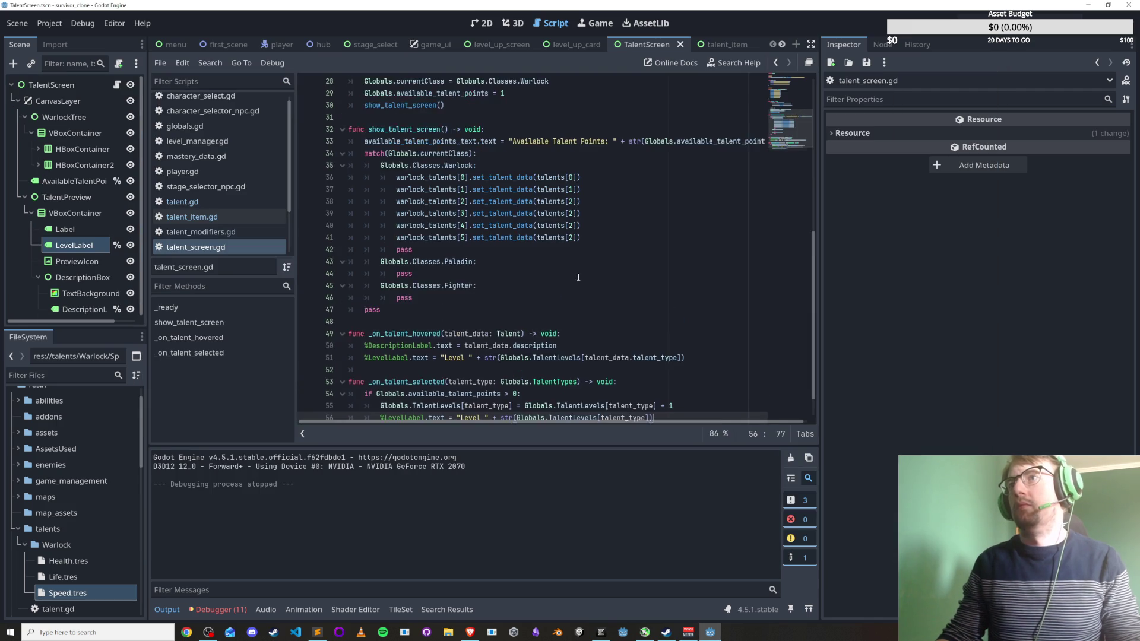
Append + "/" + str(Globals.TalentLevels[talent_data.max_level]) to the hovered handler's label line and save.
{"action": "scroll", "coordinate": [532, 362], "scroll_direction": "down", "scroll_amount": 3}
{"action": "left_click", "coordinate": [698, 321]}
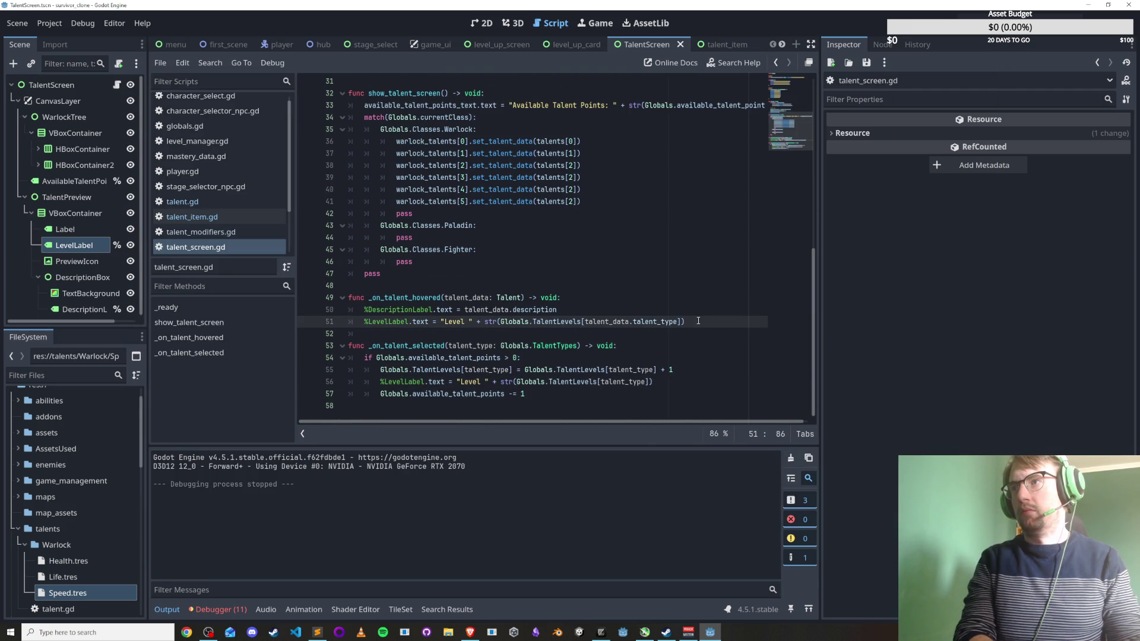
{"action": "type", "text": "+"}
{"action": "key", "text": "BackSpace"}
{"action": "key", "text": "BackSpace"}
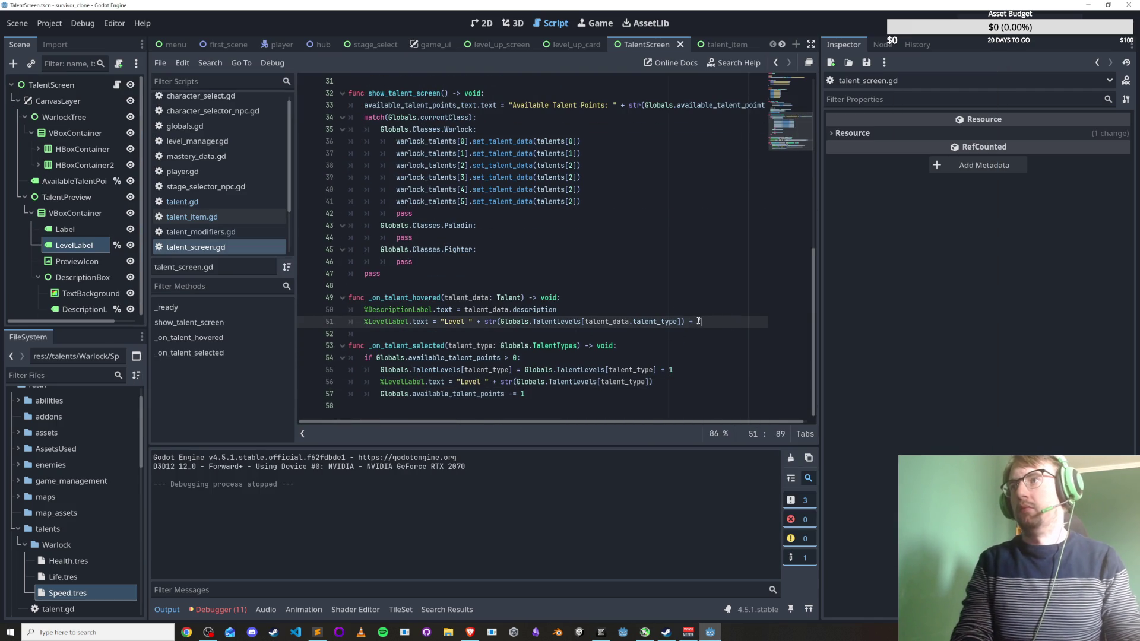
{"action": "type", "text": "\"/\" +"}
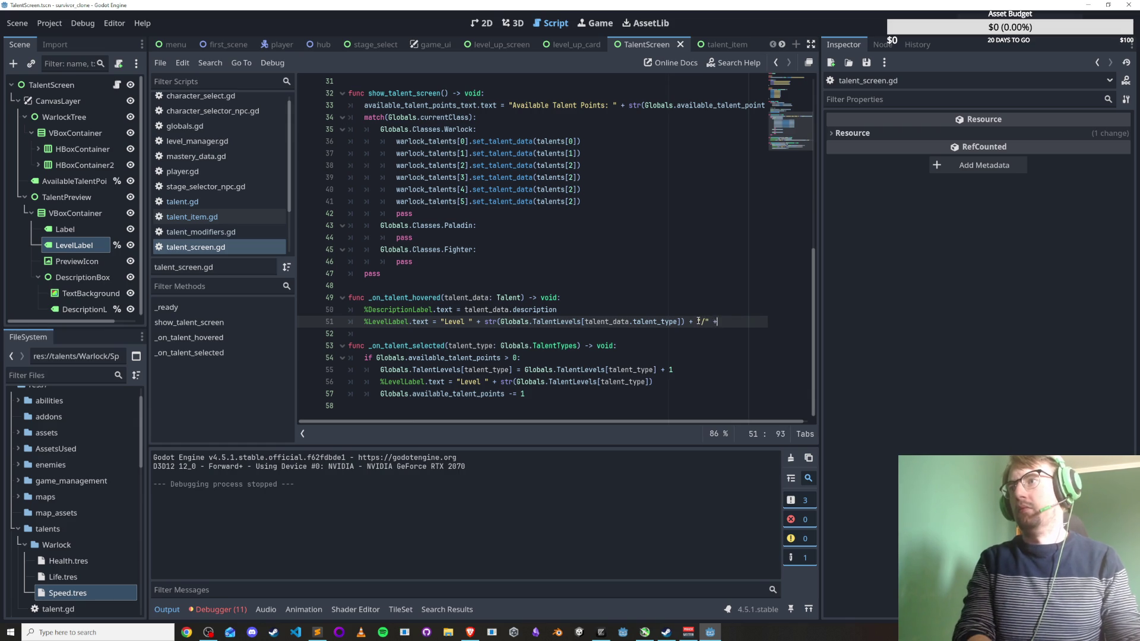
{"action": "left_click_drag", "start_coordinate": [482, 321], "coordinate": [684, 321]}
{"action": "key", "text": "ctrl+c"}
{"action": "left_click", "coordinate": [734, 324]}
{"action": "key", "text": "ctrl+v"}
{"action": "left_click", "coordinate": [734, 331]}
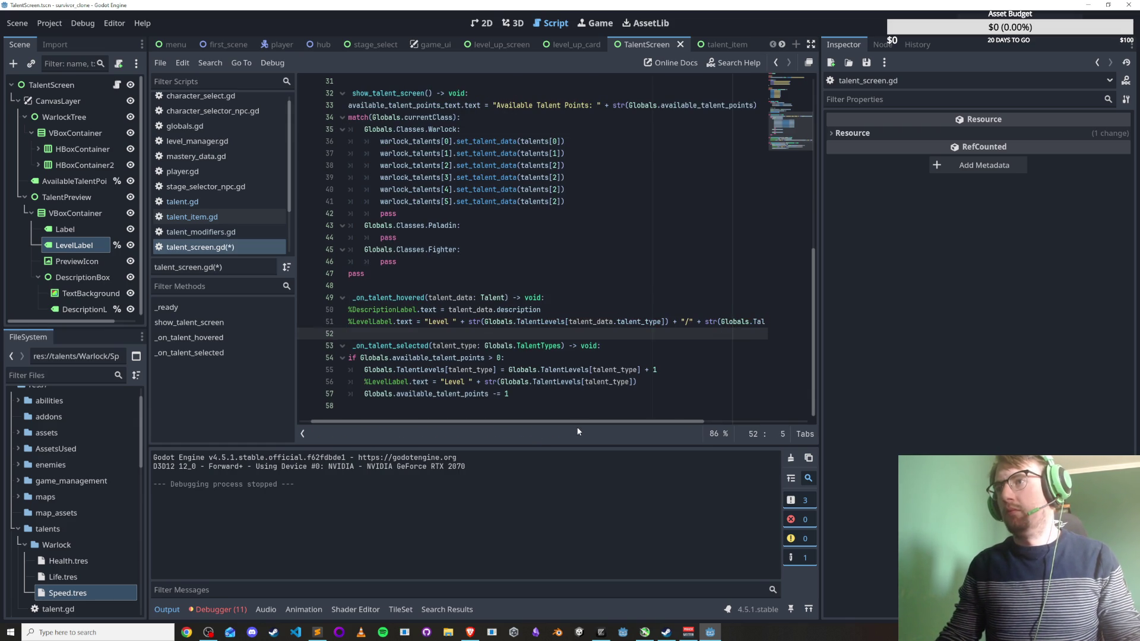
{"action": "left_click_drag", "start_coordinate": [576, 422], "coordinate": [659, 422]}
{"action": "double_click", "coordinate": [736, 321]}
{"action": "type", "text": "ma"}
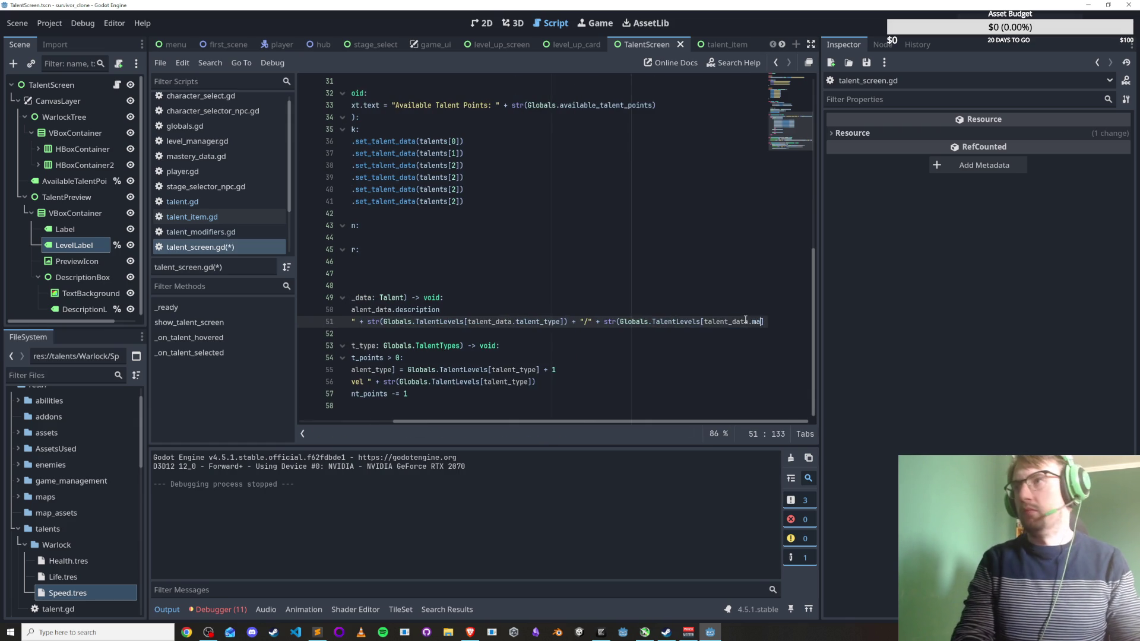
{"action": "key", "text": "Return"}
{"action": "key", "text": "ctrl+s"}
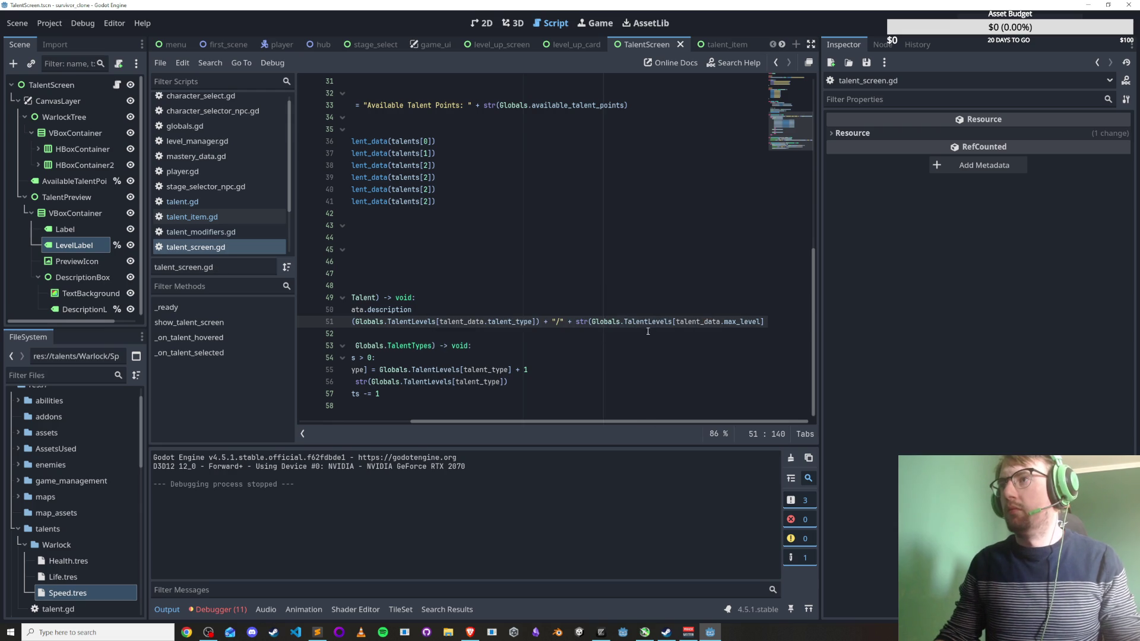
Add the same "/" max-level suffix to line 56 in _on_talent_selected and save.
{"action": "left_click_drag", "start_coordinate": [551, 321], "coordinate": [765, 320]}
{"action": "left_click", "coordinate": [531, 382]}
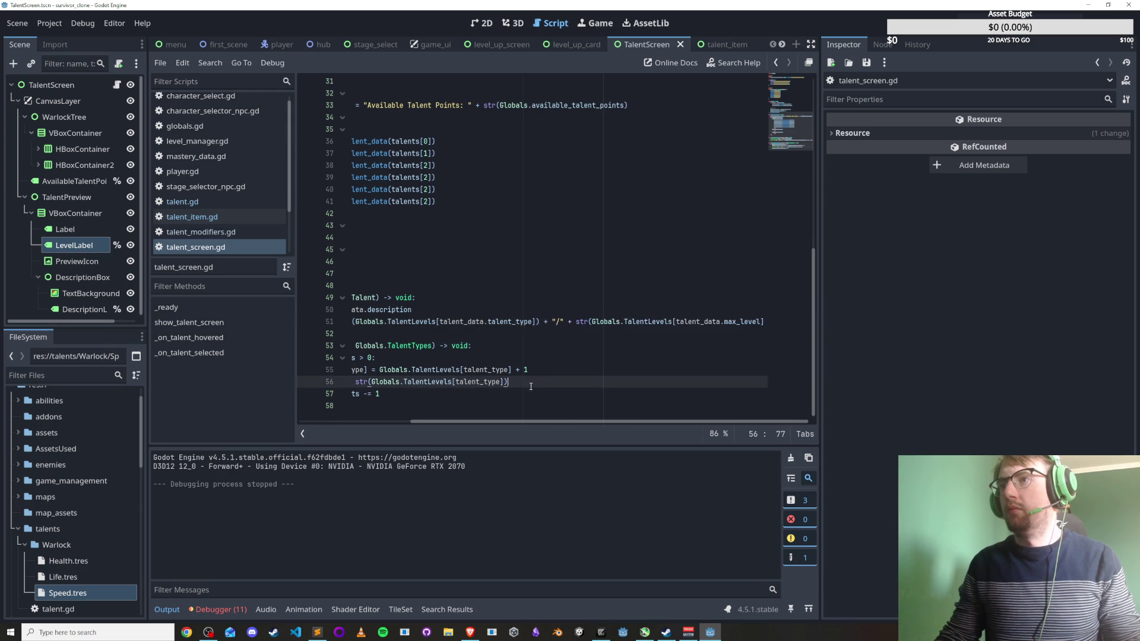
{"action": "scroll", "coordinate": [531, 419], "scroll_direction": "left", "scroll_amount": 3}
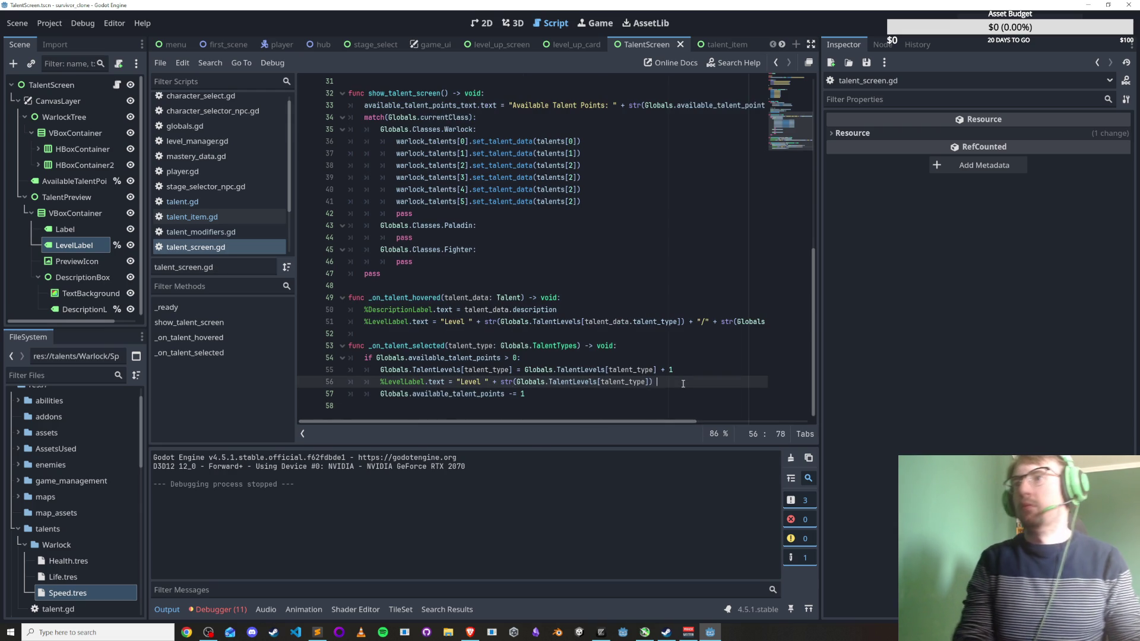
{"action": "key", "text": "ctrl+v"}
{"action": "key", "text": "ctrl+s"}
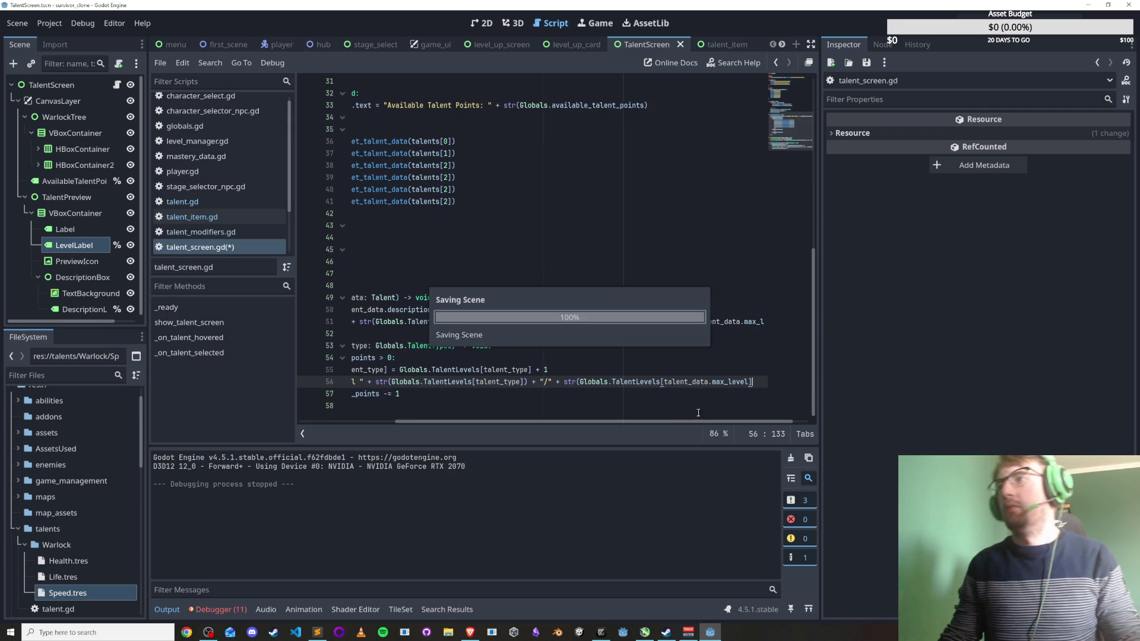
On line 56, replace talent_data.max_level with talent_type and save the script.
{"action": "left_click_drag", "start_coordinate": [646, 422], "coordinate": [468, 436]}
{"action": "key", "text": "ctrl+s"}
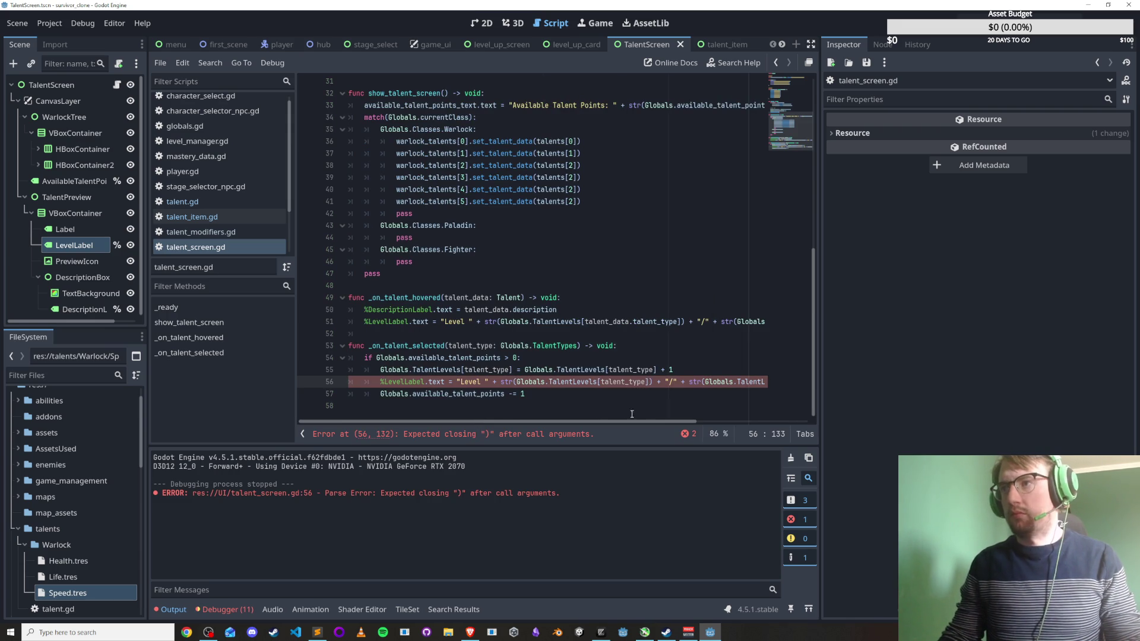
{"action": "double_click", "coordinate": [626, 381]}
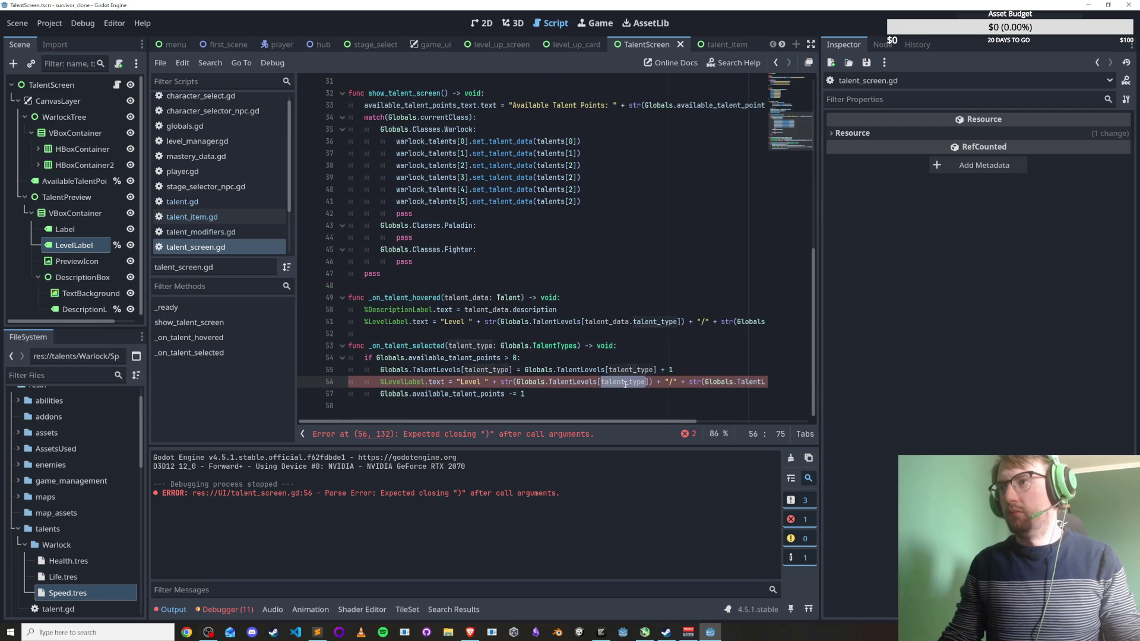
{"action": "scroll", "coordinate": [774, 404], "scroll_direction": "right", "scroll_amount": 3}
{"action": "left_click_drag", "start_coordinate": [644, 382], "coordinate": [728, 382]}
{"action": "key", "text": "ctrl+v"}
{"action": "key", "text": "ctrl+s"}
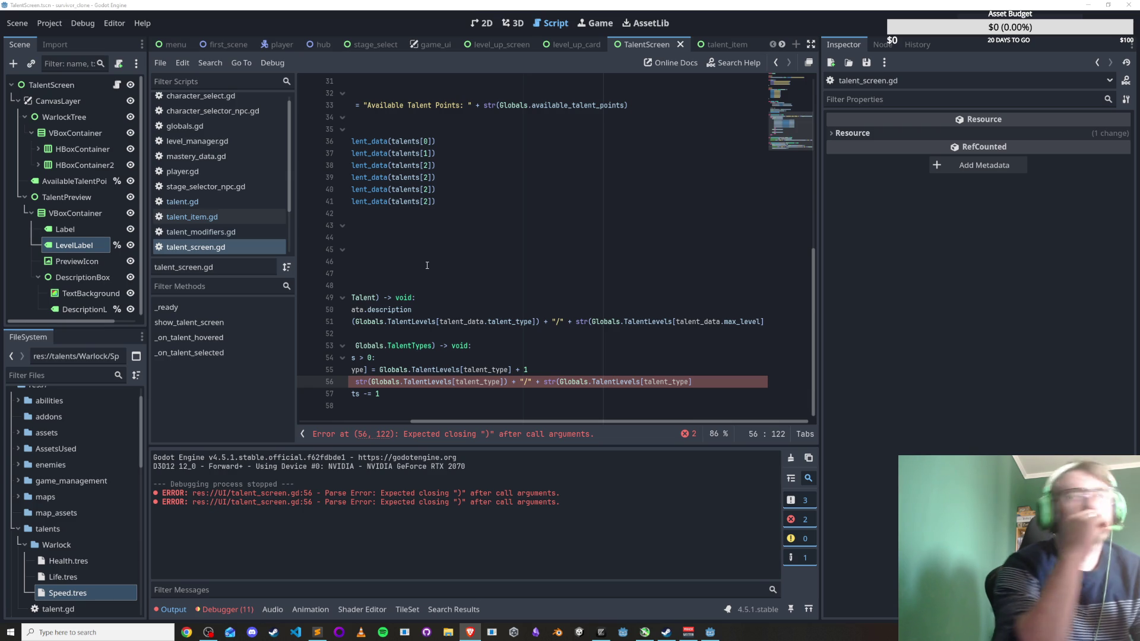
Review the level-label code in the hover and selection handlers on lines 51 and 56.
{"action": "mouse_move", "coordinate": [603, 423]}
{"action": "left_mouse_down"}
{"action": "mouse_move", "coordinate": [487, 425]}
{"action": "mouse_move", "coordinate": [683, 430]}
{"action": "mouse_move", "coordinate": [673, 421]}
{"action": "left_mouse_up"}
{"action": "key", "text": "Up"}
{"action": "key", "text": "Up"}
{"action": "left_click", "coordinate": [698, 384]}
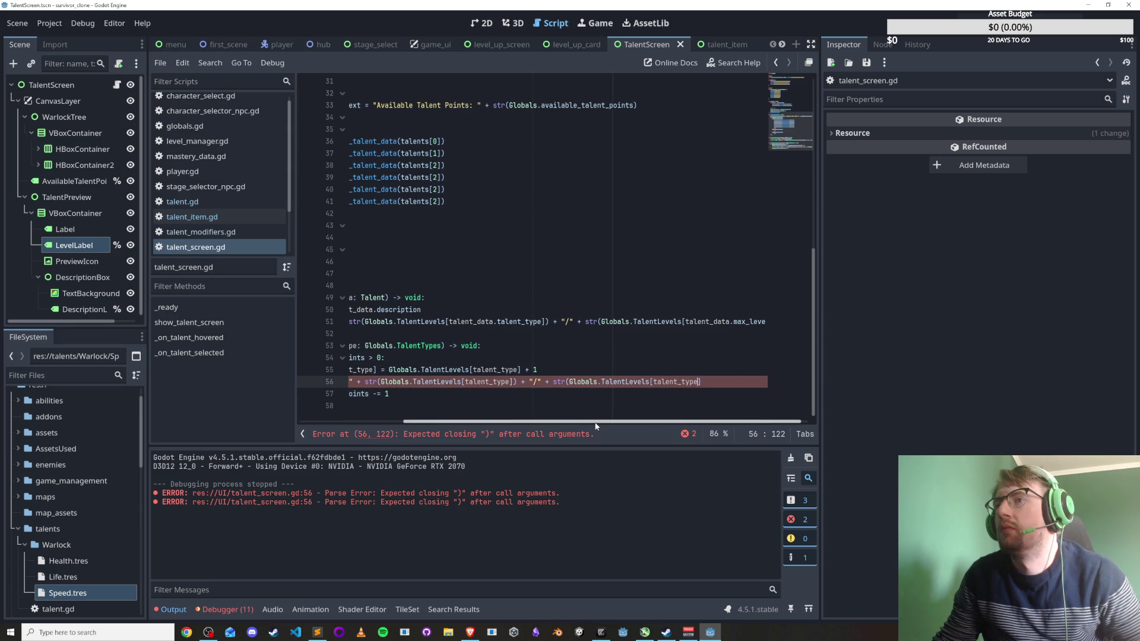
{"action": "key", "text": "Left"}
{"action": "key", "text": "Left"}
{"action": "key", "text": "Left"}
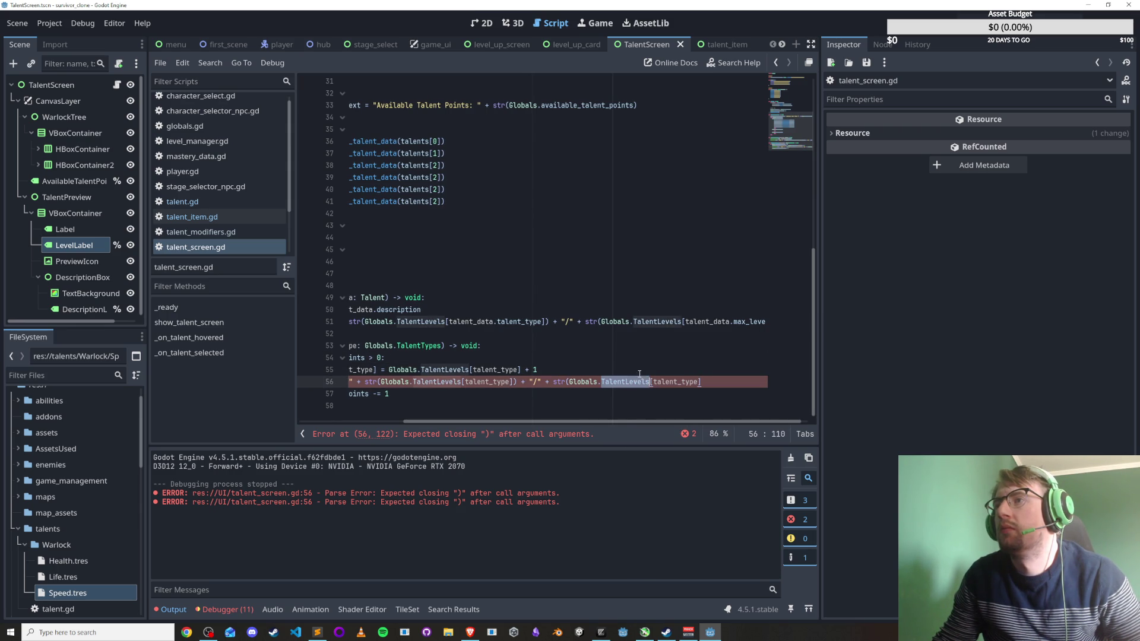
{"action": "left_click_drag", "start_coordinate": [617, 420], "coordinate": [674, 423]}
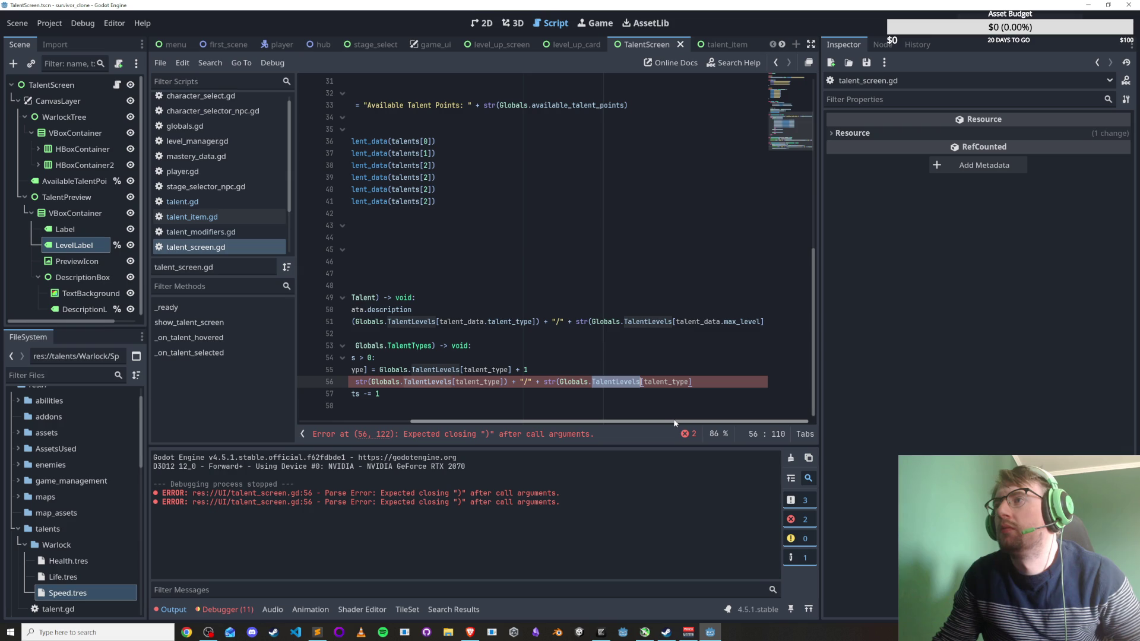
{"action": "key", "text": "Up"}
{"action": "key", "text": "Up"}
{"action": "key", "text": "Up"}
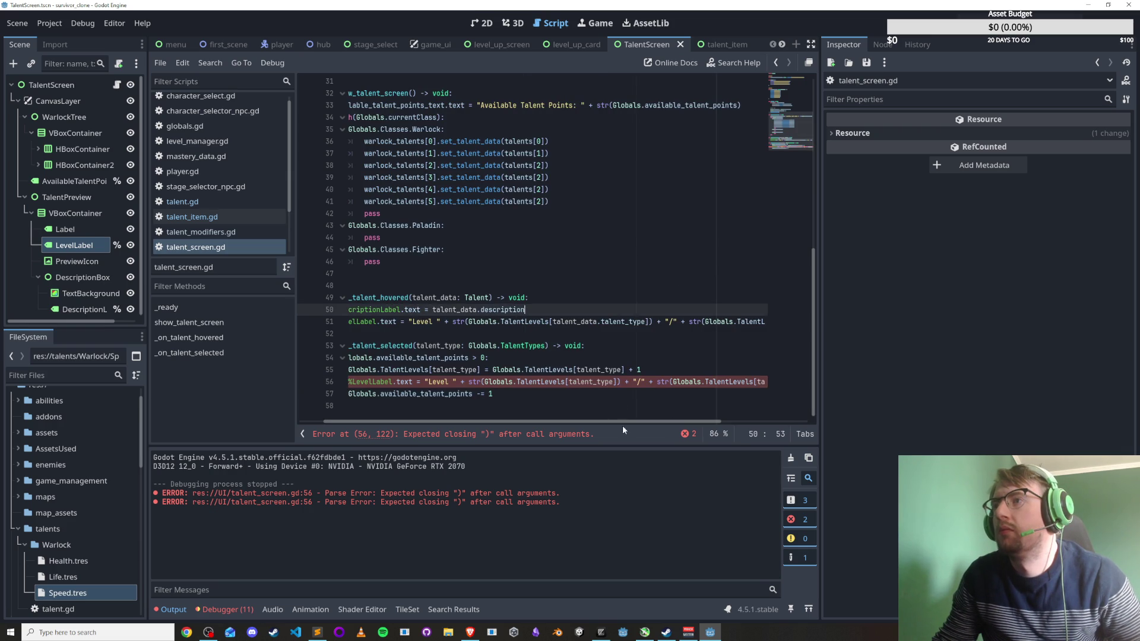
{"action": "left_click_drag", "start_coordinate": [623, 423], "coordinate": [711, 423]}
{"action": "left_click", "coordinate": [697, 297]}
{"action": "left_click", "coordinate": [685, 320]}
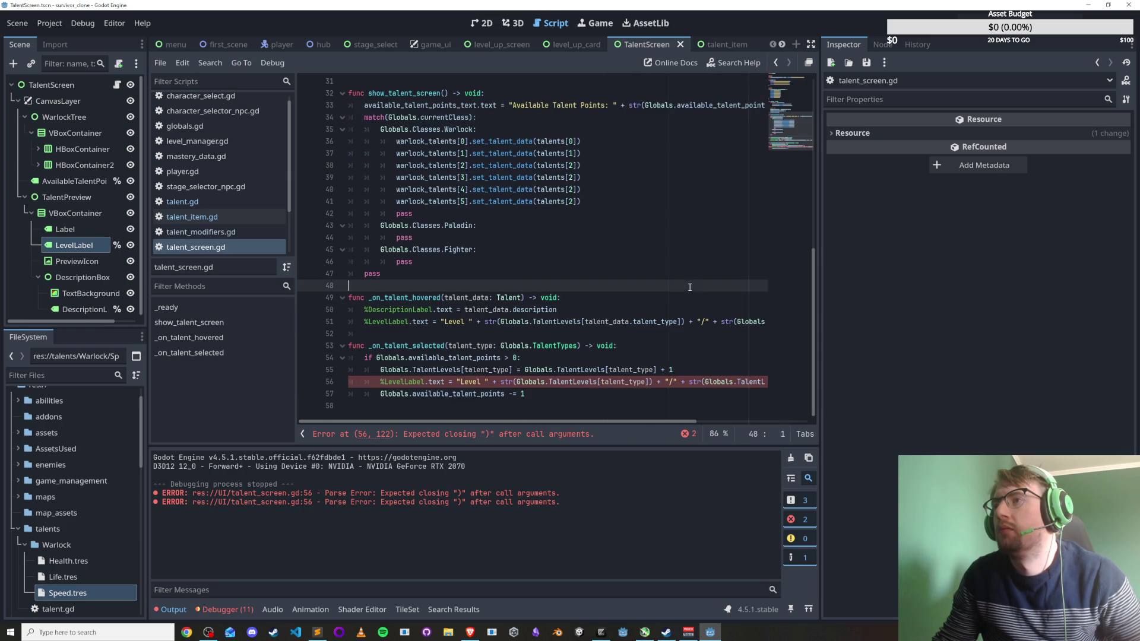
{"action": "left_click", "coordinate": [703, 352]}
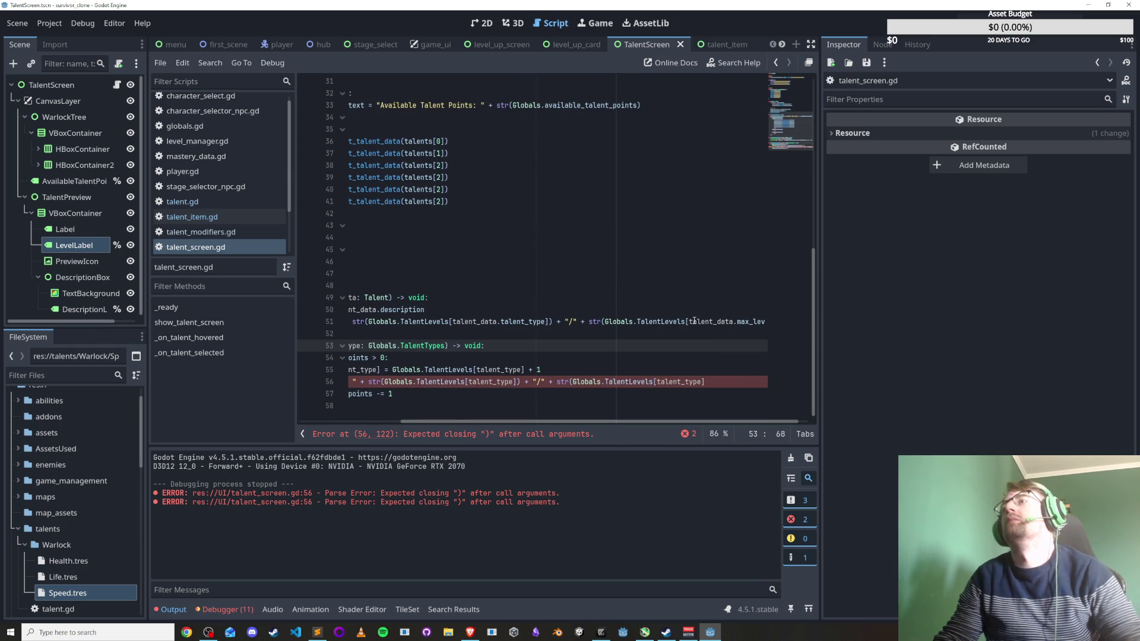
{"action": "scroll", "coordinate": [680, 313], "scroll_direction": "right", "scroll_amount": 1}
Delete the stray 'Globals.TalentLevels[' and closing bracket on line 51, then save.
{"action": "left_click_drag", "start_coordinate": [674, 321], "coordinate": [593, 321]}
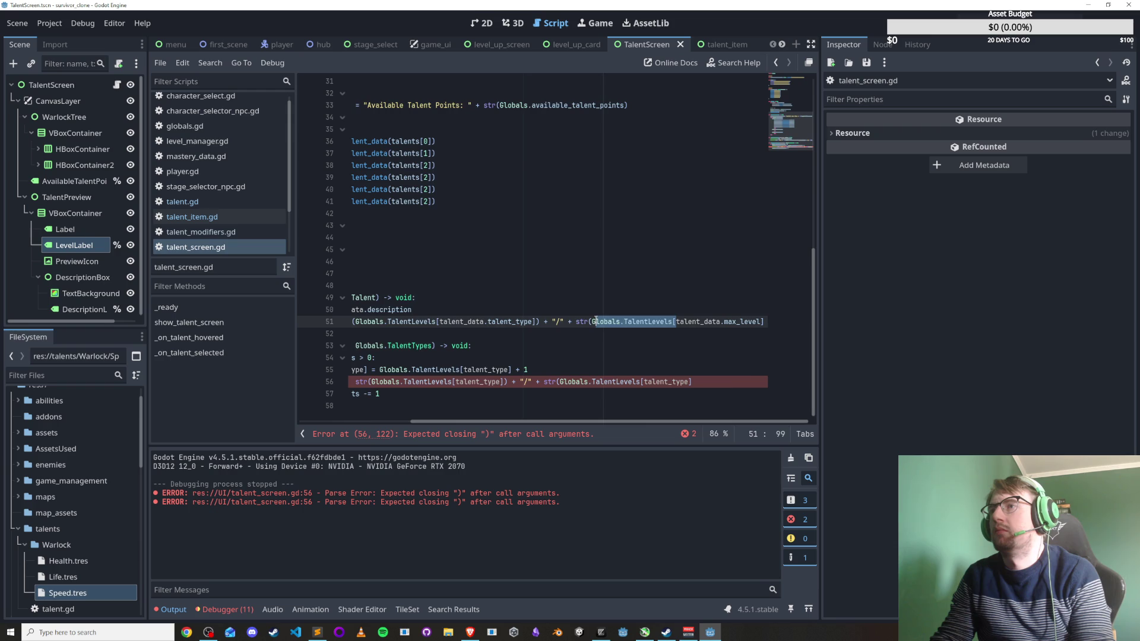
{"action": "key", "text": "BackSpace"}
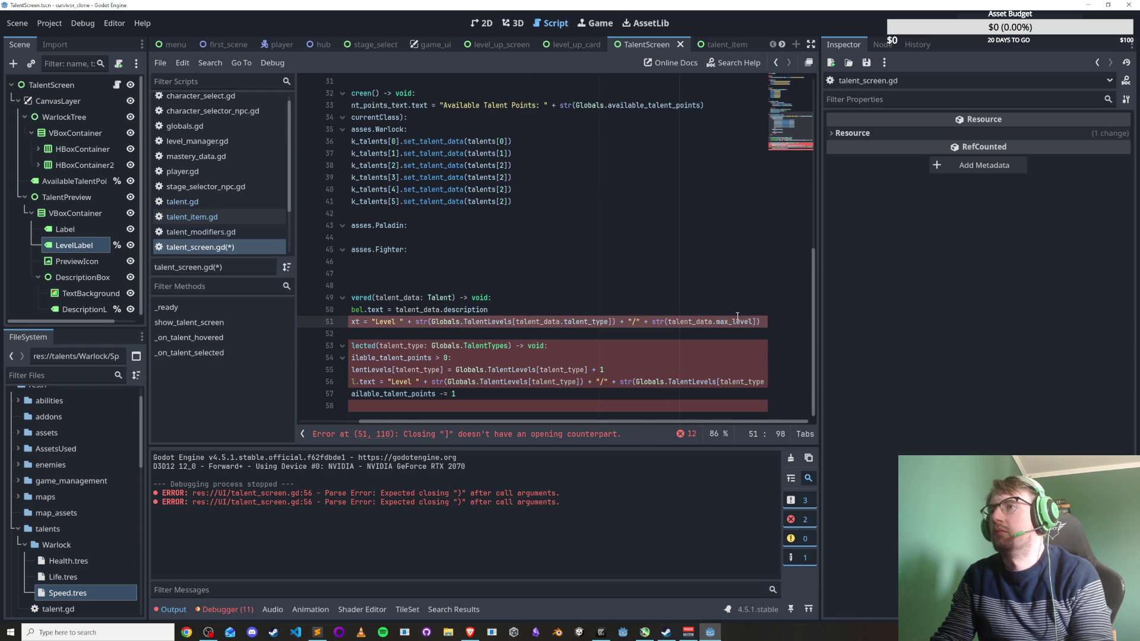
{"action": "left_click", "coordinate": [757, 322]}
{"action": "key", "text": "BackSpace"}
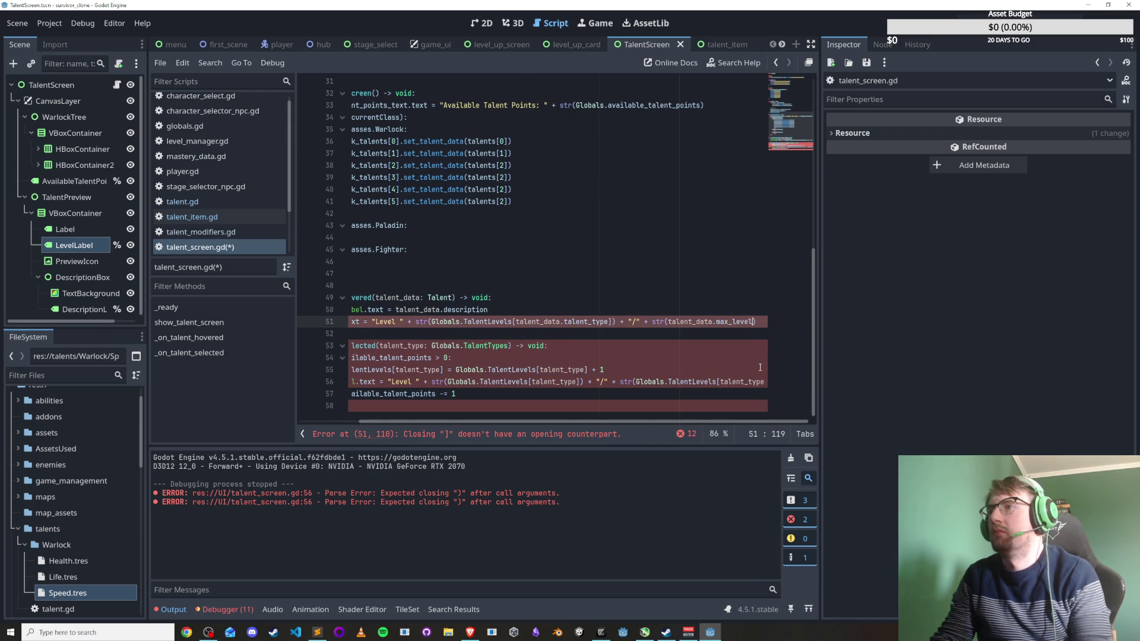
{"action": "key", "text": "ctrl+s"}
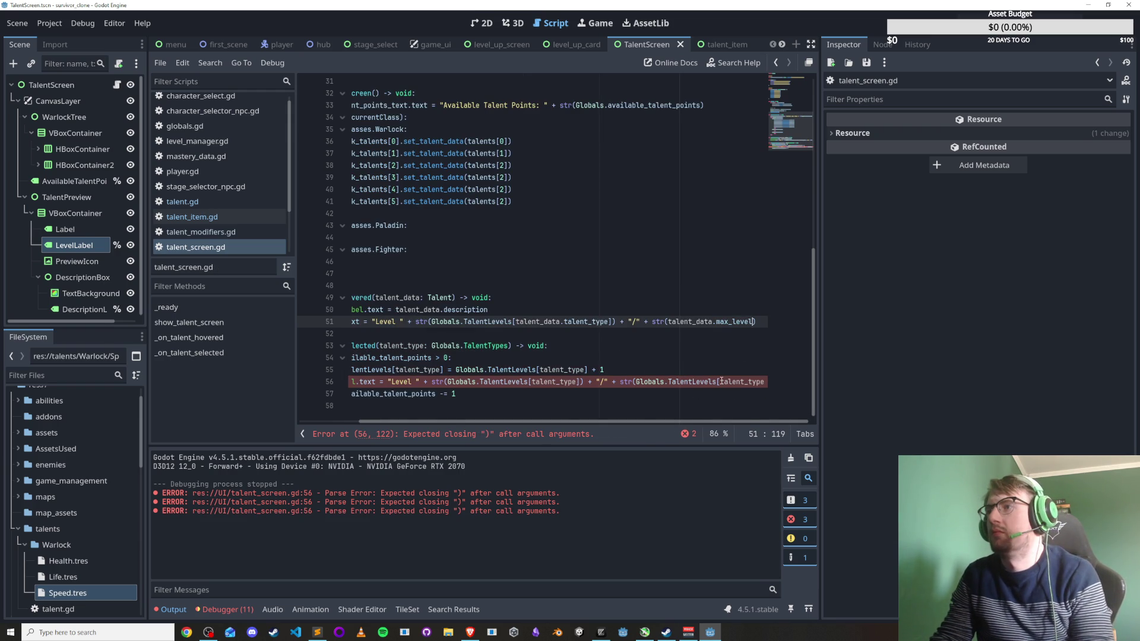
Examine the talent_type lookup on line 56 and its TalentTypes parameter on line 53.
{"action": "left_click_drag", "start_coordinate": [720, 381], "coordinate": [680, 382]}
{"action": "double_click", "coordinate": [561, 383]}
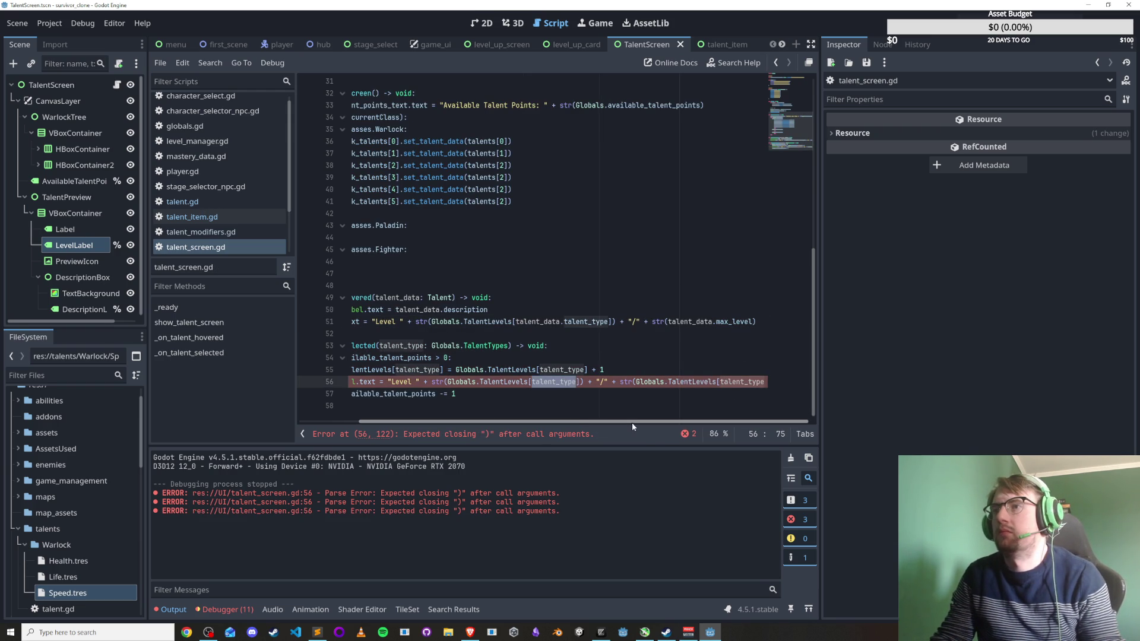
{"action": "double_click", "coordinate": [426, 346]}
{"action": "double_click", "coordinate": [486, 345]}
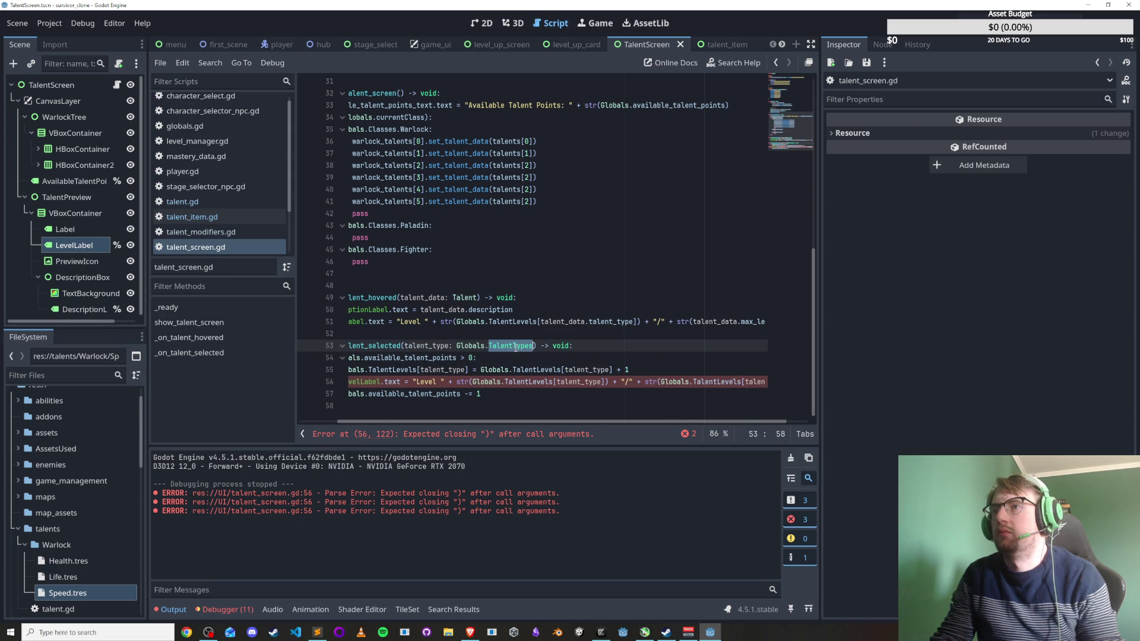
{"action": "mouse_move", "coordinate": [603, 422]}
{"action": "left_mouse_down"}
{"action": "mouse_move", "coordinate": [684, 434]}
{"action": "mouse_move", "coordinate": [498, 418]}
{"action": "left_mouse_up"}
{"action": "mouse_move", "coordinate": [653, 421]}
{"action": "left_mouse_down"}
{"action": "mouse_move", "coordinate": [742, 418]}
{"action": "mouse_move", "coordinate": [715, 414]}
{"action": "left_mouse_up"}
Trim line 56 to end at str(Globals.TalentLevels[talent_type]) and run the game.
{"action": "left_click", "coordinate": [580, 382]}
{"action": "scroll", "coordinate": [669, 383], "scroll_direction": "left", "scroll_amount": 2}
{"action": "scroll", "coordinate": [670, 383], "scroll_direction": "right", "scroll_amount": 2}
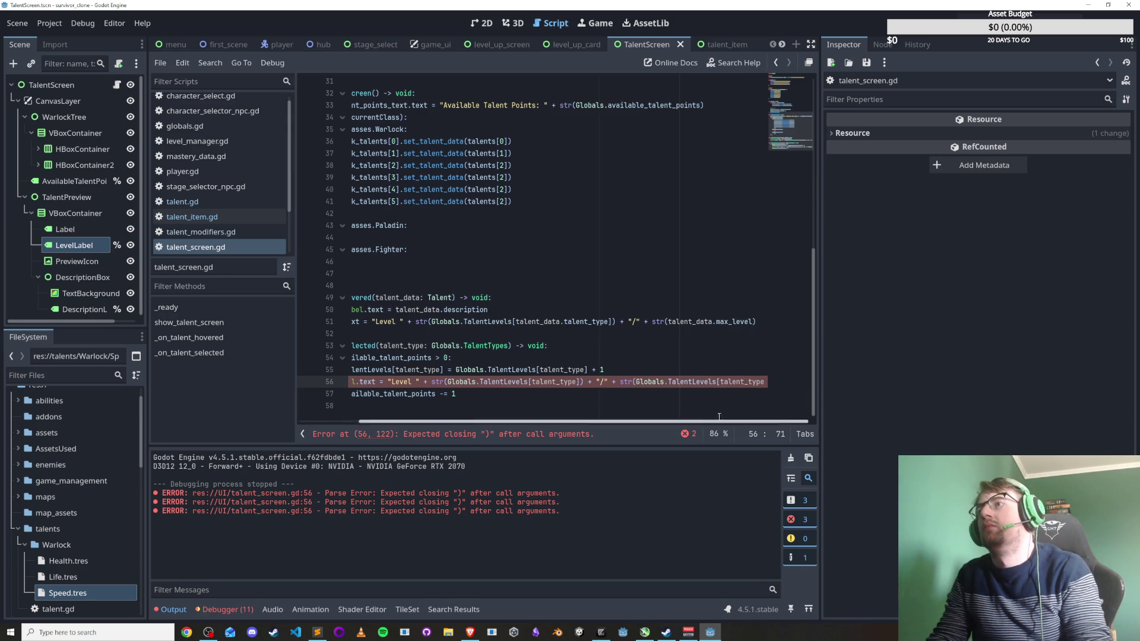
{"action": "left_click_drag", "start_coordinate": [595, 382], "coordinate": [635, 383]}
{"action": "key", "text": "Down"}
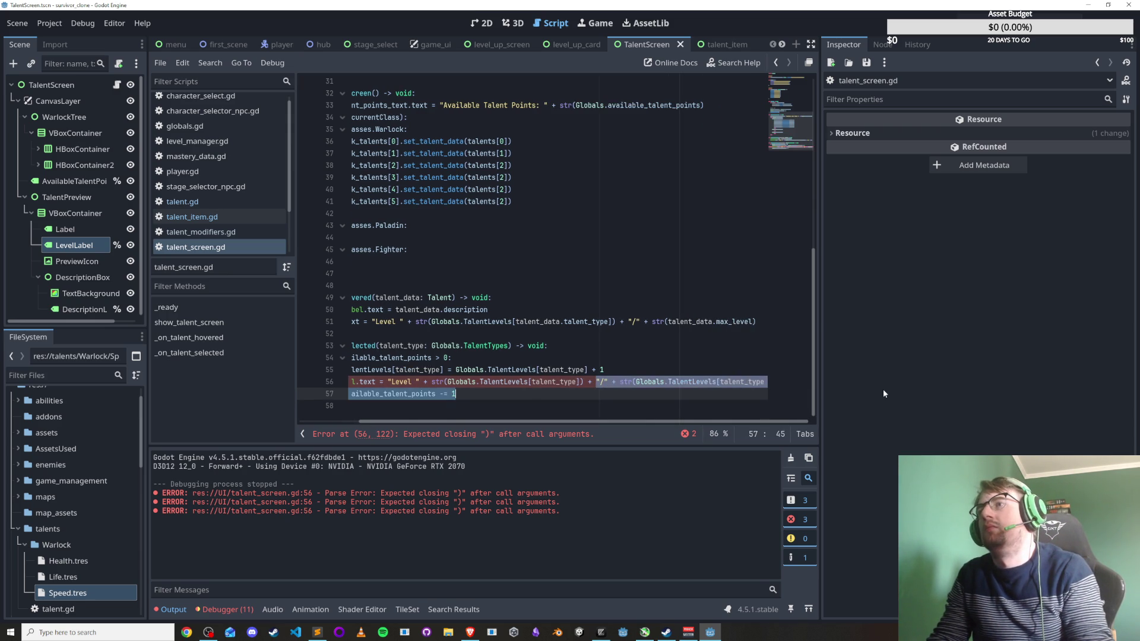
{"action": "key", "text": "ctrl+z"}
{"action": "key", "text": "ctrl+z"}
{"action": "key", "text": "ctrl+z"}
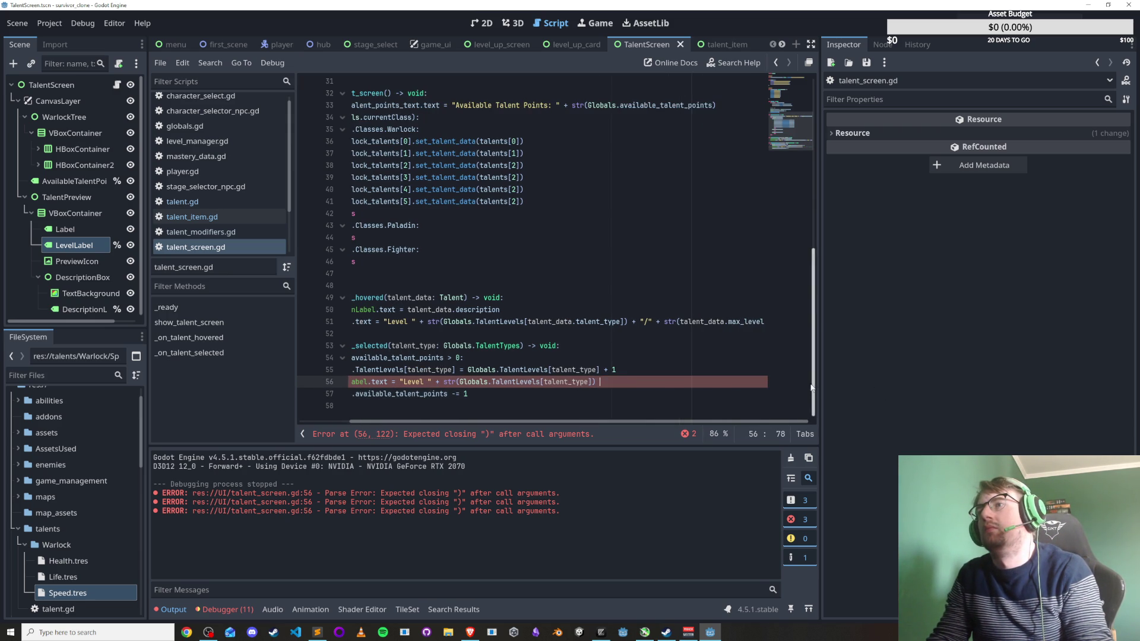
{"action": "key", "text": "ctrl+z"}
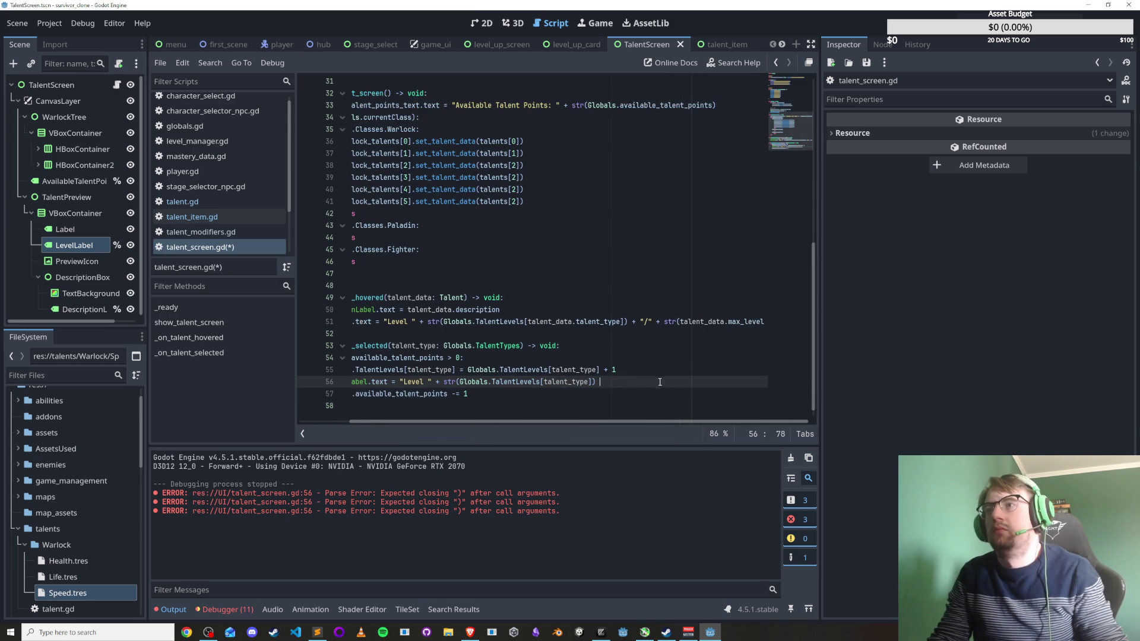
{"action": "key", "text": "F6"}
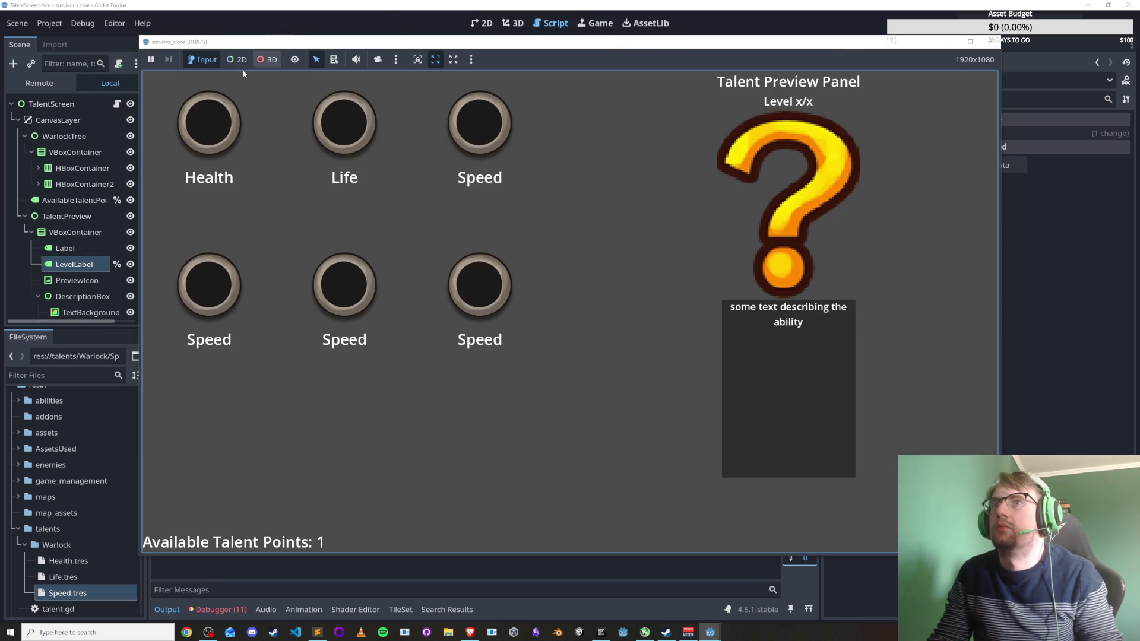
Preview the talents in the running game, raise Health to 1/5, then close the game.
{"action": "mouse_move", "coordinate": [227, 124]}
{"action": "mouse_move", "coordinate": [511, 123]}
{"action": "left_click", "coordinate": [217, 125]}
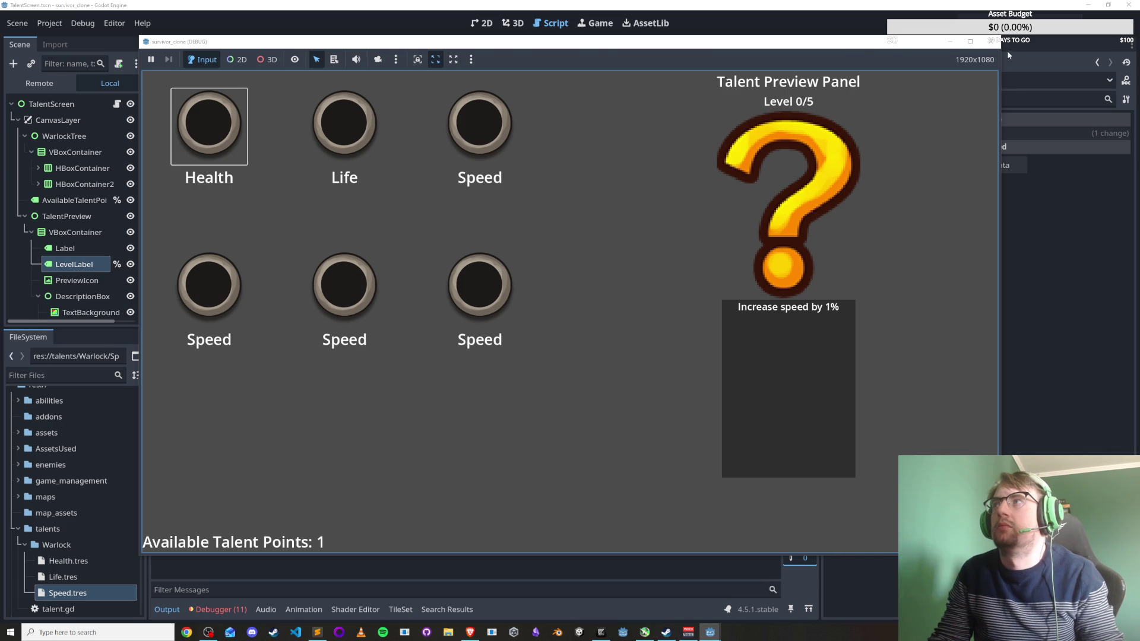
{"action": "left_click", "coordinate": [991, 40]}
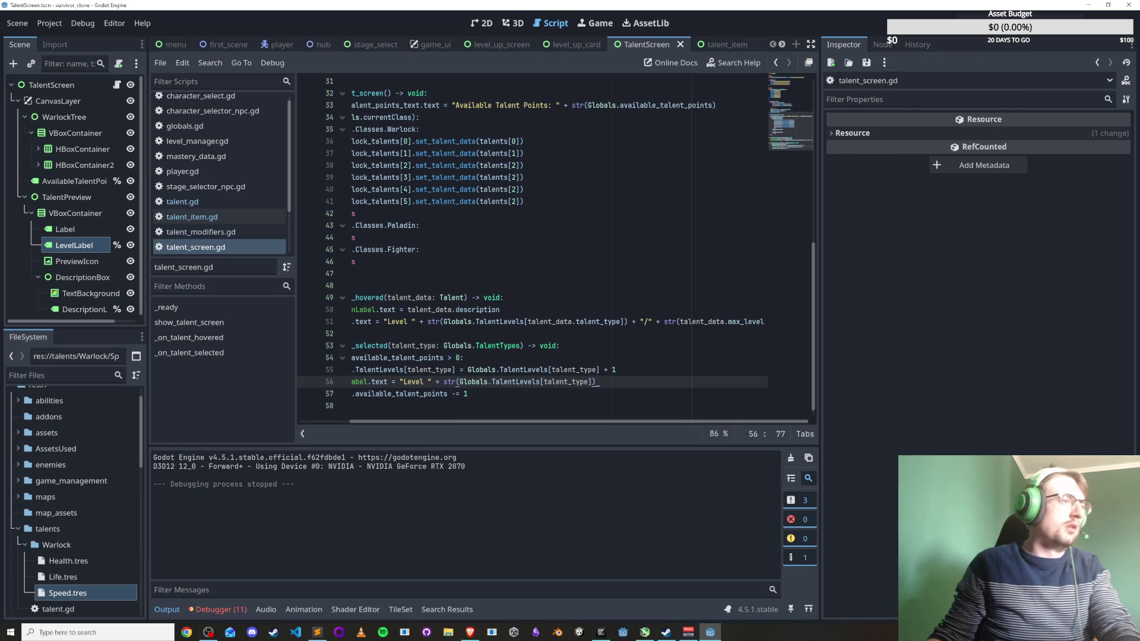
Insert '# TODO add max level here as well' above line 56 and save the script.
{"action": "key", "text": "ctrl+shift+Return"}
{"action": "type", "text": "//"}
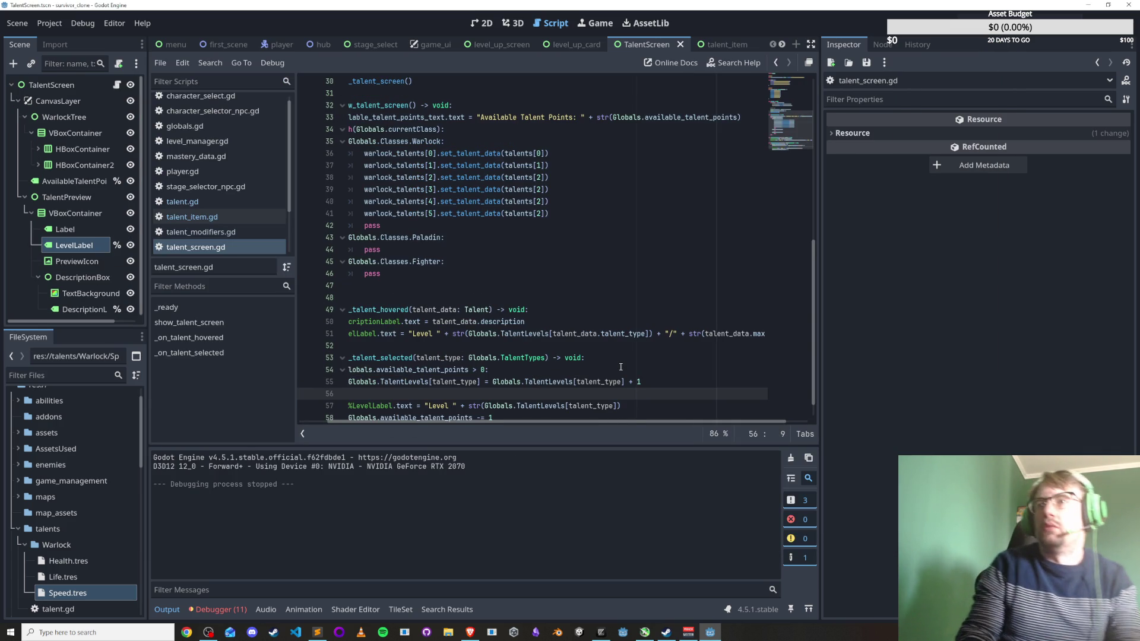
{"action": "key", "text": "BackSpace"}
{"action": "type", "text": "# T"}
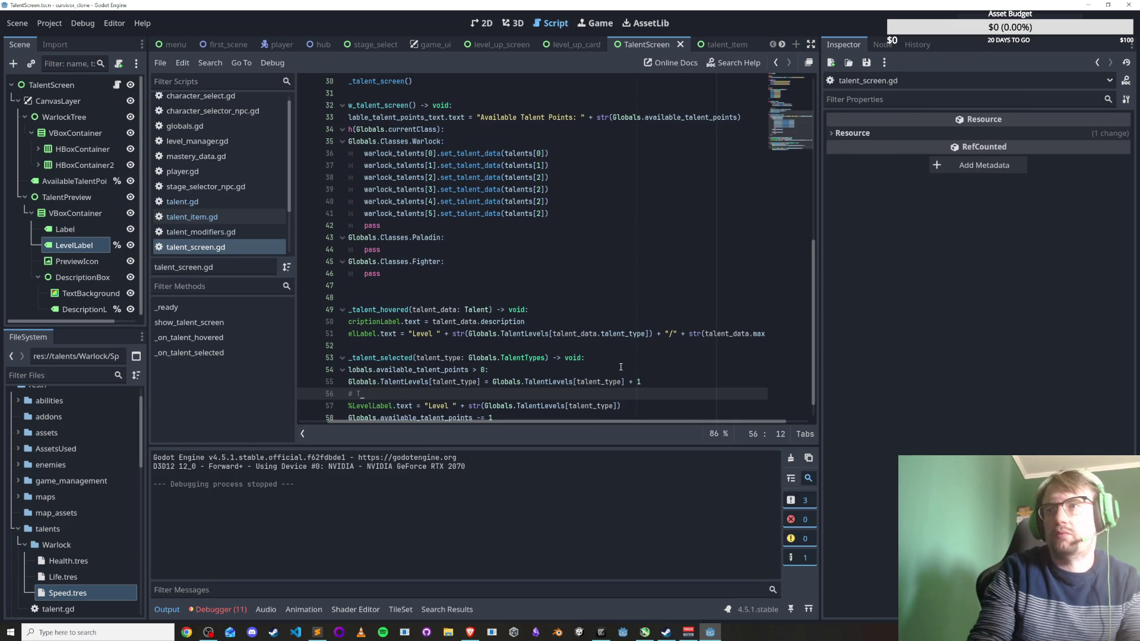
{"action": "type", "text": "ODO add max level"}
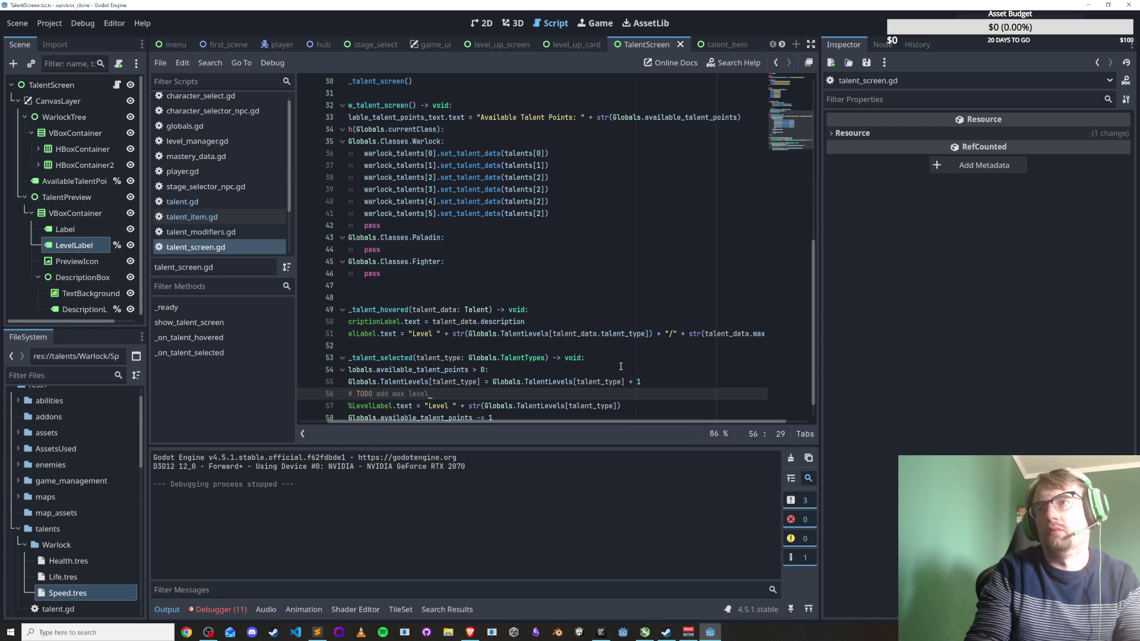
{"action": "type", "text": " here as well"}
{"action": "key", "text": "ctrl+s"}
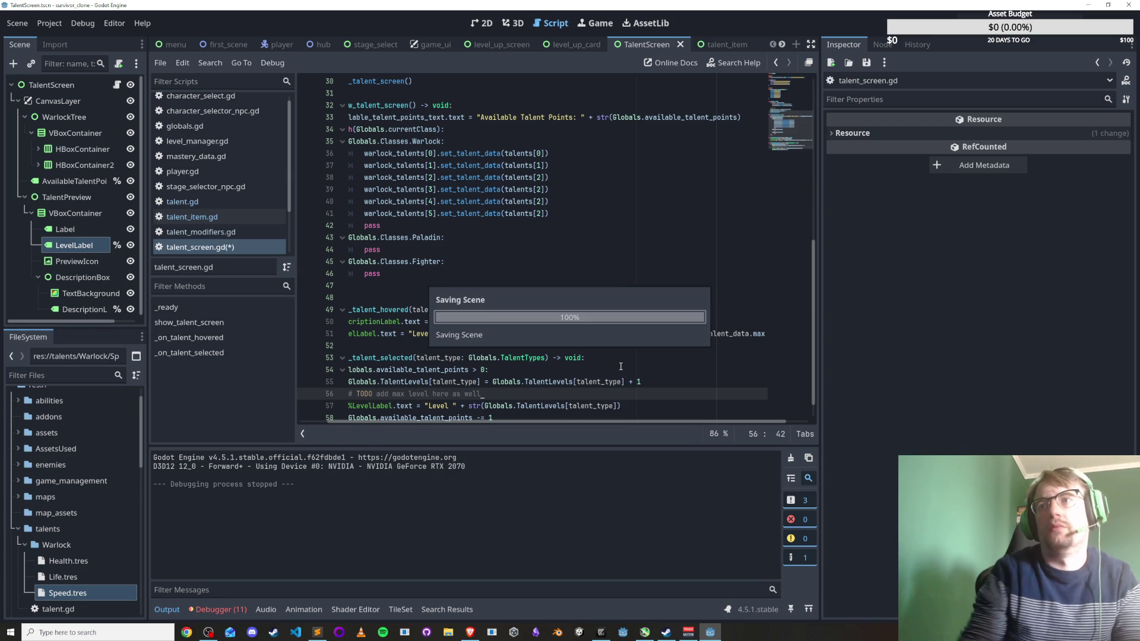
{"action": "left_click_drag", "start_coordinate": [620, 321], "coordinate": [616, 409]}
{"action": "left_click", "coordinate": [616, 410]}
{"action": "key", "text": "Up"}
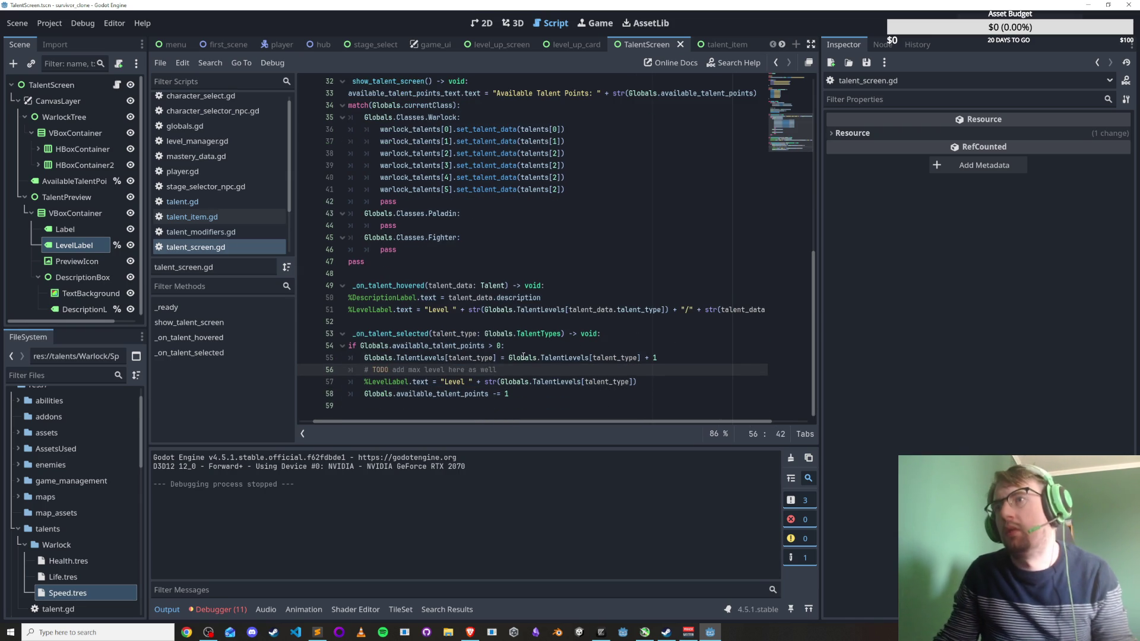
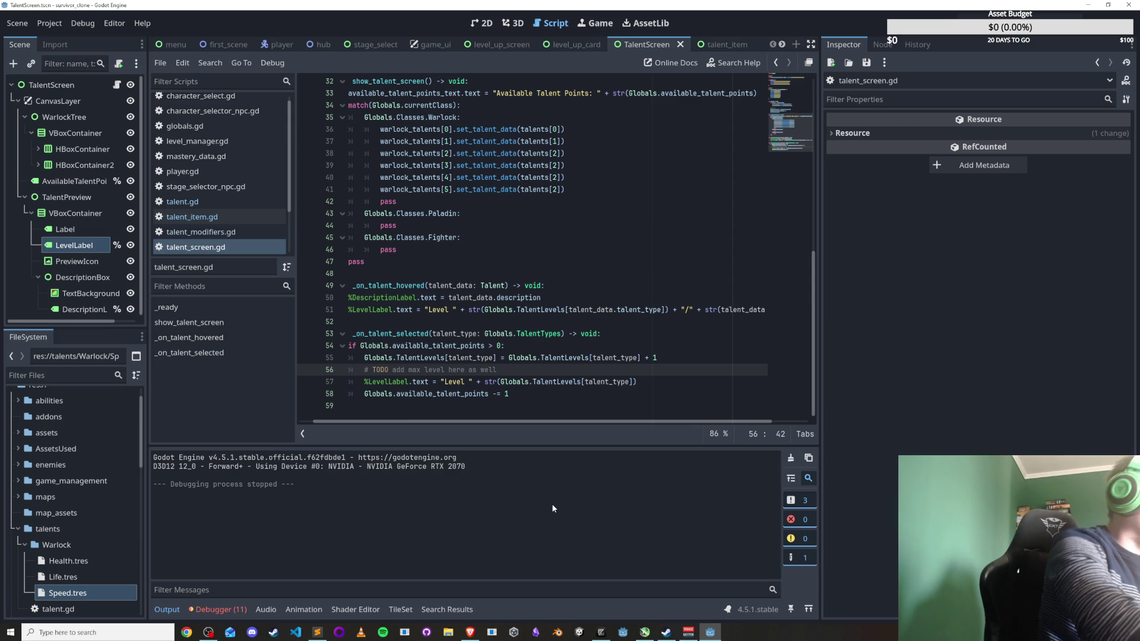
Test-run the game and pick the Health talent on the talent screen.
{"action": "key", "text": "alt+space"}
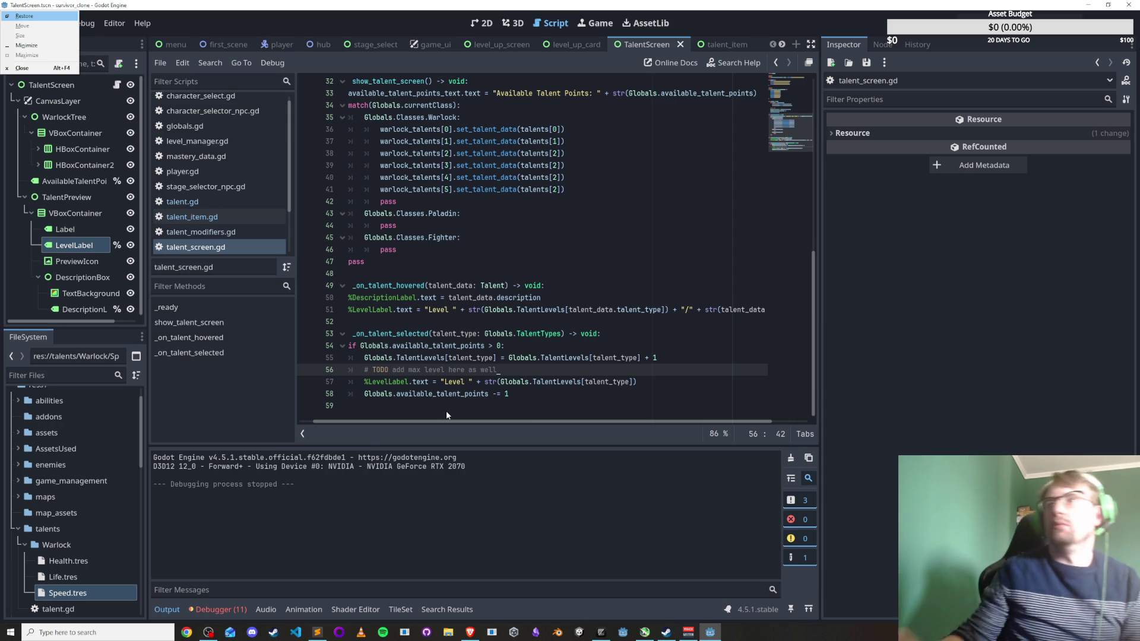
{"action": "key", "text": "Escape"}
{"action": "key", "text": "Down"}
{"action": "key", "text": "Down"}
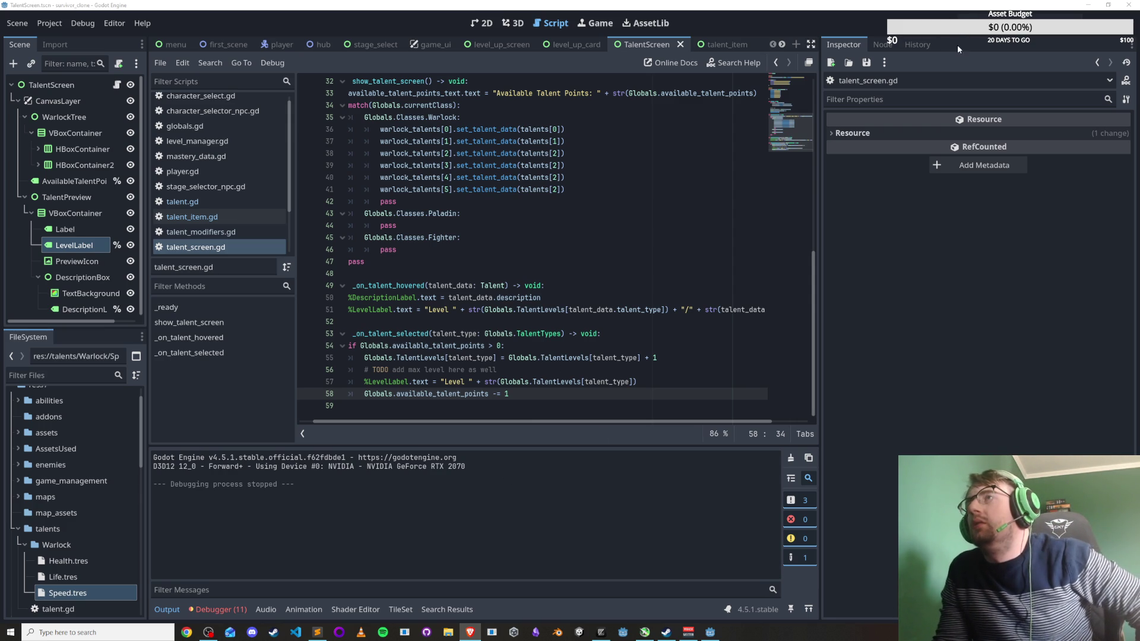
{"action": "left_click", "coordinate": [1037, 16]}
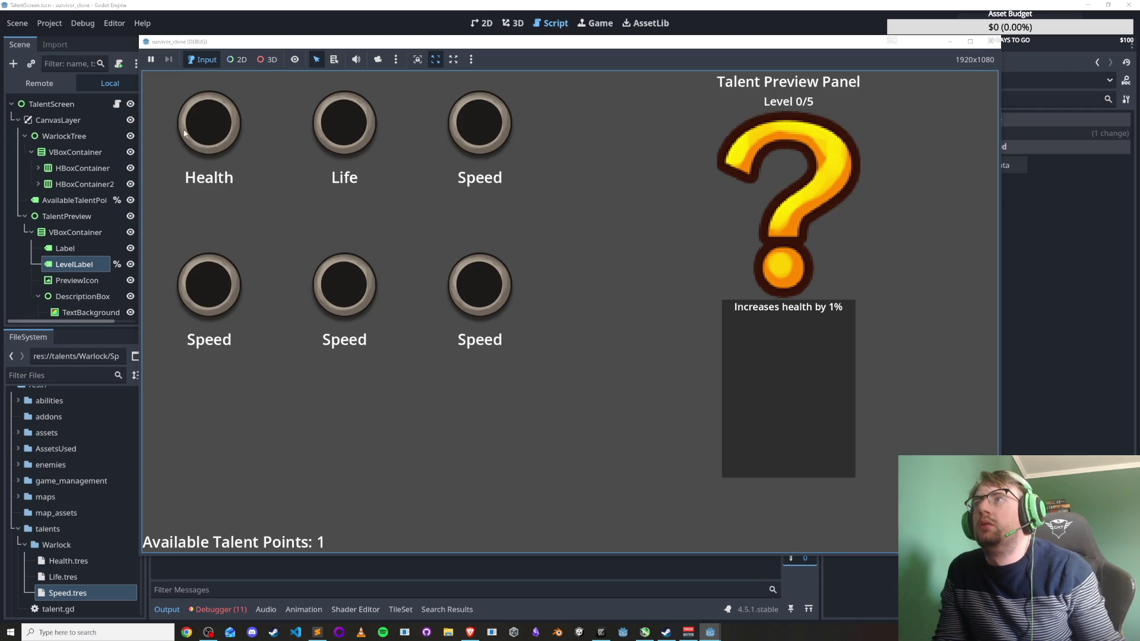
{"action": "left_click", "coordinate": [211, 136]}
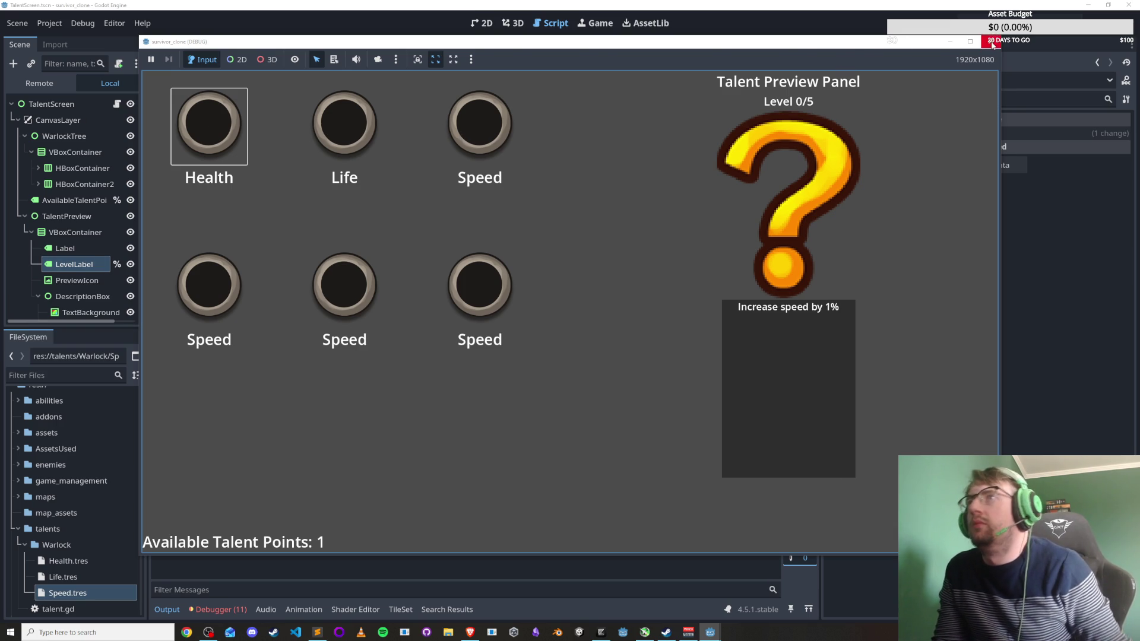
{"action": "left_click", "coordinate": [991, 40]}
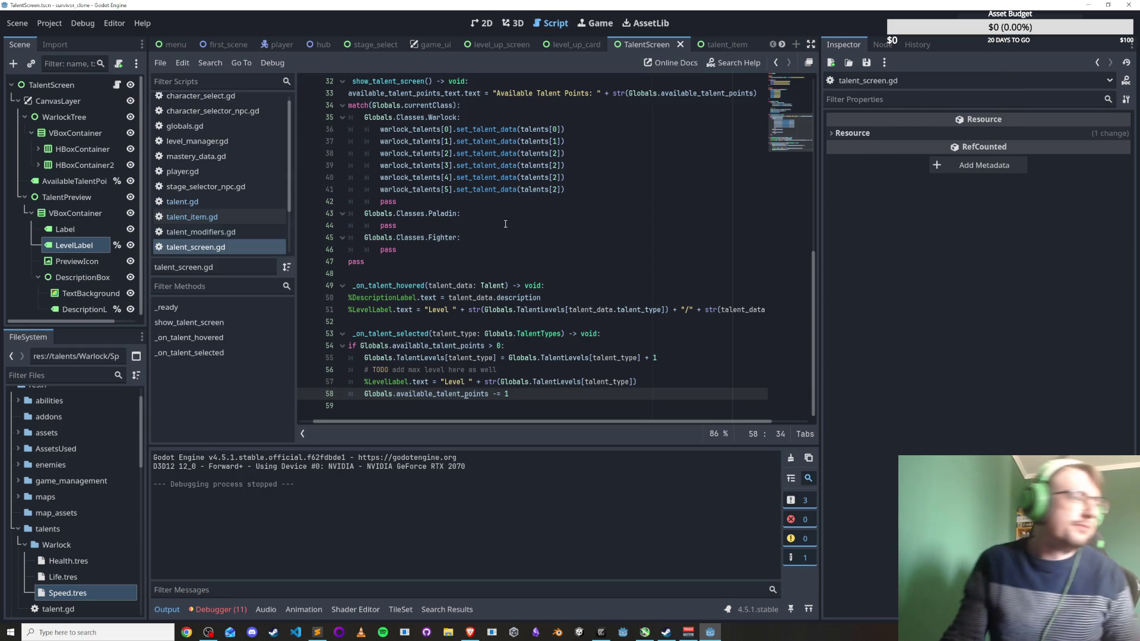
Bring up the hub scene in the 2D view.
{"action": "scroll", "coordinate": [486, 252], "scroll_direction": "up", "scroll_amount": 1}
{"action": "scroll", "coordinate": [486, 252], "scroll_direction": "down", "scroll_amount": 1}
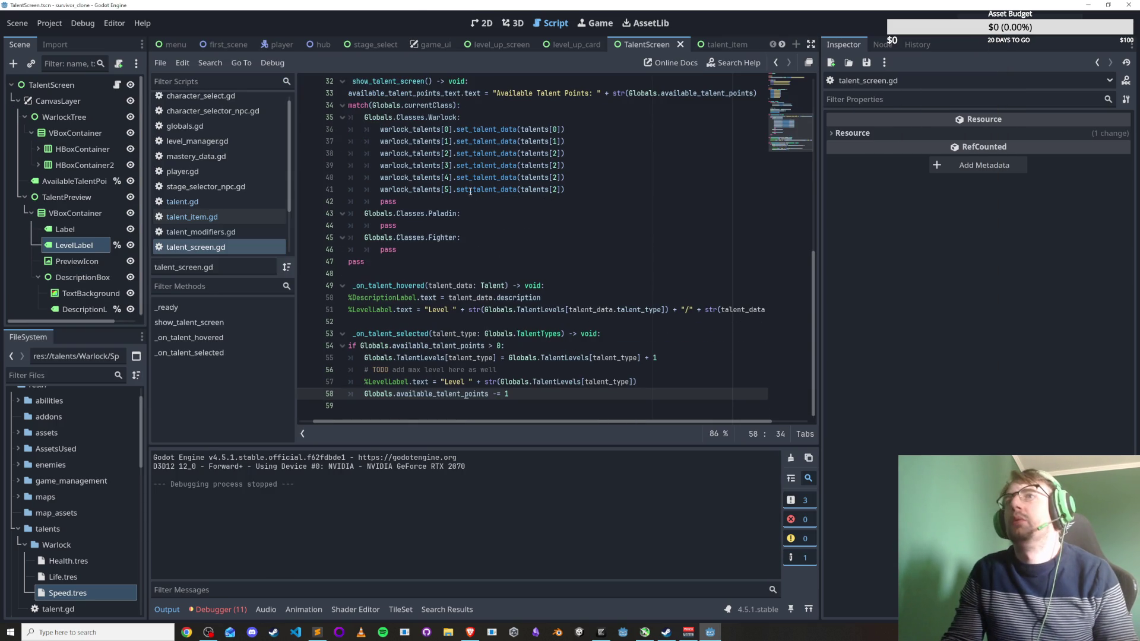
{"action": "left_click", "coordinate": [275, 46]}
{"action": "scroll", "coordinate": [473, 203], "scroll_direction": "up", "scroll_amount": 5}
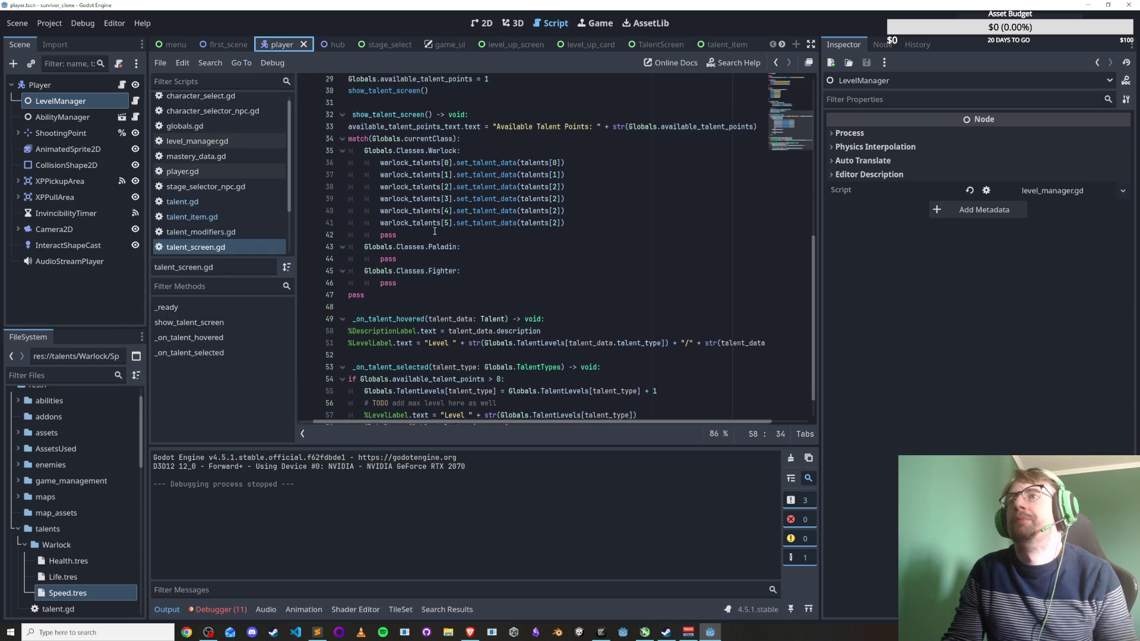
{"action": "left_click", "coordinate": [323, 44]}
{"action": "left_click", "coordinate": [482, 23]}
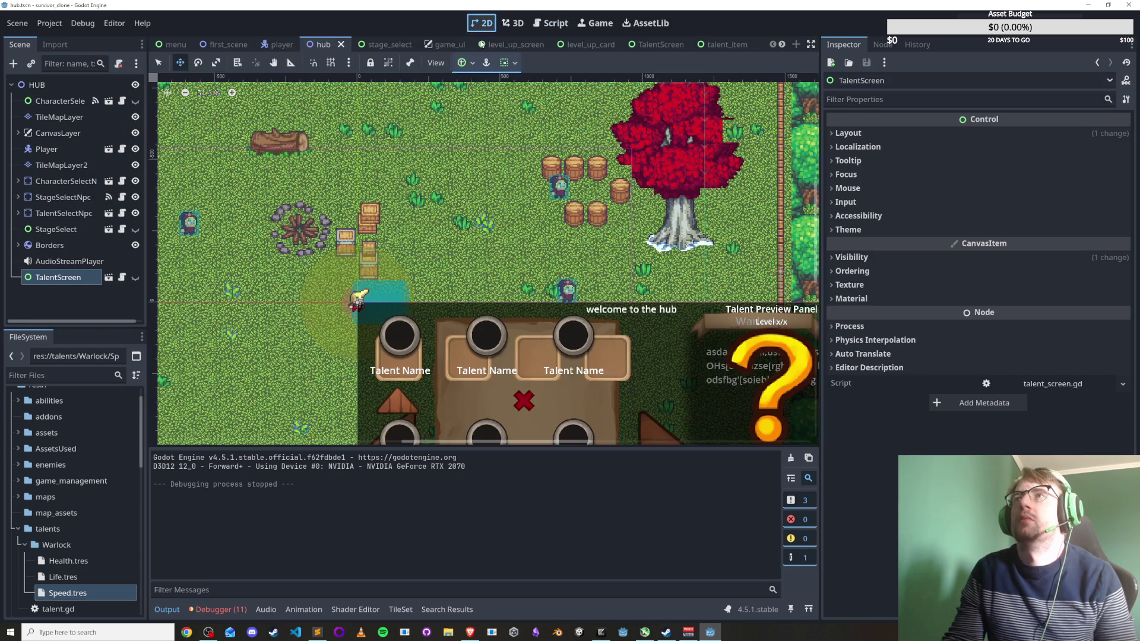
{"action": "left_click", "coordinate": [550, 212]}
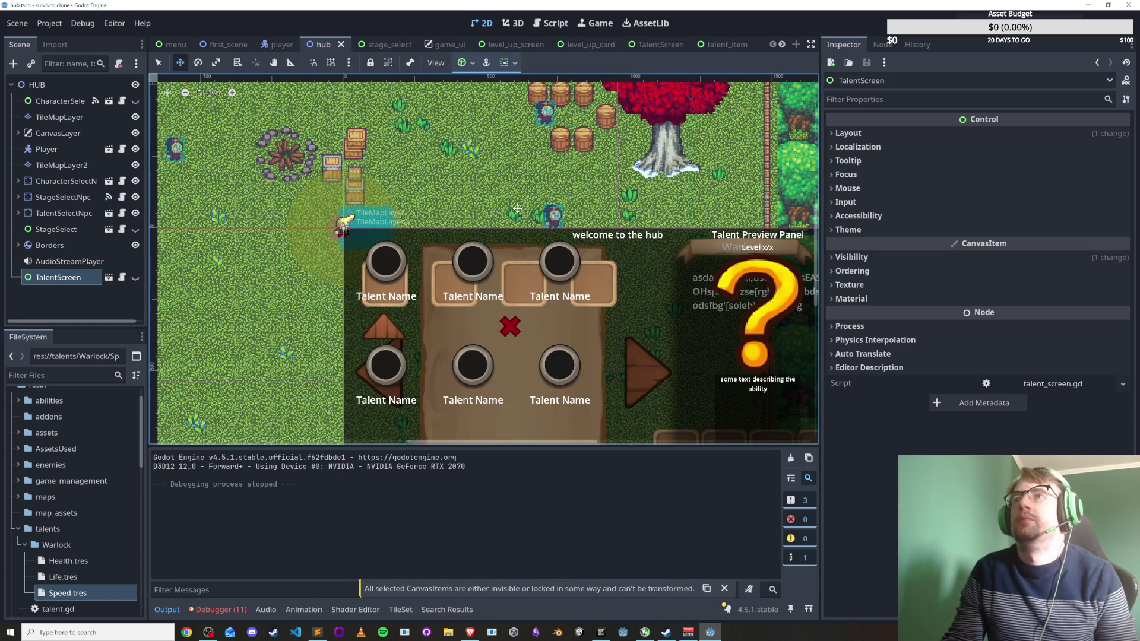
Drag TalentSelectNpc to (-680, 411) on the hub map and save the scene.
{"action": "left_click_drag", "start_coordinate": [326, 272], "coordinate": [397, 294]}
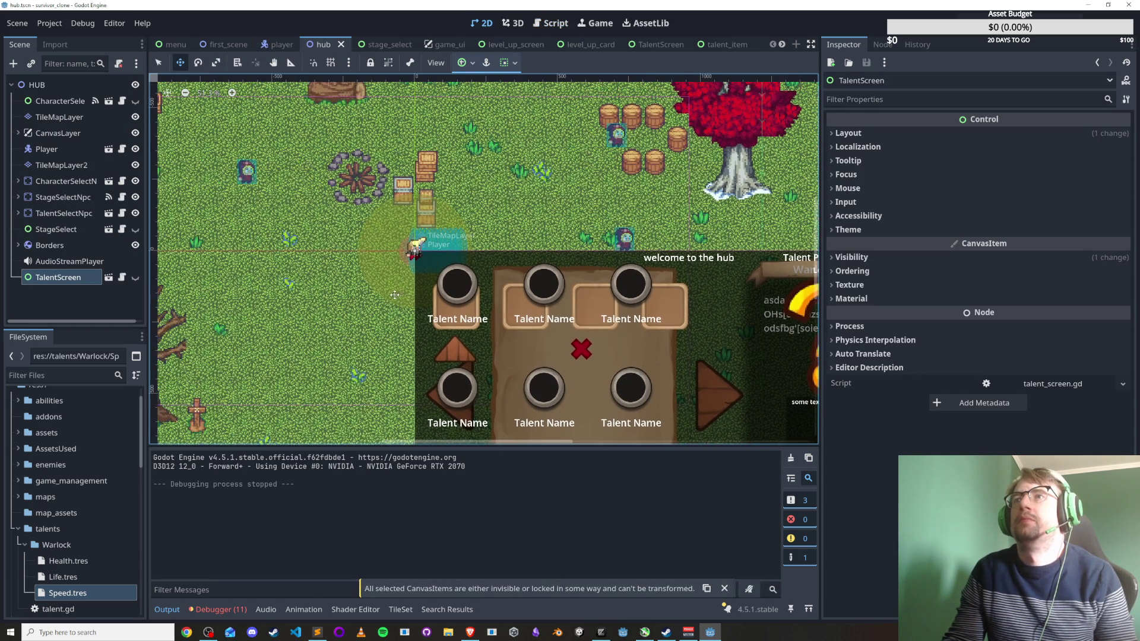
{"action": "left_click", "coordinate": [75, 213]}
{"action": "mouse_move", "coordinate": [617, 247]}
{"action": "left_mouse_down"}
{"action": "mouse_move", "coordinate": [353, 224]}
{"action": "mouse_move", "coordinate": [196, 305]}
{"action": "mouse_move", "coordinate": [223, 378]}
{"action": "mouse_move", "coordinate": [212, 390]}
{"action": "left_mouse_up"}
{"action": "left_click_drag", "start_coordinate": [255, 291], "coordinate": [373, 302]}
{"action": "left_click", "coordinate": [397, 279]}
{"action": "scroll", "coordinate": [380, 268], "scroll_direction": "up", "scroll_amount": 3}
{"action": "scroll", "coordinate": [308, 205], "scroll_direction": "down", "scroll_amount": 4}
{"action": "key", "text": "ctrl+s"}
{"action": "left_click_drag", "start_coordinate": [309, 202], "coordinate": [285, 270]}
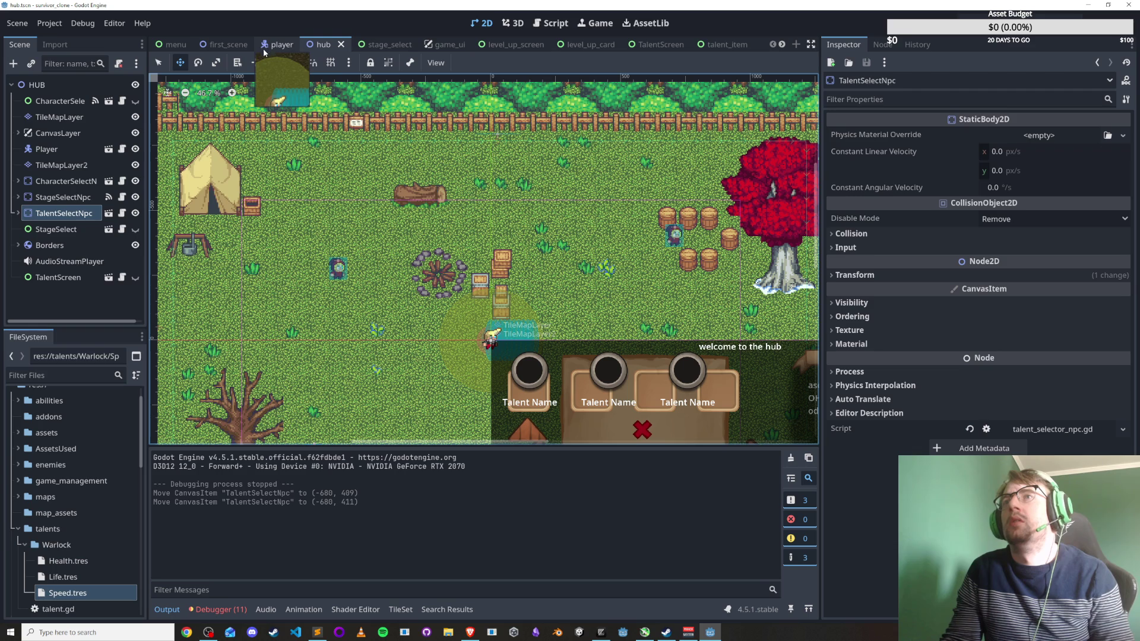
{"action": "key", "text": "alt+Tab"}
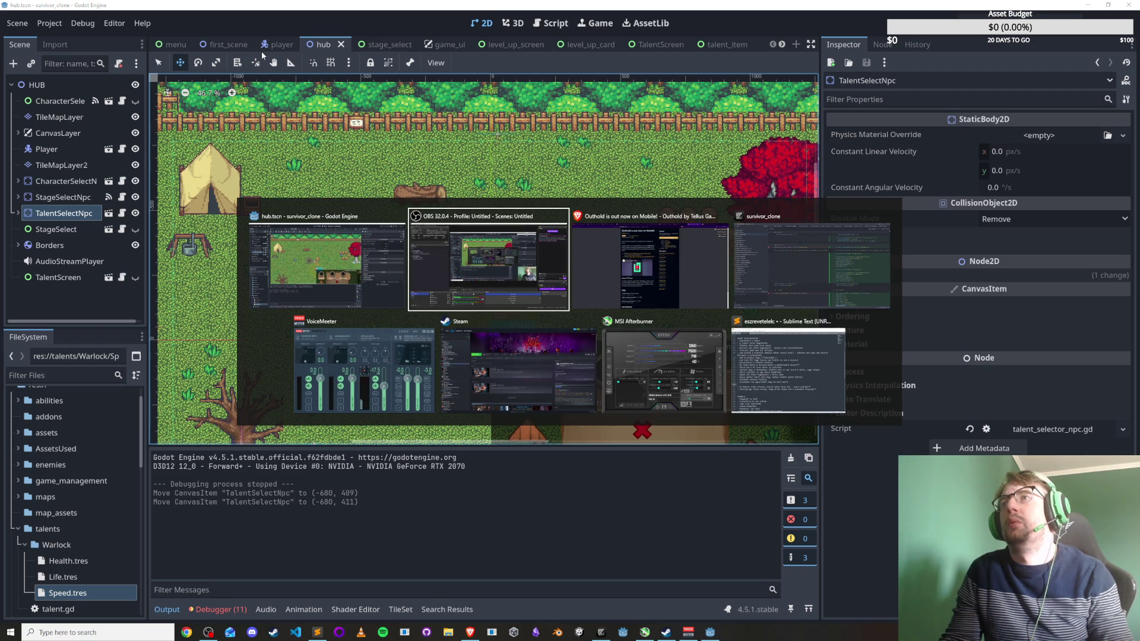
Open player.gd in the script editor.
{"action": "left_click", "coordinate": [560, 25]}
{"action": "scroll", "coordinate": [208, 206], "scroll_direction": "down", "scroll_amount": 3}
{"action": "left_click", "coordinate": [196, 151]}
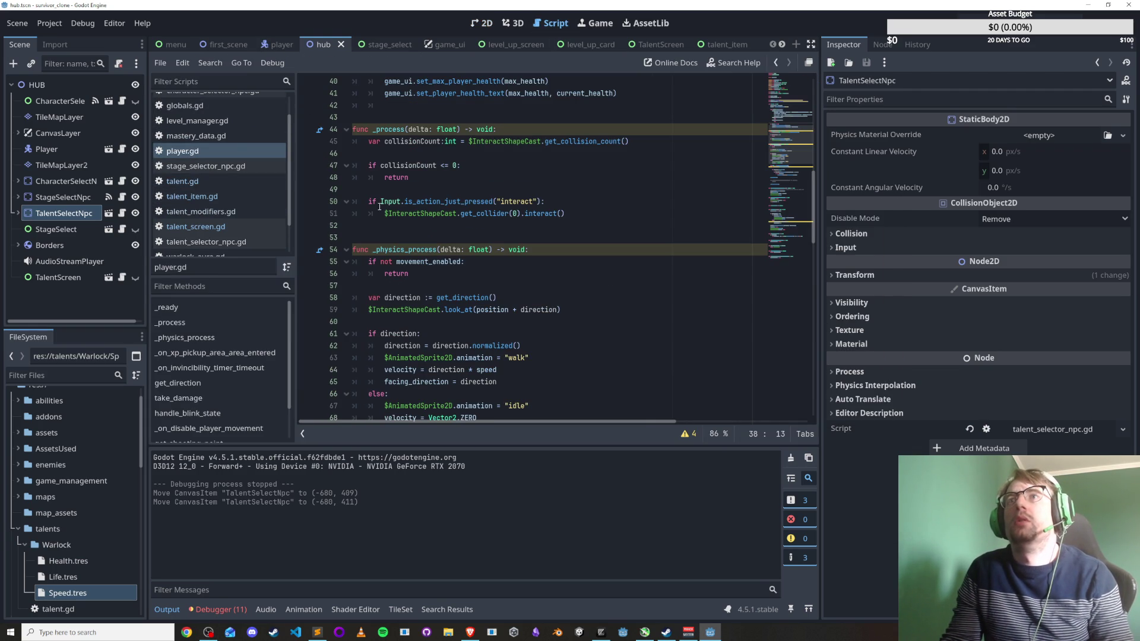
{"action": "scroll", "coordinate": [491, 284], "scroll_direction": "up", "scroll_amount": 6}
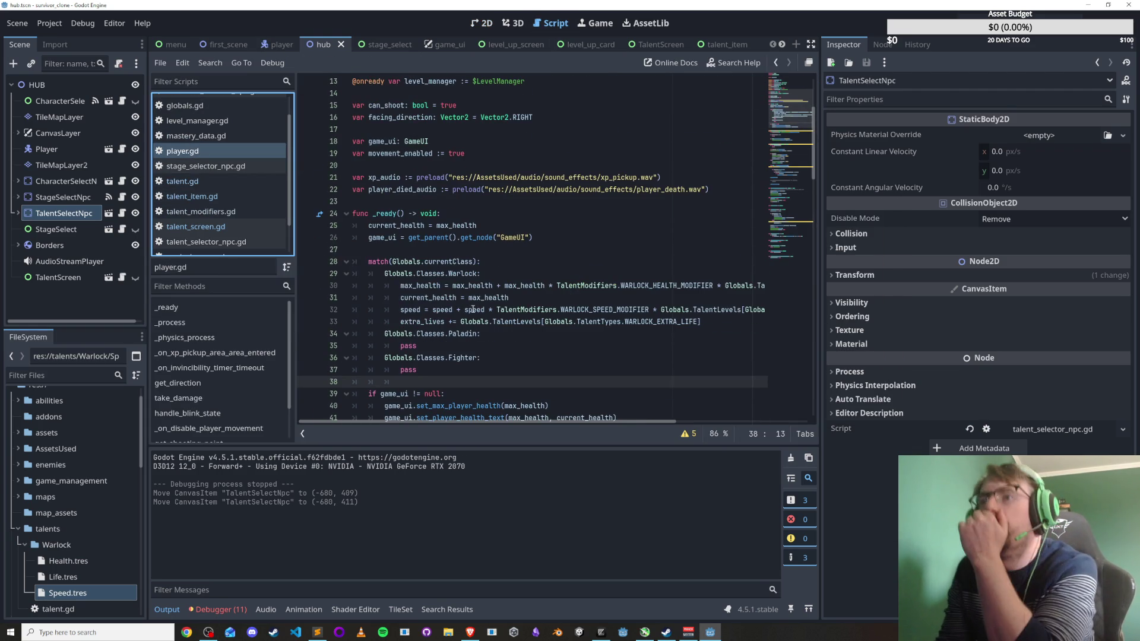
Review the _ready match block's extra lives, Paladin case and speed modifier lines.
{"action": "left_click", "coordinate": [580, 321]}
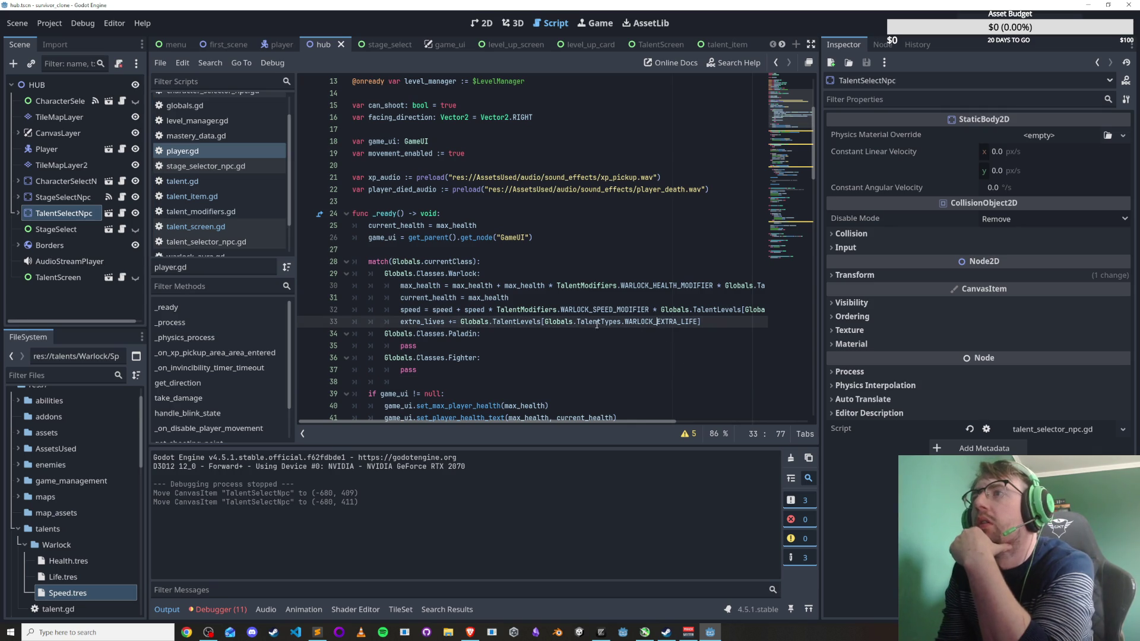
{"action": "left_click_drag", "start_coordinate": [590, 422], "coordinate": [742, 420]}
{"action": "left_click", "coordinate": [603, 397]}
{"action": "left_click", "coordinate": [606, 330]}
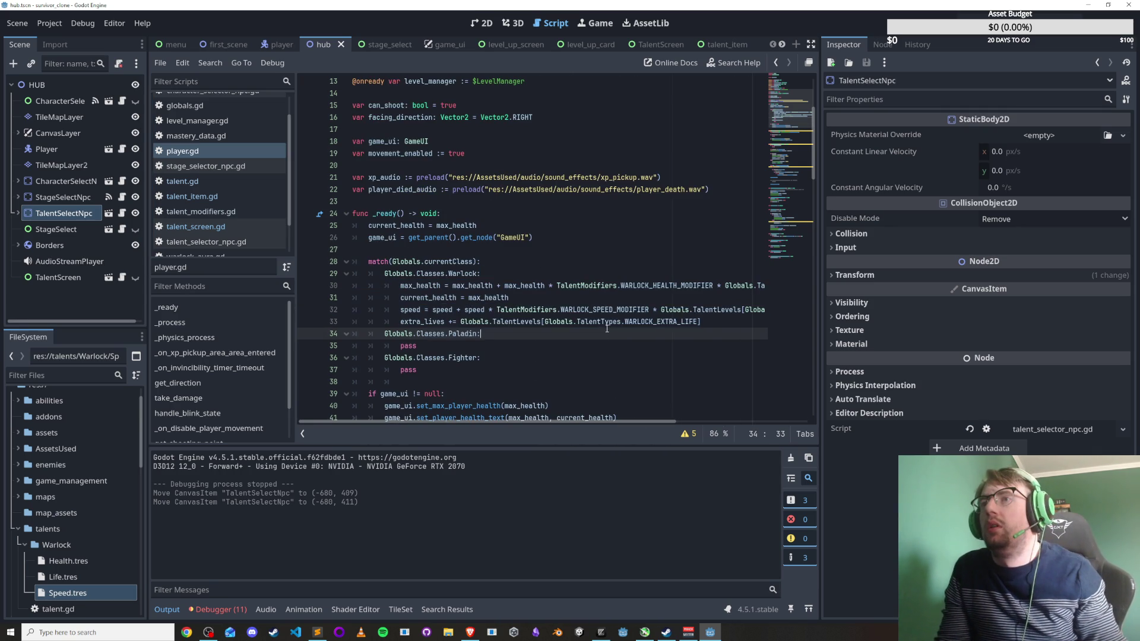
{"action": "key", "text": "ctrl+s"}
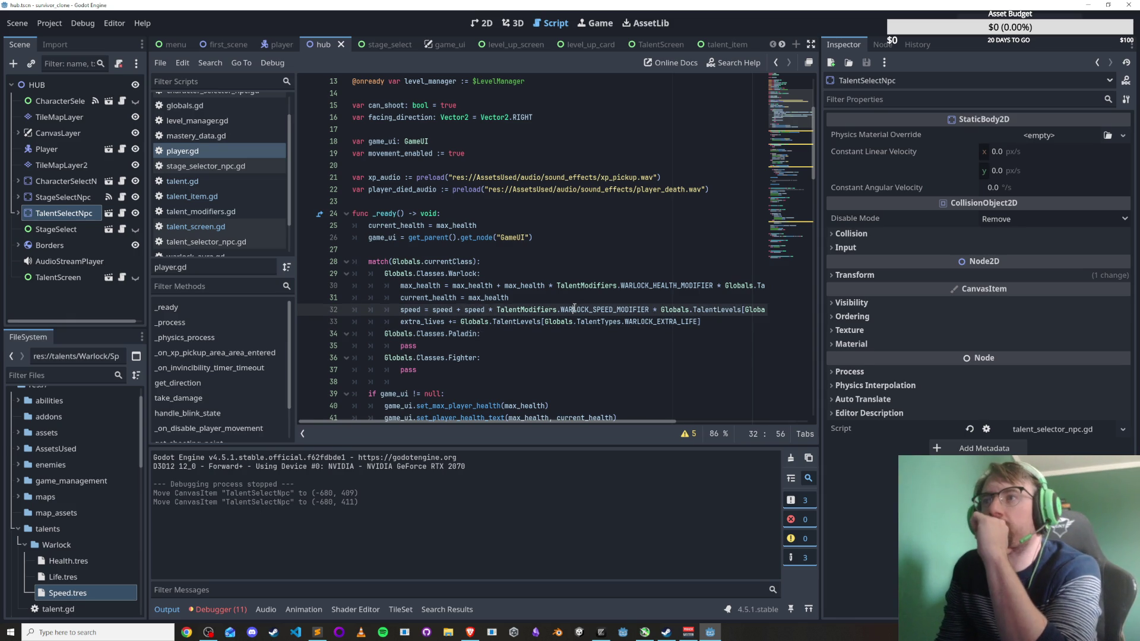
{"action": "left_click", "coordinate": [572, 286]}
{"action": "mouse_move", "coordinate": [582, 422]}
{"action": "left_mouse_down"}
{"action": "mouse_move", "coordinate": [713, 424]}
{"action": "mouse_move", "coordinate": [583, 423]}
{"action": "left_mouse_up"}
{"action": "scroll", "coordinate": [488, 363], "scroll_direction": "up", "scroll_amount": 4}
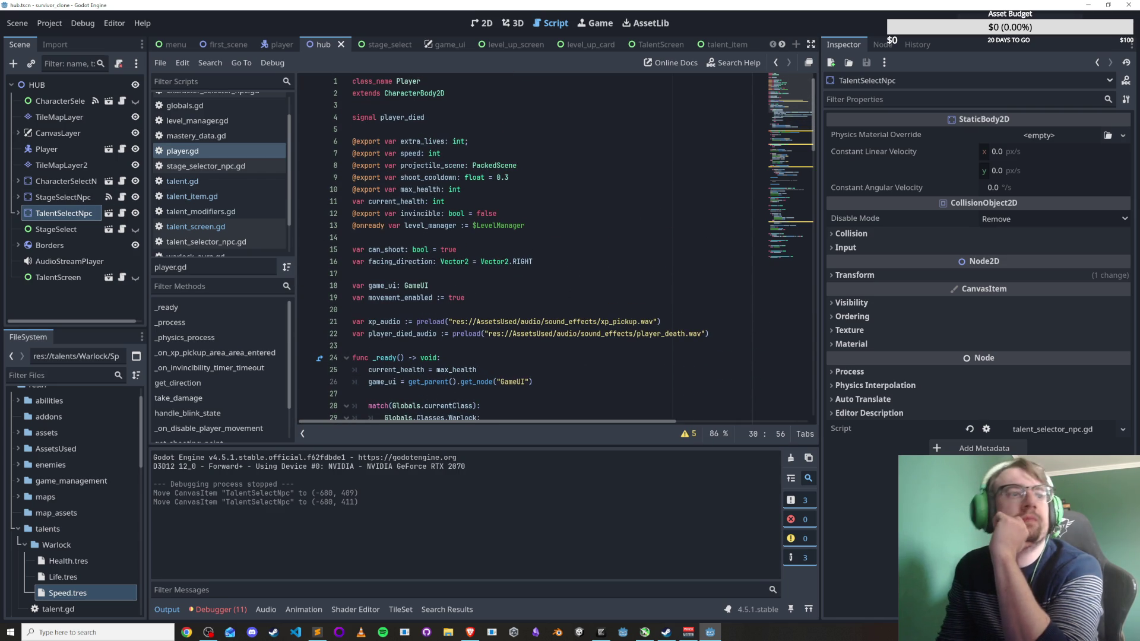
Adjust the browser's media playback, then return to the player.gd exports.
{"action": "key", "text": "alt+Tab"}
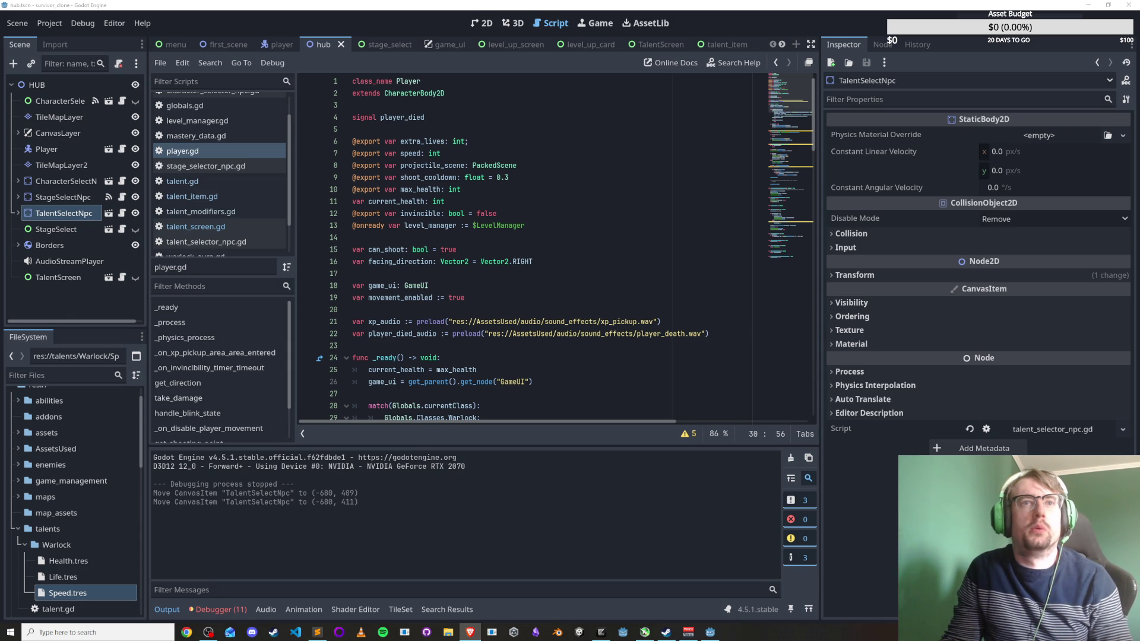
{"action": "key", "text": "XF86AudioLowerVolume"}
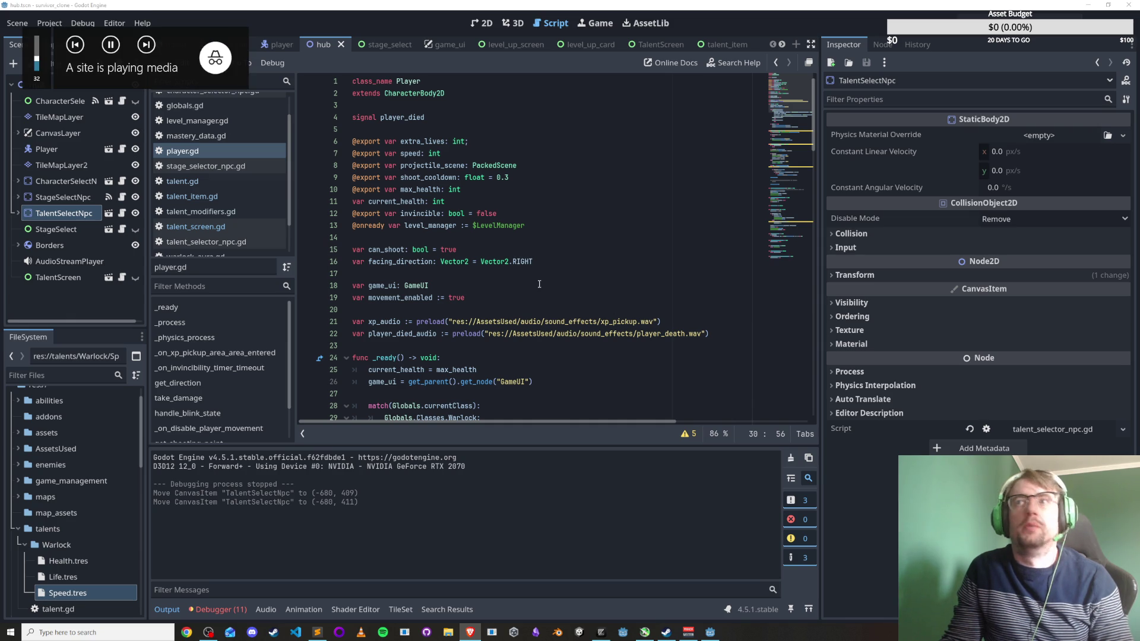
{"action": "left_click", "coordinate": [540, 284]}
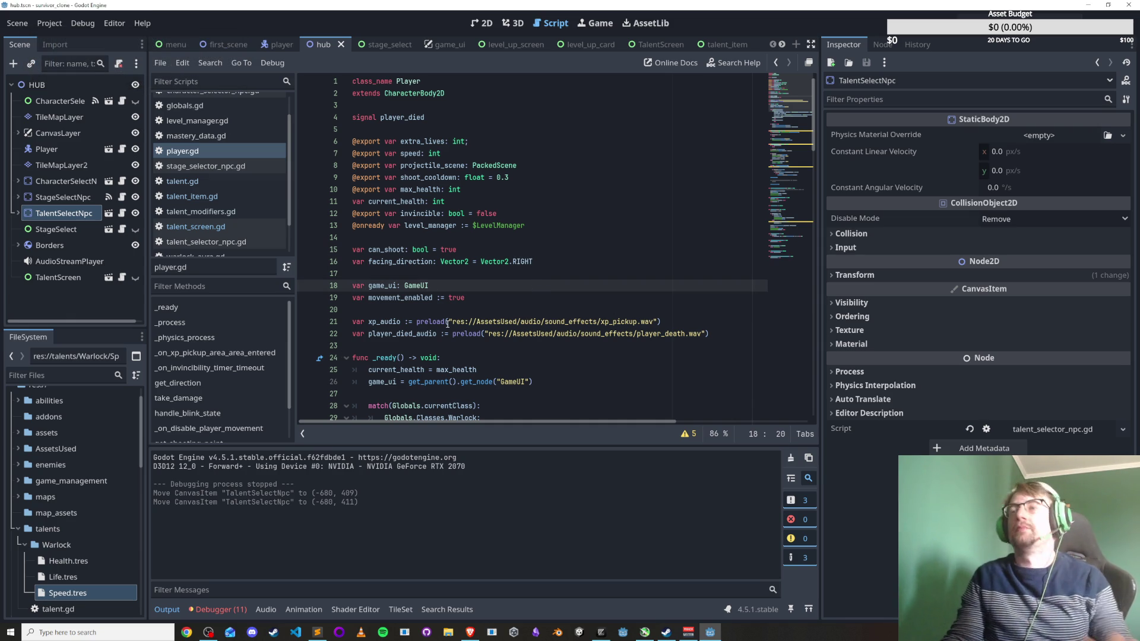
{"action": "left_click", "coordinate": [554, 217]}
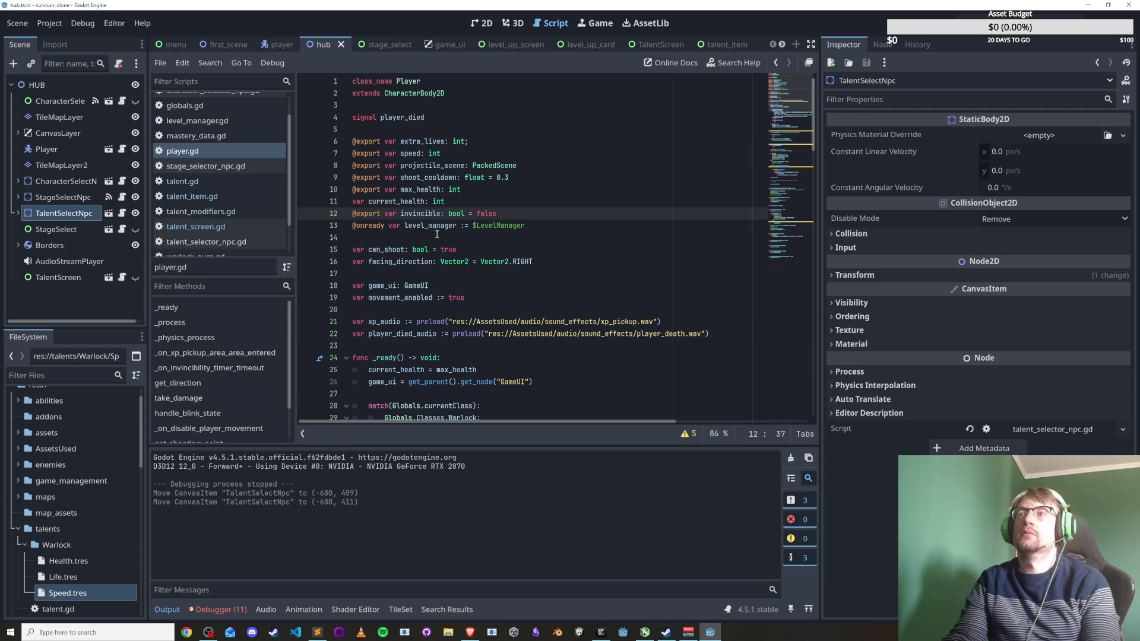
{"action": "key", "text": "Down"}
Scroll through player.gd's _process and _physics_process code, then switch to TalentScreen.
{"action": "scroll", "coordinate": [641, 205], "scroll_direction": "down", "scroll_amount": 6}
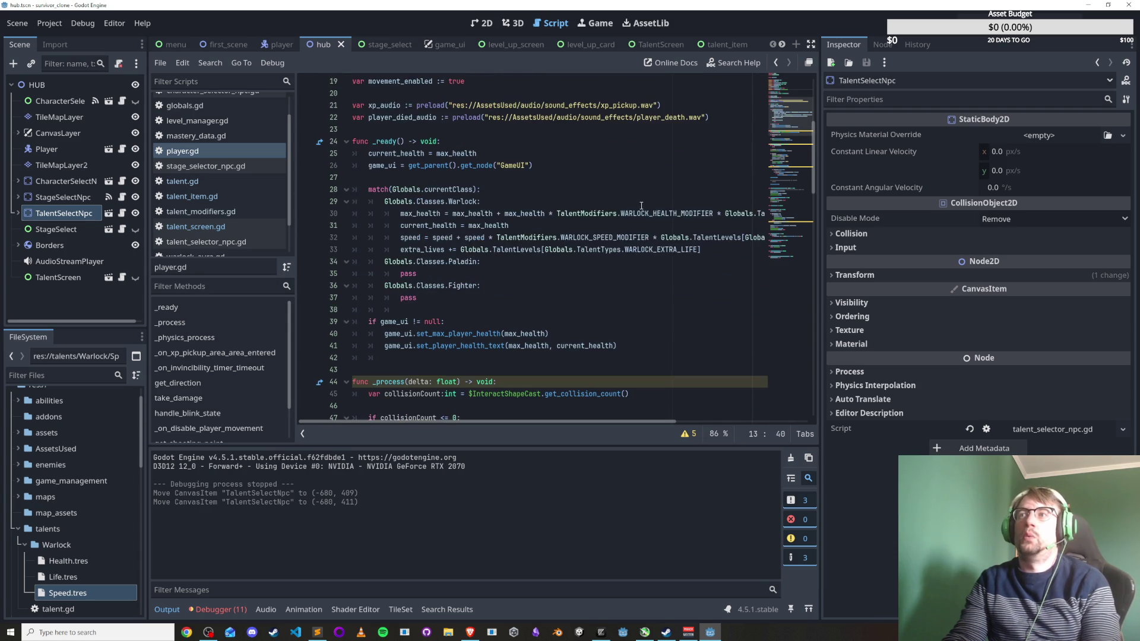
{"action": "scroll", "coordinate": [641, 205], "scroll_direction": "down", "scroll_amount": 5}
{"action": "left_click_drag", "start_coordinate": [352, 212], "coordinate": [356, 320]}
{"action": "left_click", "coordinate": [570, 320]}
{"action": "scroll", "coordinate": [569, 343], "scroll_direction": "down", "scroll_amount": 1}
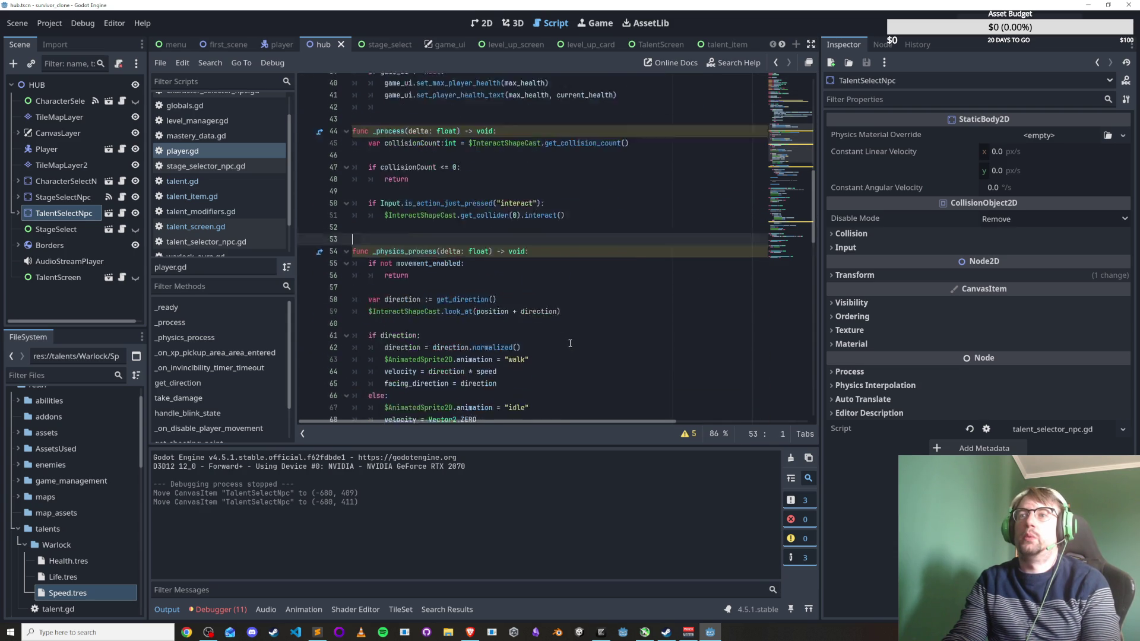
{"action": "scroll", "coordinate": [570, 344], "scroll_direction": "down", "scroll_amount": 3}
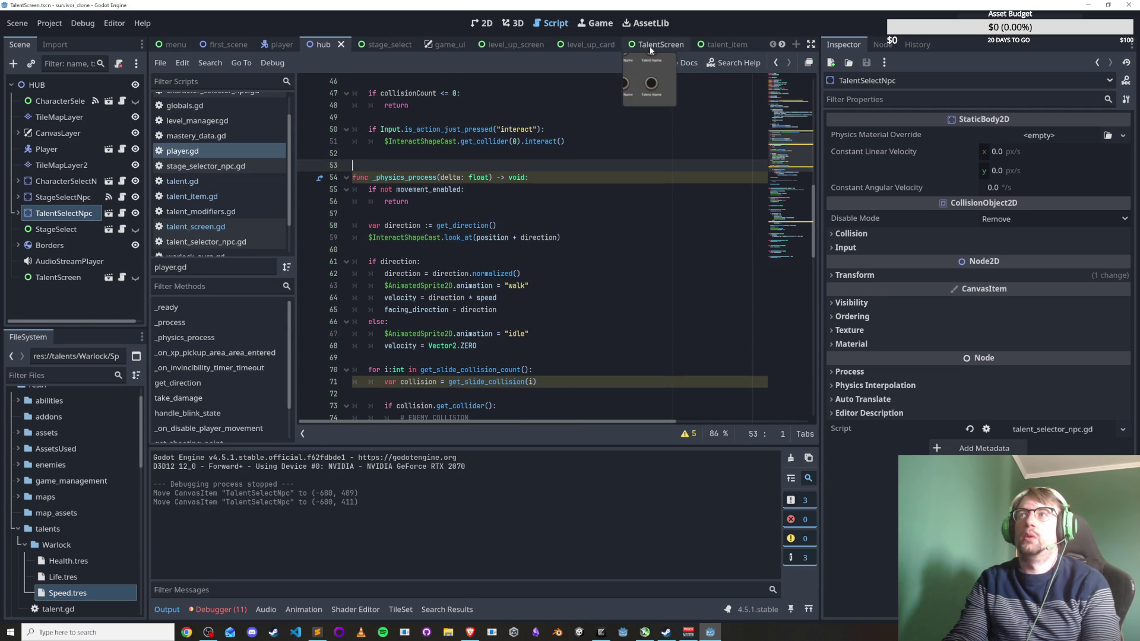
{"action": "left_click", "coordinate": [650, 46]}
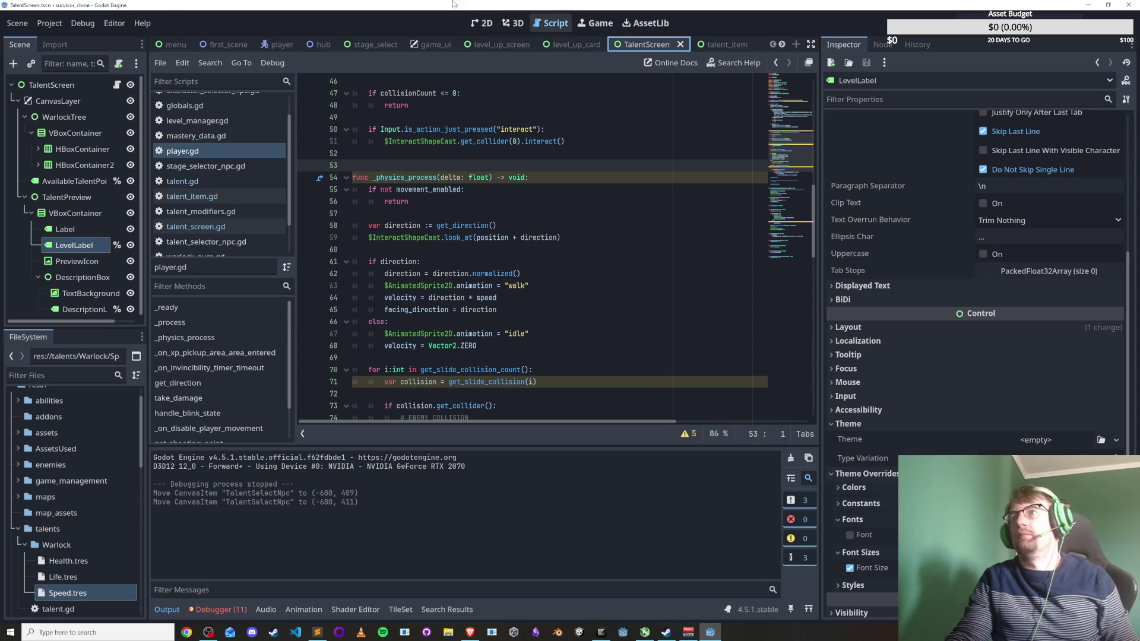
Show the built-in ui actions in Project Settings' Input Map, then close the dialog.
{"action": "left_click", "coordinate": [56, 23]}
{"action": "left_click", "coordinate": [66, 39]}
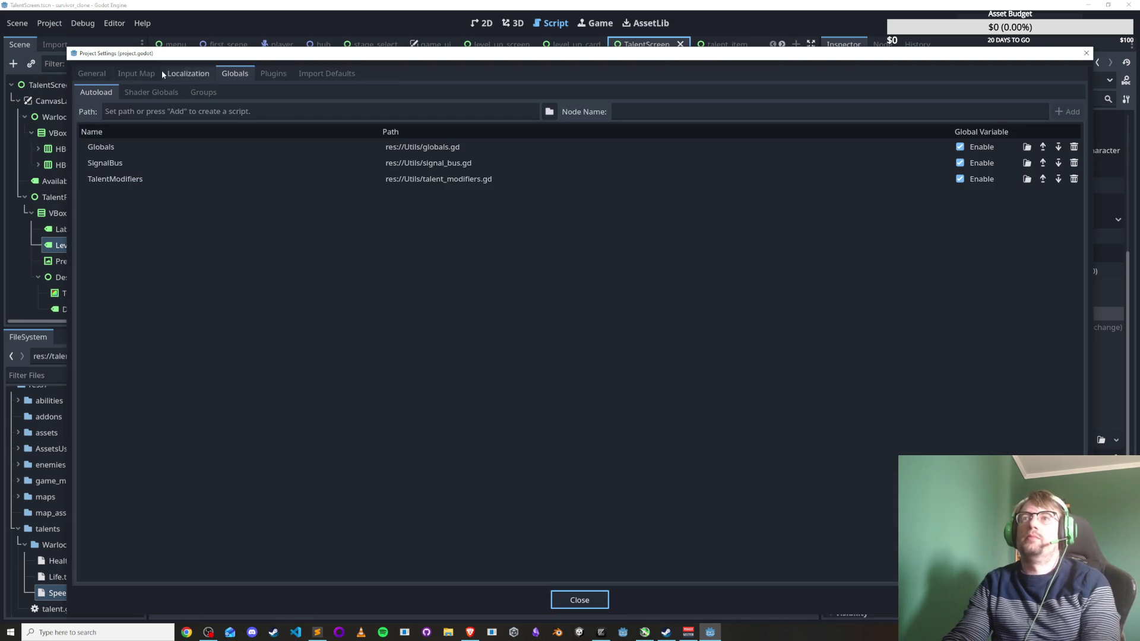
{"action": "left_click", "coordinate": [128, 73]}
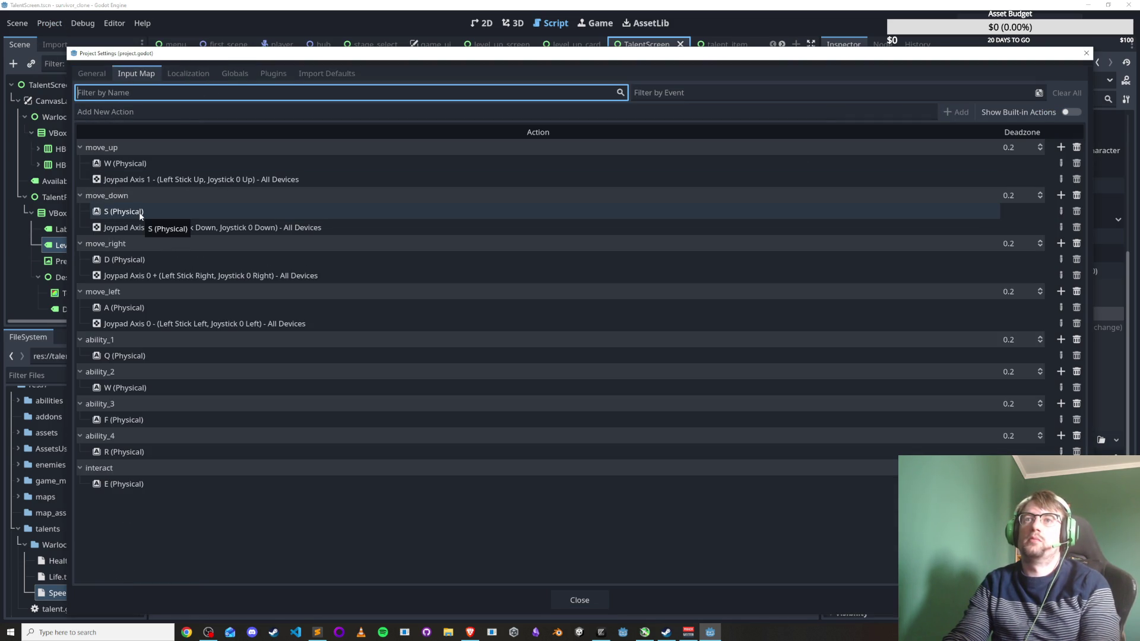
{"action": "left_click", "coordinate": [1078, 113]}
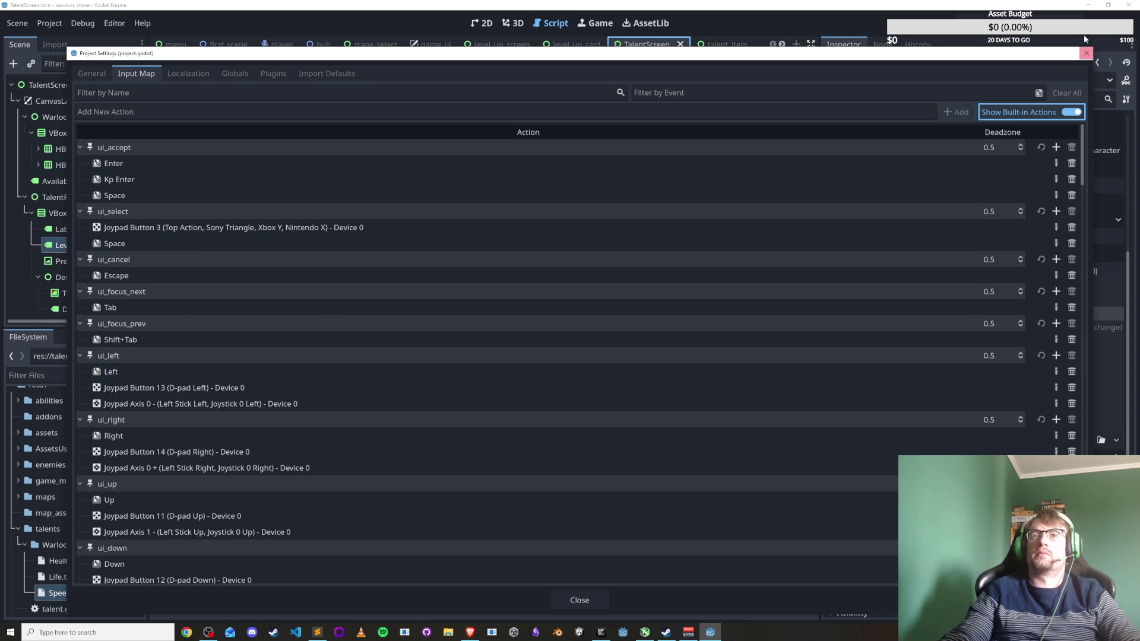
{"action": "left_click", "coordinate": [160, 268]}
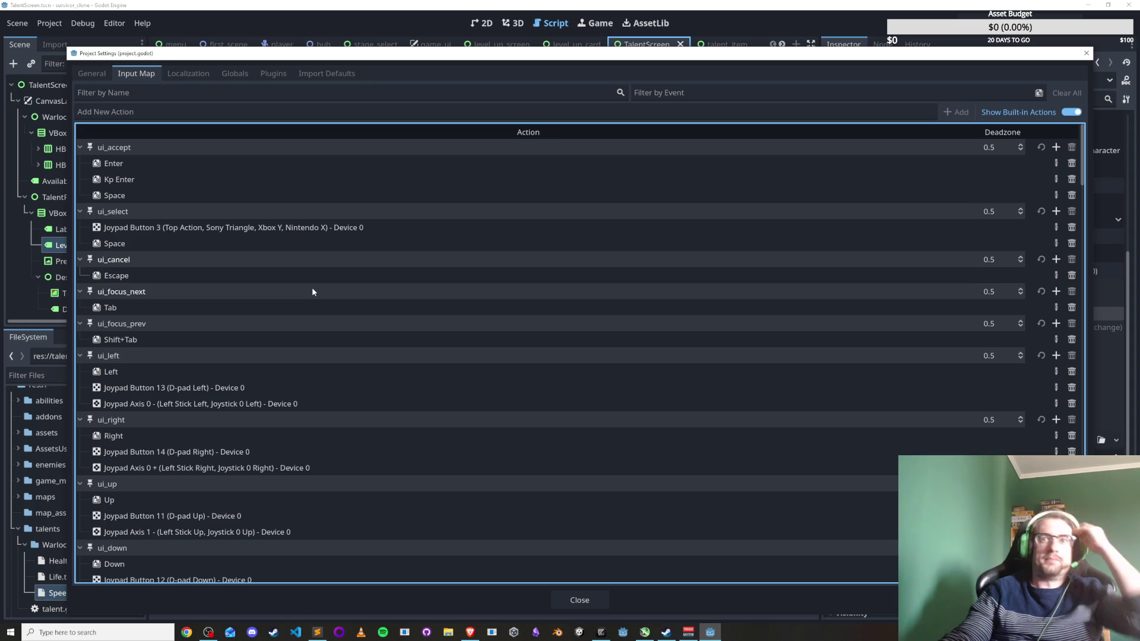
{"action": "left_click", "coordinate": [1087, 53]}
{"action": "scroll", "coordinate": [543, 188], "scroll_direction": "up", "scroll_amount": 5}
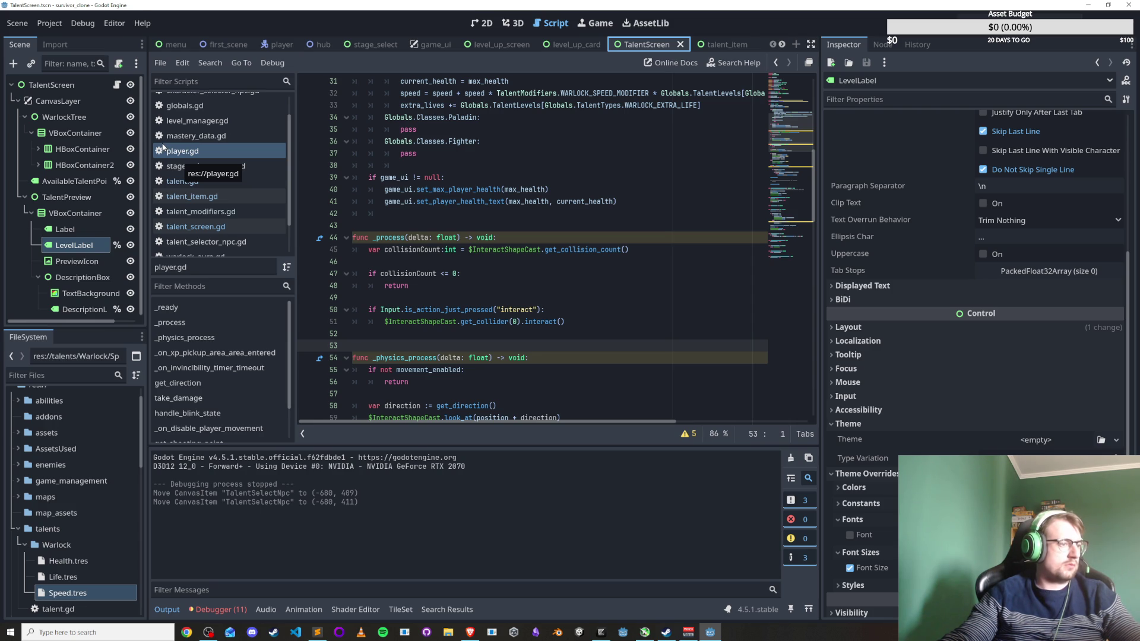
Return to Godot and select the interact input check lines in player.gd.
{"action": "key", "text": "XF86AudioLowerVolume"}
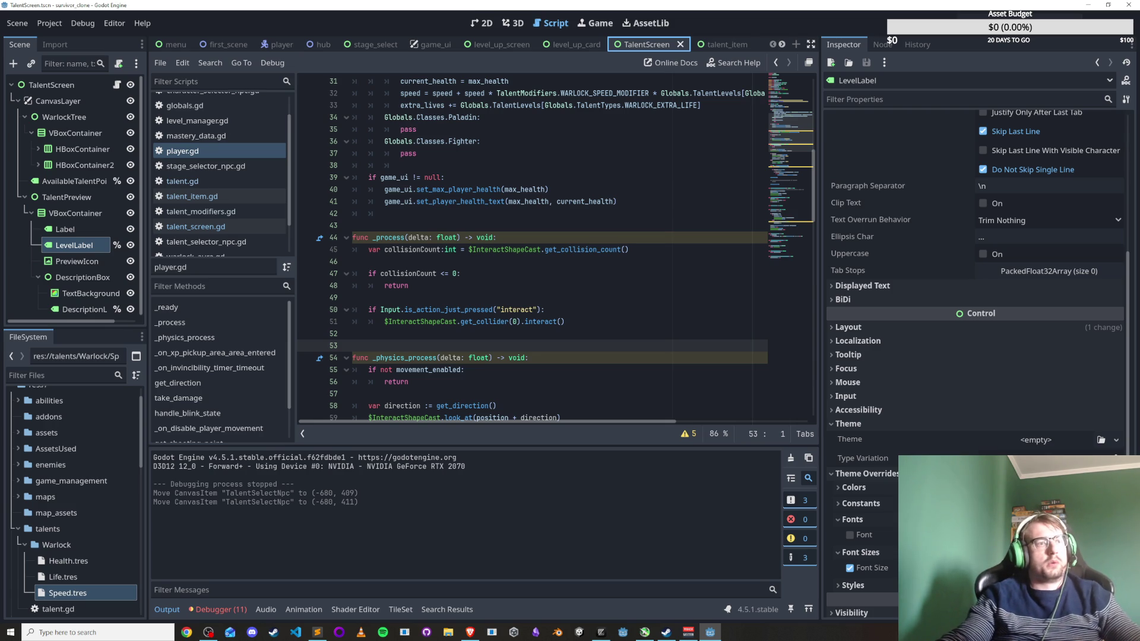
{"action": "key", "text": "alt+Tab"}
{"action": "key", "text": "Tab"}
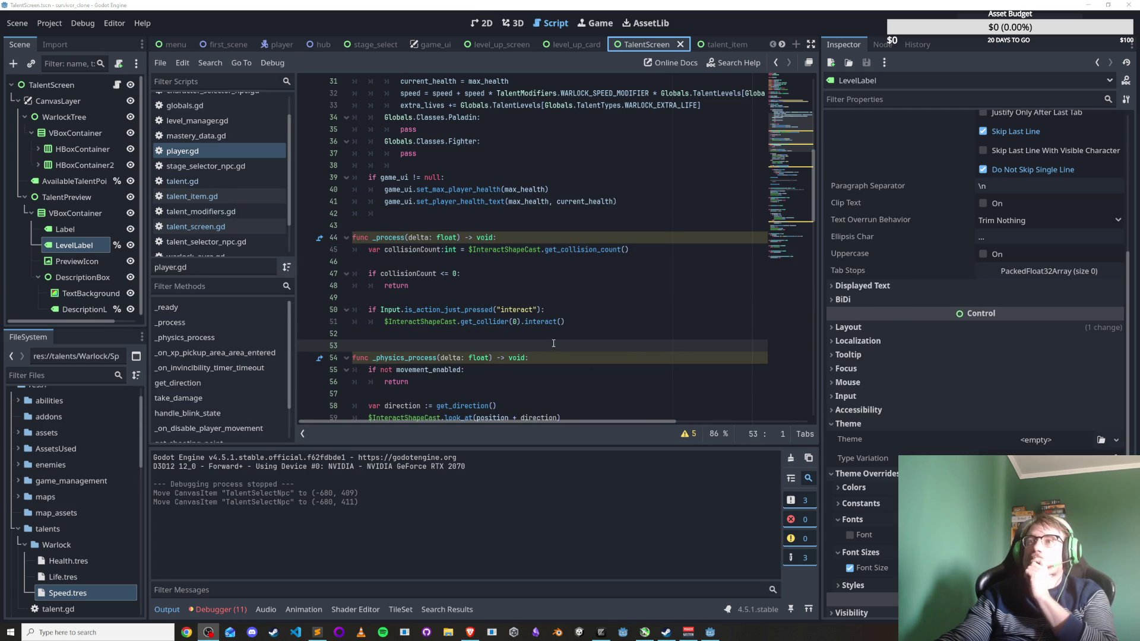
{"action": "left_click", "coordinate": [563, 297]}
{"action": "key", "text": "Down"}
{"action": "key", "text": "shift+Down"}
{"action": "scroll", "coordinate": [538, 316], "scroll_direction": "down", "scroll_amount": 4}
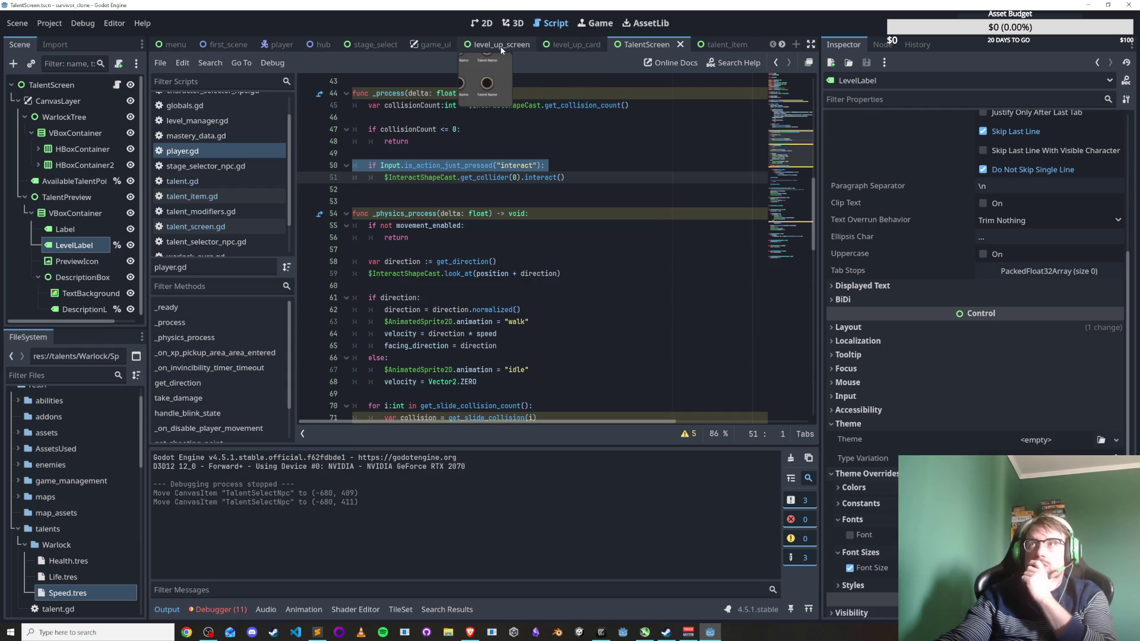
Switch to the level_up_screen scene tab.
{"action": "left_click", "coordinate": [500, 48]}
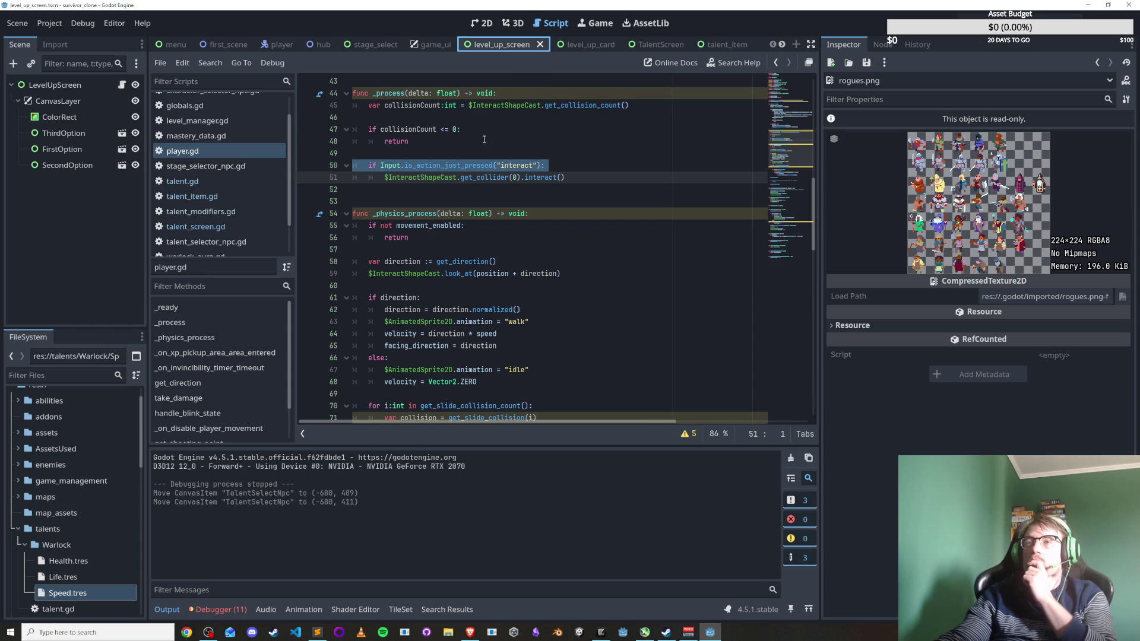
{"action": "scroll", "coordinate": [487, 190], "scroll_direction": "up", "scroll_amount": 12}
{"action": "scroll", "coordinate": [487, 190], "scroll_direction": "up", "scroll_amount": 2}
{"action": "scroll", "coordinate": [487, 190], "scroll_direction": "down", "scroll_amount": 4}
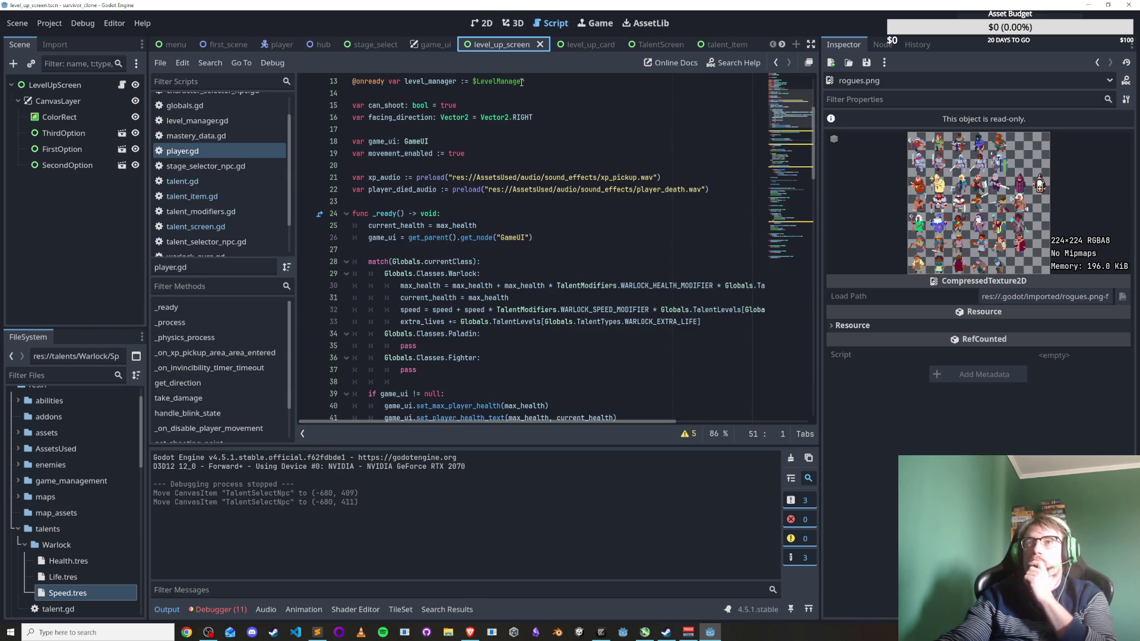
{"action": "key", "text": "ctrl+shift+f"}
Search all files for 'hide', getting 5 matches in 4 files.
{"action": "type", "text": "hide"}
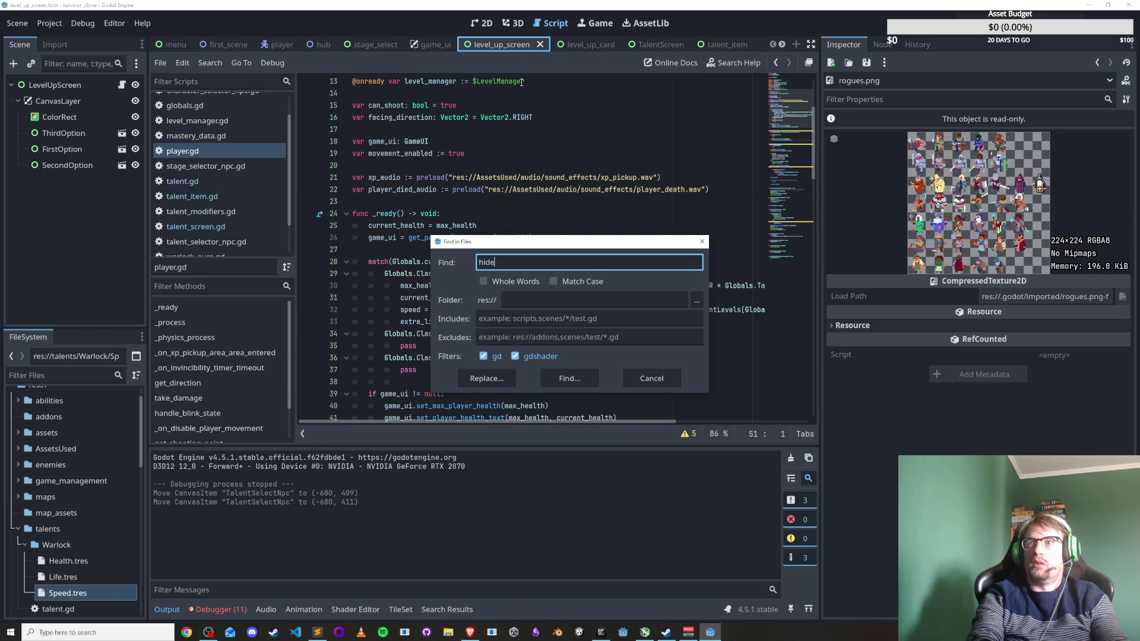
{"action": "key", "text": "Return"}
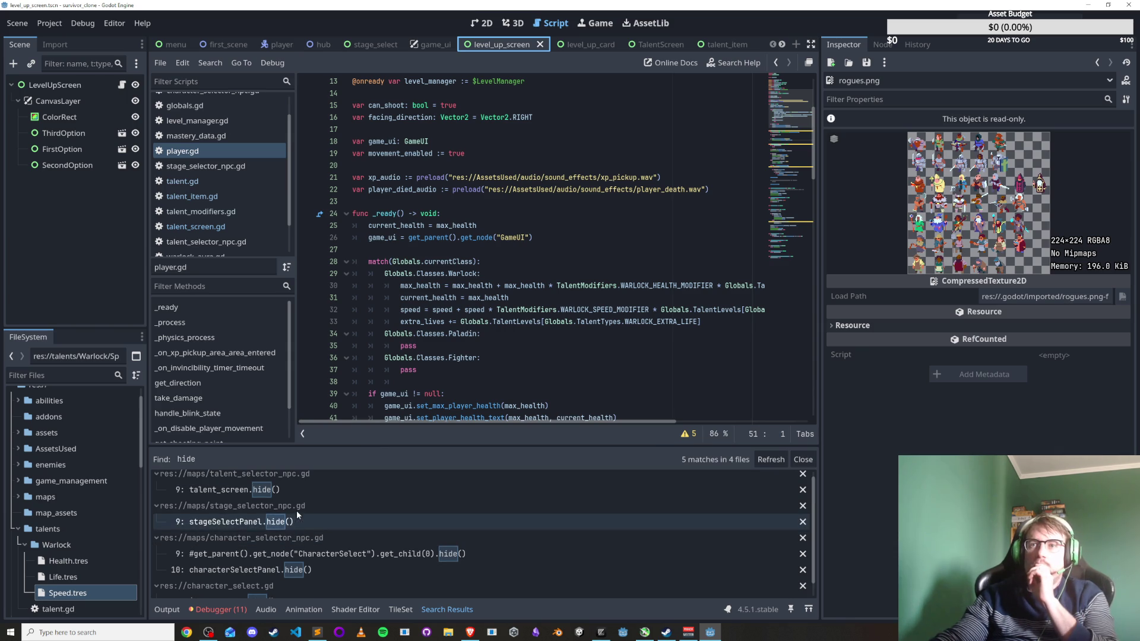
{"action": "scroll", "coordinate": [318, 482], "scroll_direction": "down", "scroll_amount": 1}
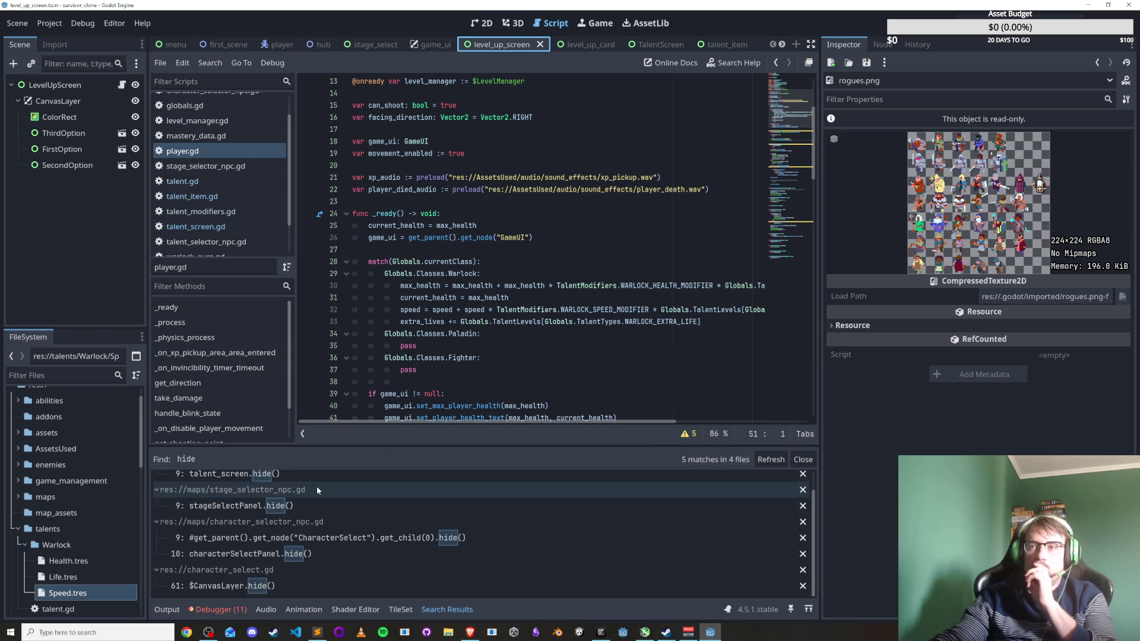
{"action": "left_click", "coordinate": [508, 358]}
{"action": "scroll", "coordinate": [508, 345], "scroll_direction": "up", "scroll_amount": 3}
{"action": "scroll", "coordinate": [508, 345], "scroll_direction": "down", "scroll_amount": 2}
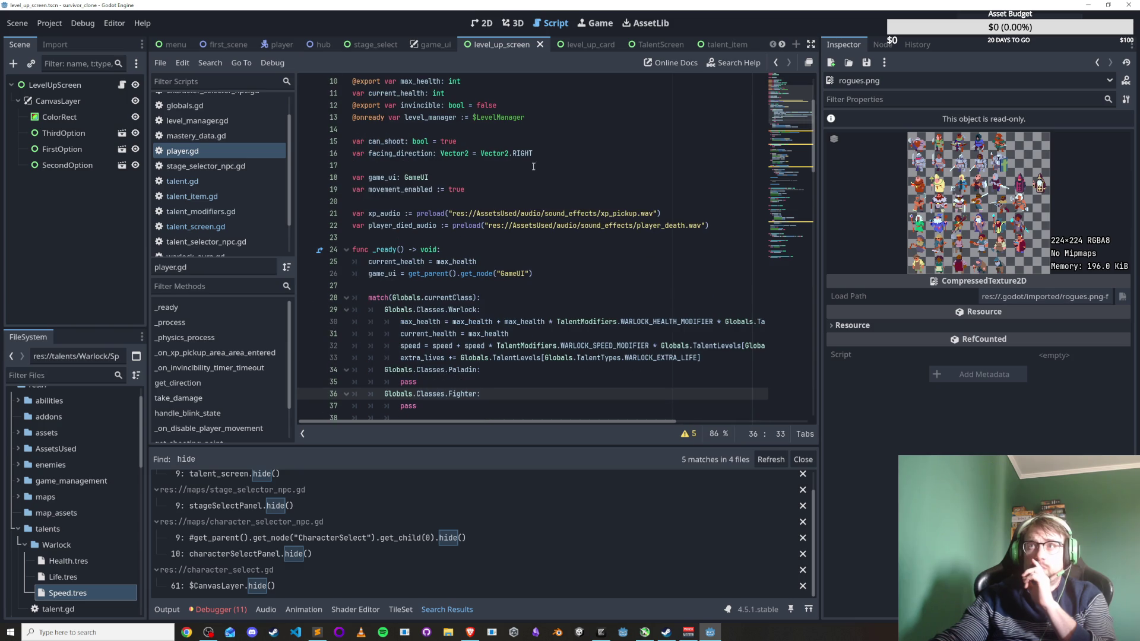
{"action": "scroll", "coordinate": [450, 344], "scroll_direction": "down", "scroll_amount": 2}
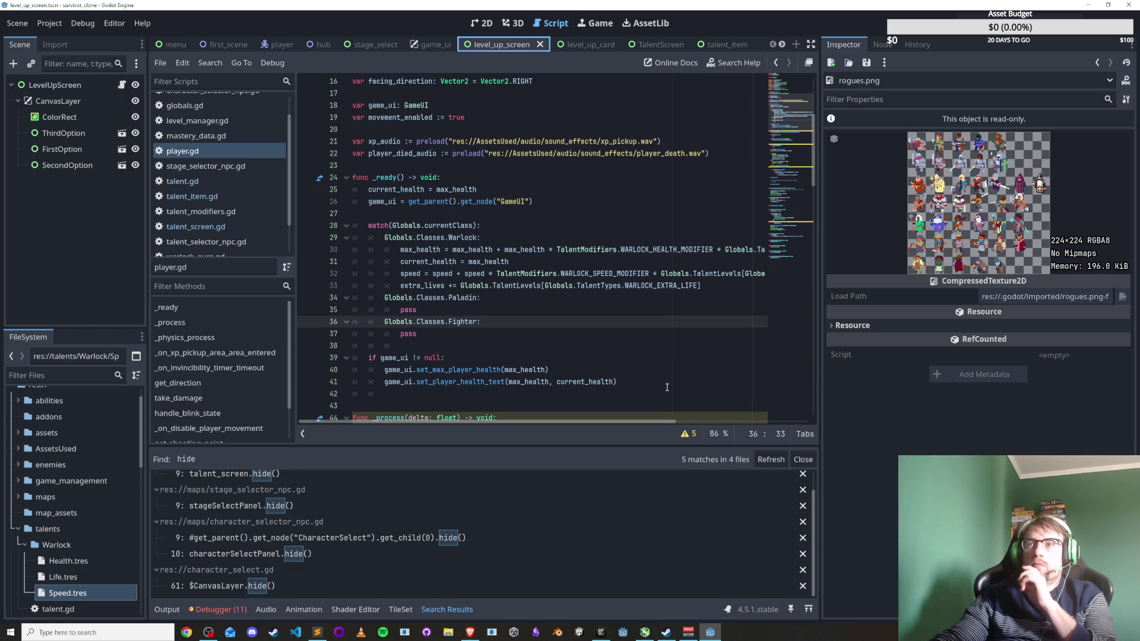
{"action": "scroll", "coordinate": [668, 387], "scroll_direction": "down", "scroll_amount": 2}
Add a hide() line before _process in player.gd, then undo it and save.
{"action": "left_click", "coordinate": [684, 333]}
{"action": "key", "text": "Tab"}
{"action": "type", "text": "hi"}
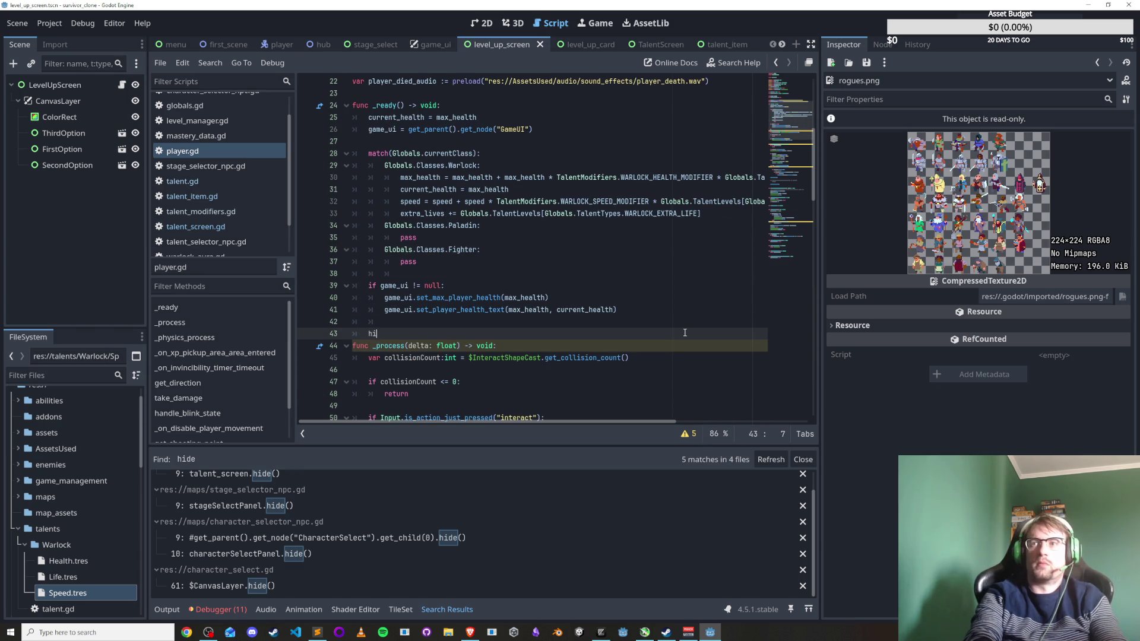
{"action": "key", "text": "Return"}
{"action": "key", "text": "ctrl+s"}
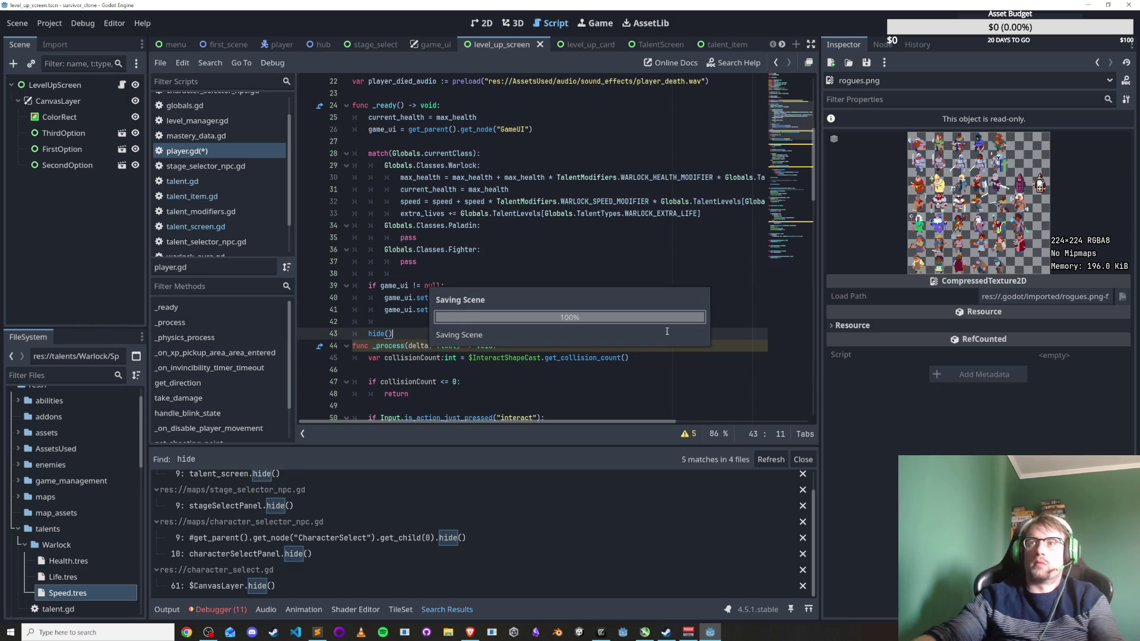
{"action": "key", "text": "ctrl+z"}
{"action": "key", "text": "ctrl+s"}
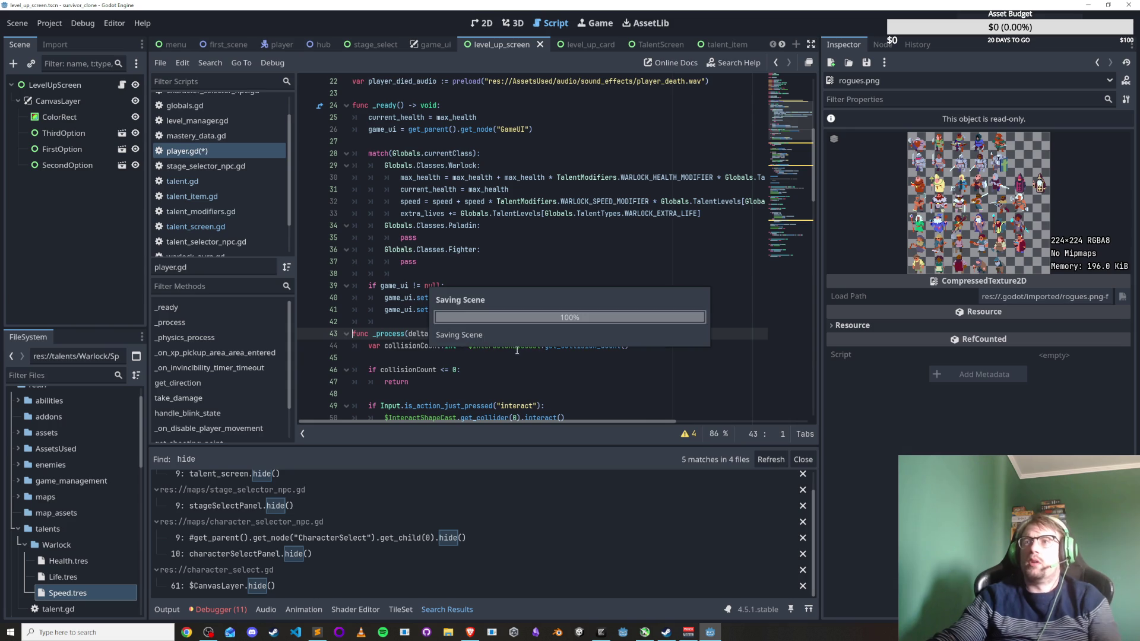
Open talent_screen.gd and fold the _ready and show_talent_screen functions.
{"action": "left_click", "coordinate": [221, 226]}
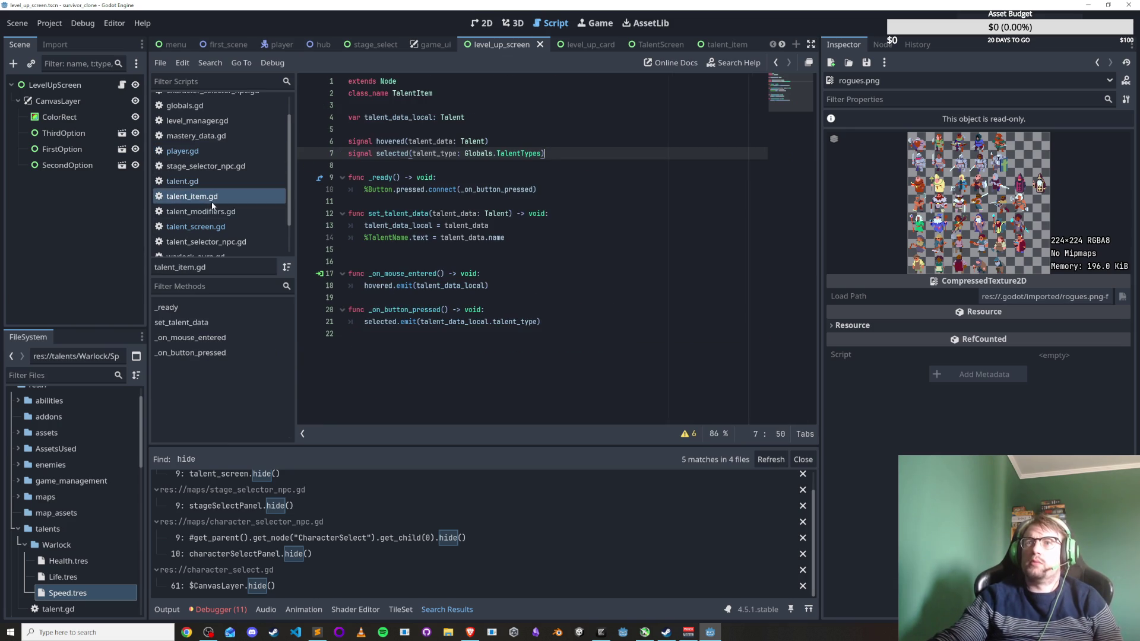
{"action": "scroll", "coordinate": [501, 324], "scroll_direction": "up", "scroll_amount": 3}
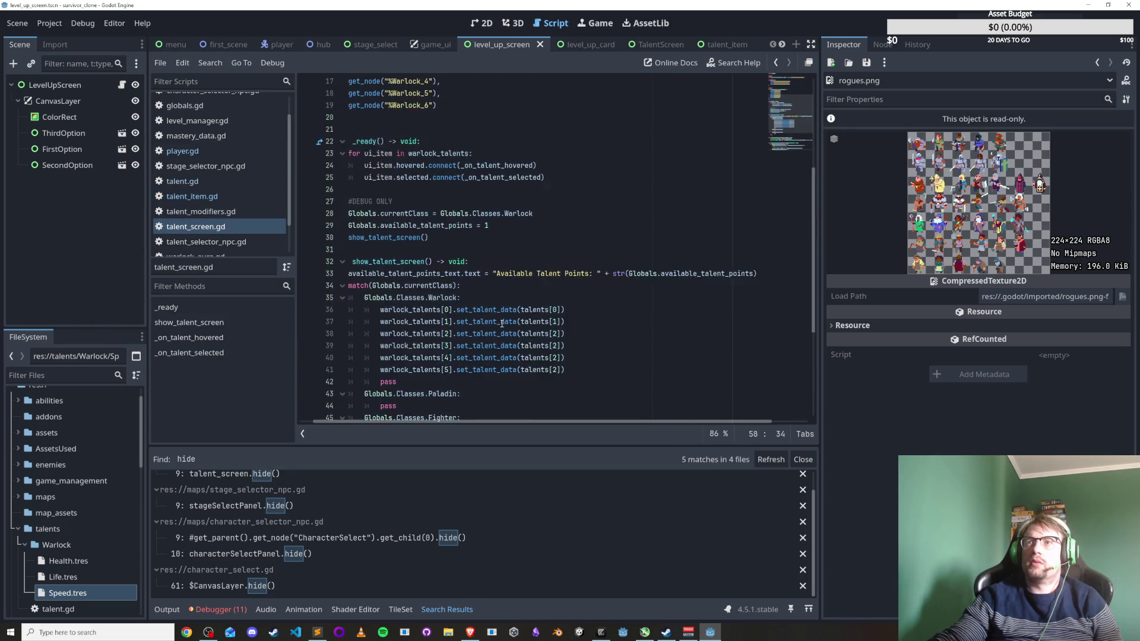
{"action": "scroll", "coordinate": [463, 304], "scroll_direction": "up", "scroll_amount": 5}
{"action": "scroll", "coordinate": [338, 308], "scroll_direction": "down", "scroll_amount": 1}
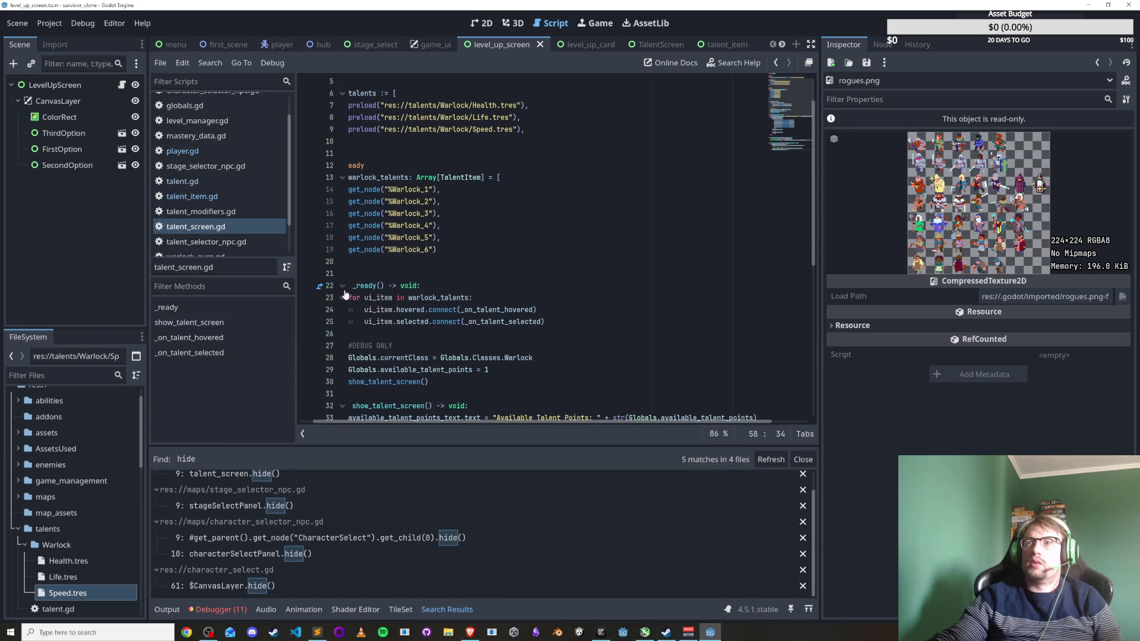
{"action": "left_click", "coordinate": [342, 286]}
{"action": "left_click", "coordinate": [353, 297]}
{"action": "left_click", "coordinate": [342, 310]}
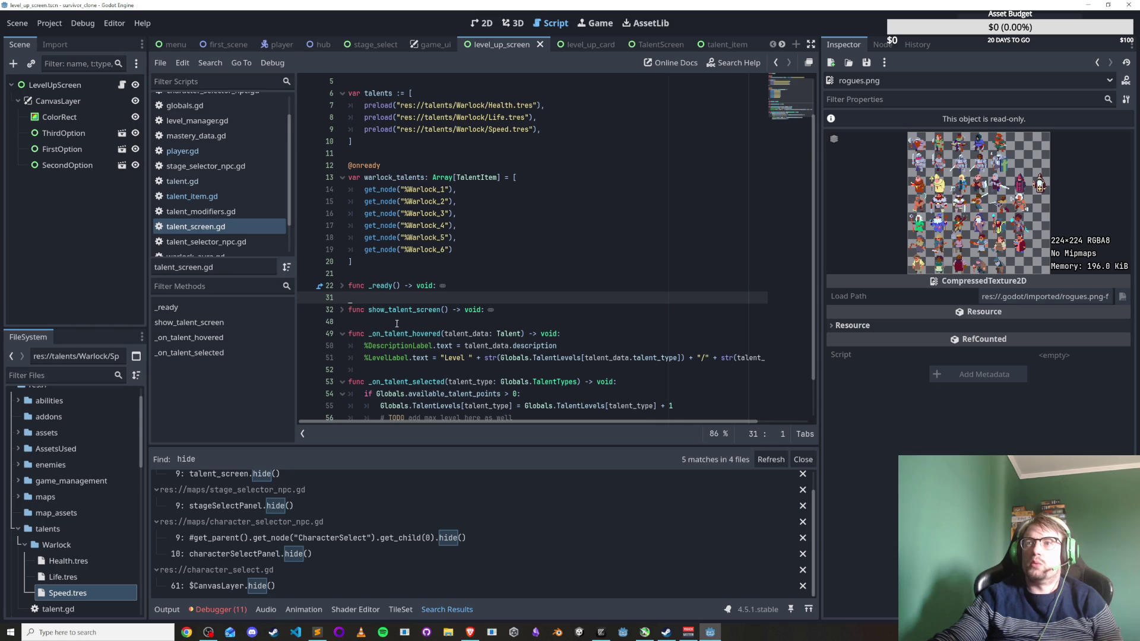
Add a 'func _process() -> void:' header after _ready, then open the stageSelectPanel.hide() match.
{"action": "left_click", "coordinate": [491, 287]}
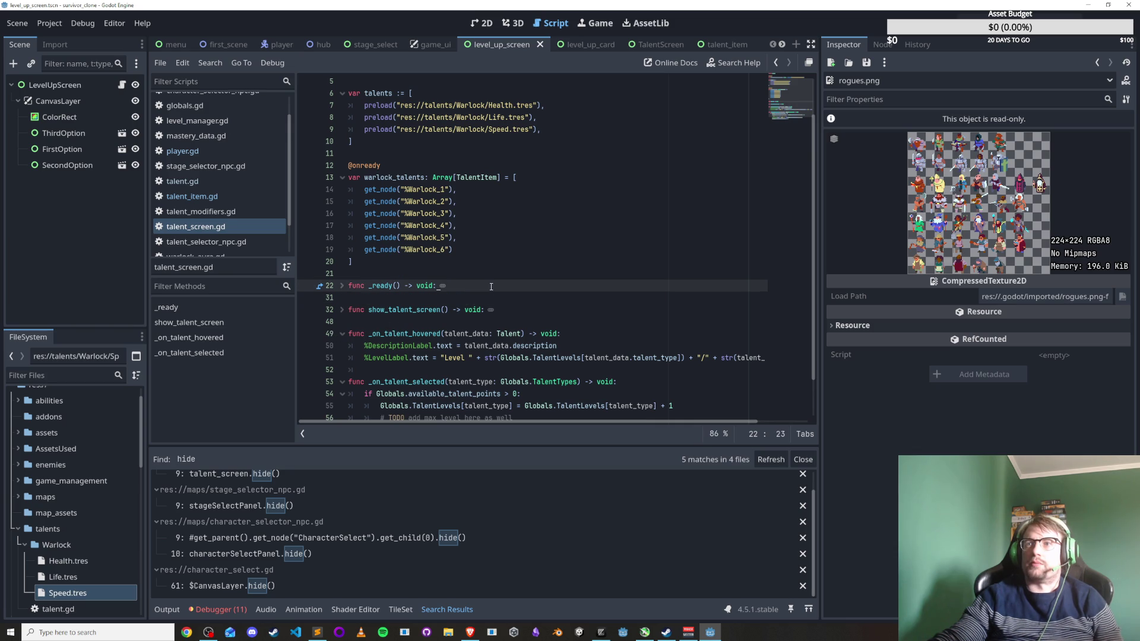
{"action": "scroll", "coordinate": [502, 322], "scroll_direction": "down", "scroll_amount": 2}
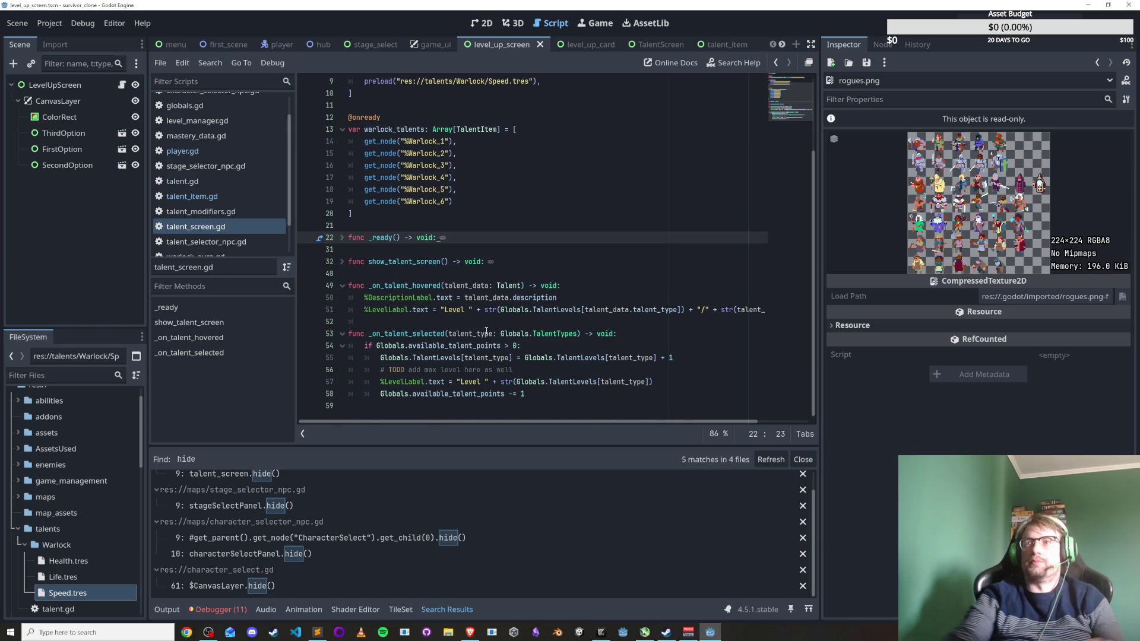
{"action": "key", "text": "Return"}
{"action": "key", "text": "Return"}
{"action": "key", "text": "BackSpace"}
{"action": "key", "text": "BackSpace"}
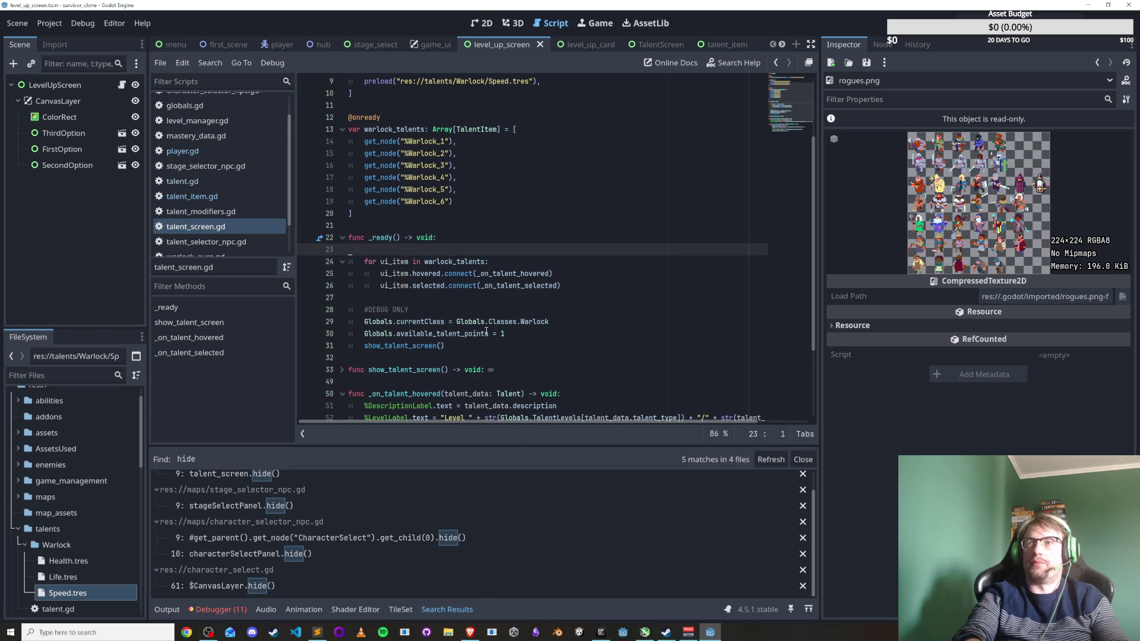
{"action": "key", "text": "BackSpace"}
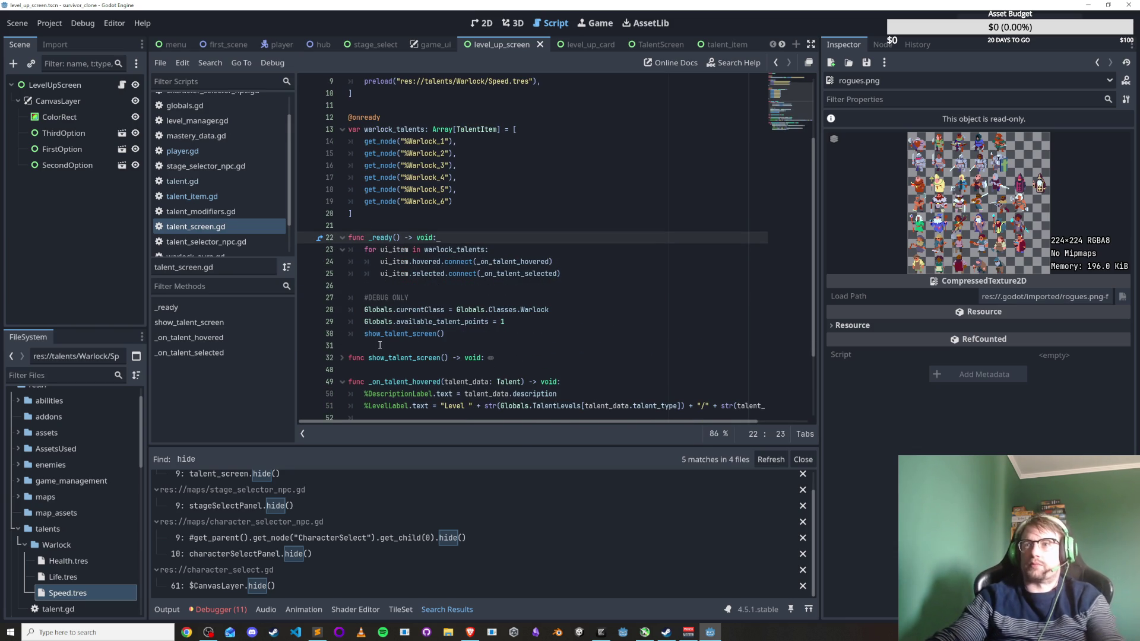
{"action": "left_click", "coordinate": [381, 345]}
{"action": "key", "text": "Return"}
{"action": "type", "text": "func _process("}
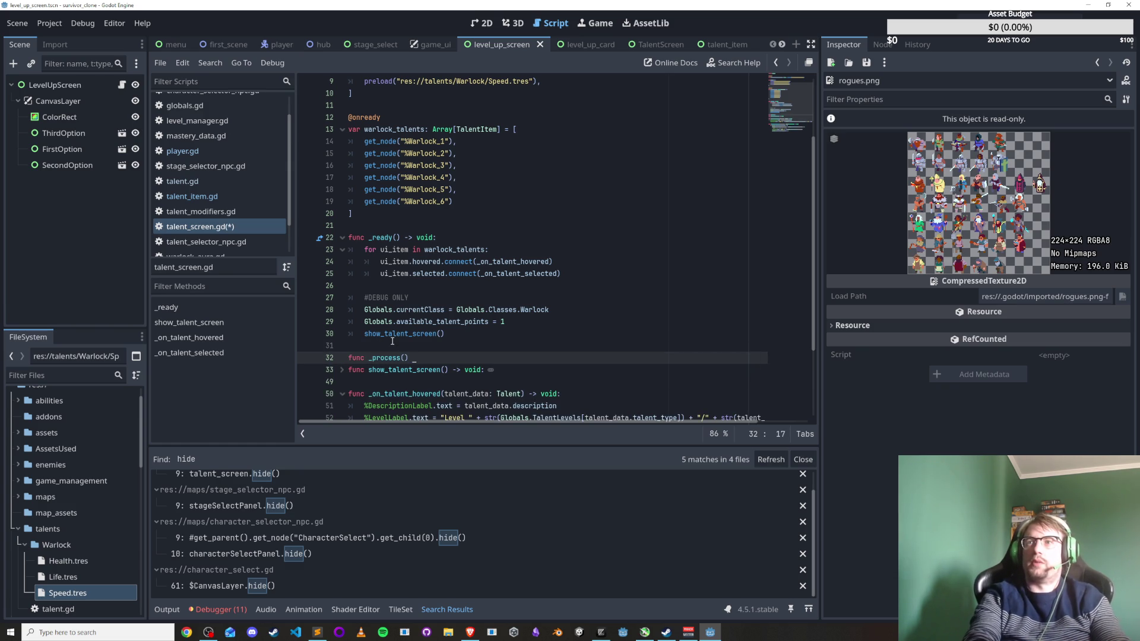
{"action": "type", "text": "void:"}
{"action": "key", "text": "Return"}
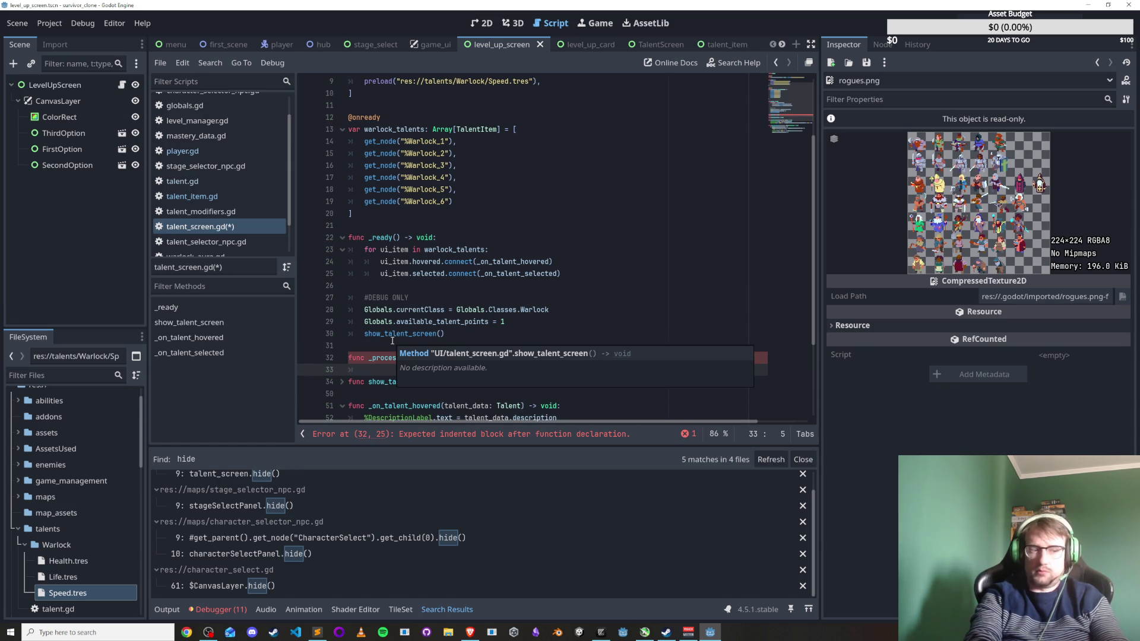
{"action": "left_click", "coordinate": [272, 505]}
{"action": "scroll", "coordinate": [273, 537], "scroll_direction": "up", "scroll_amount": 1}
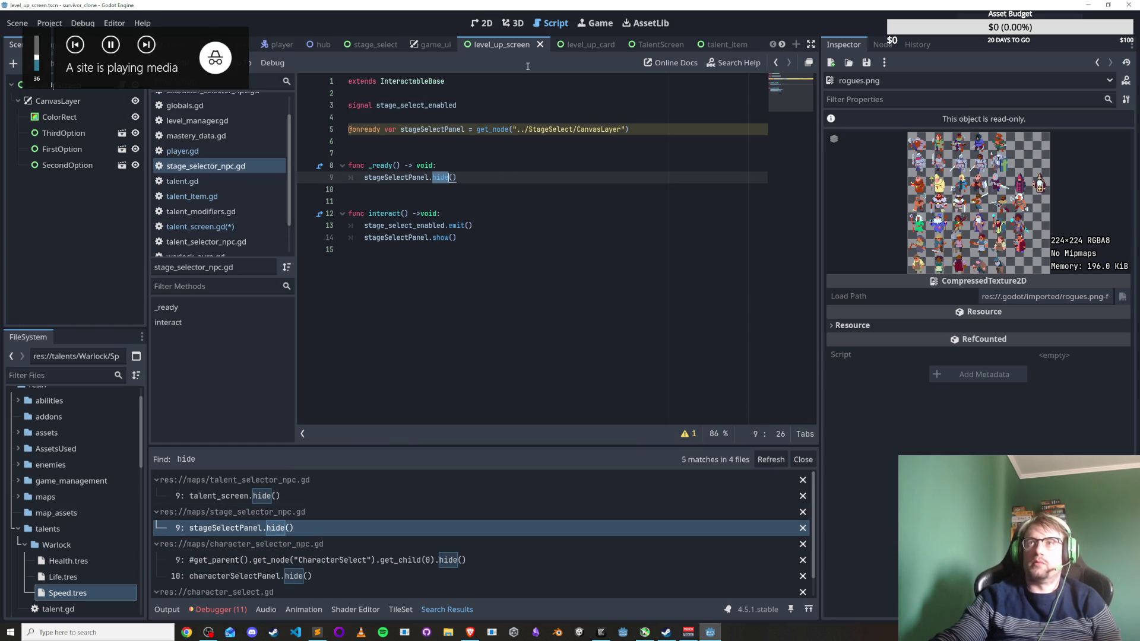
Copy the Input.is_action_just_pressed("interact") condition from player.gd.
{"action": "left_click", "coordinate": [279, 45]}
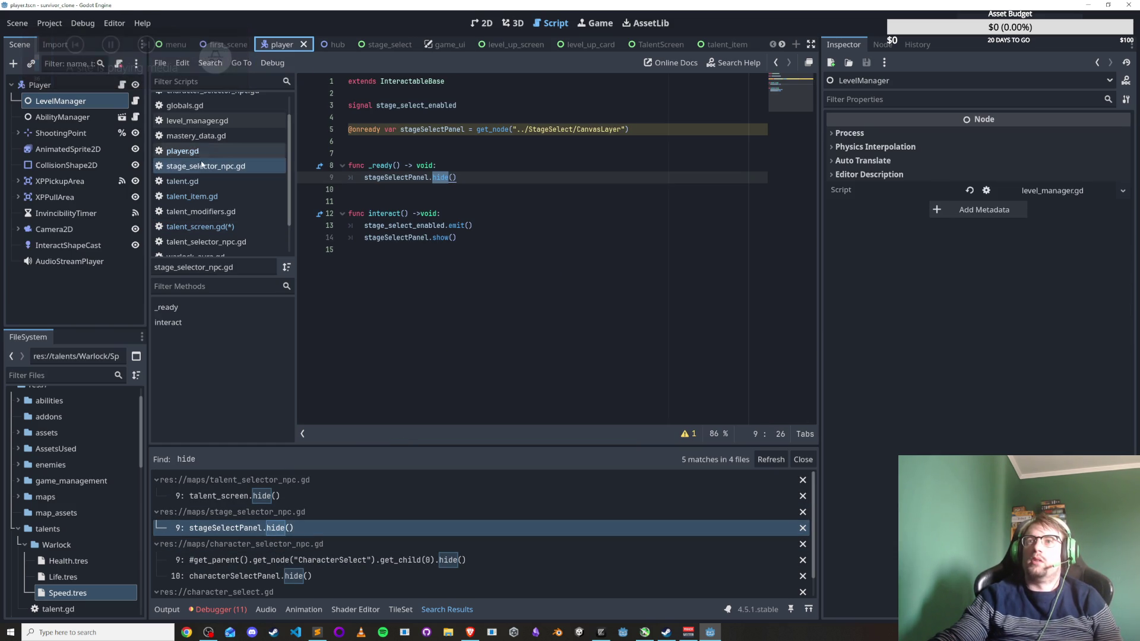
{"action": "scroll", "coordinate": [227, 159], "scroll_direction": "down", "scroll_amount": 1}
{"action": "left_click", "coordinate": [208, 107]}
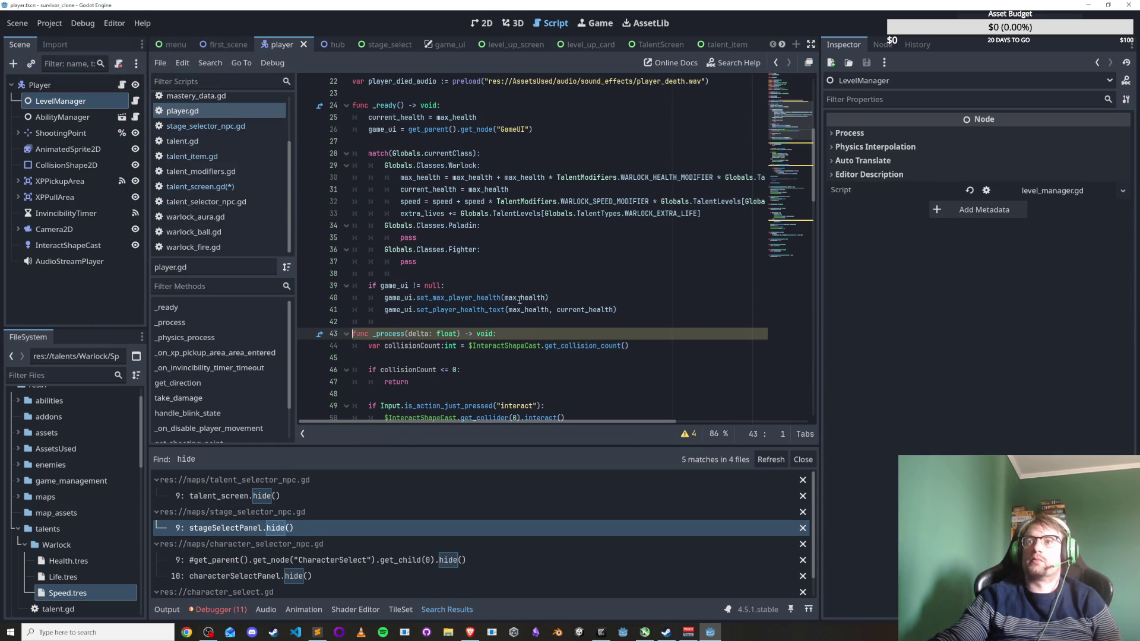
{"action": "scroll", "coordinate": [515, 286], "scroll_direction": "down", "scroll_amount": 4}
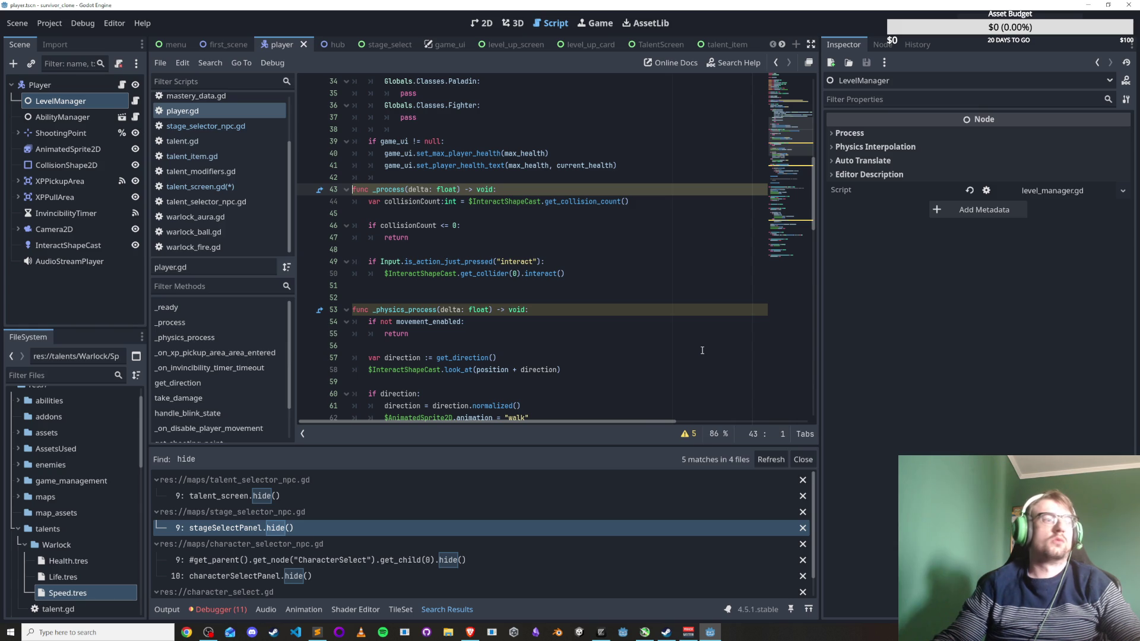
{"action": "scroll", "coordinate": [432, 301], "scroll_direction": "down", "scroll_amount": 1}
{"action": "scroll", "coordinate": [430, 300], "scroll_direction": "up", "scroll_amount": 1}
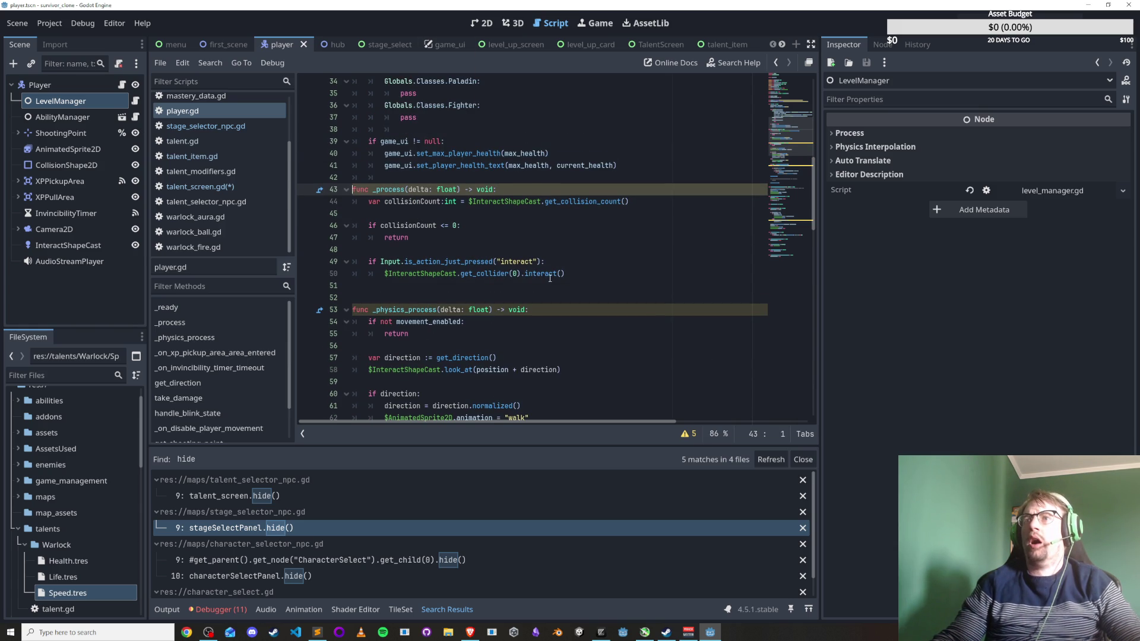
{"action": "scroll", "coordinate": [490, 247], "scroll_direction": "down", "scroll_amount": 1}
{"action": "triple_click", "coordinate": [421, 225]}
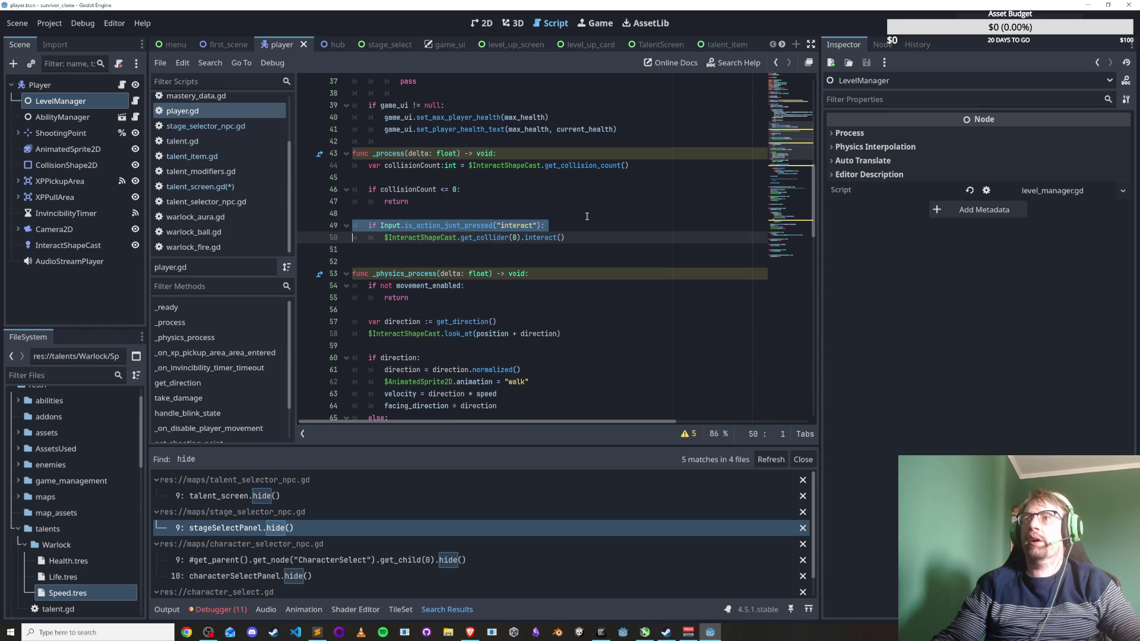
{"action": "left_click_drag", "start_coordinate": [380, 225], "coordinate": [582, 224]}
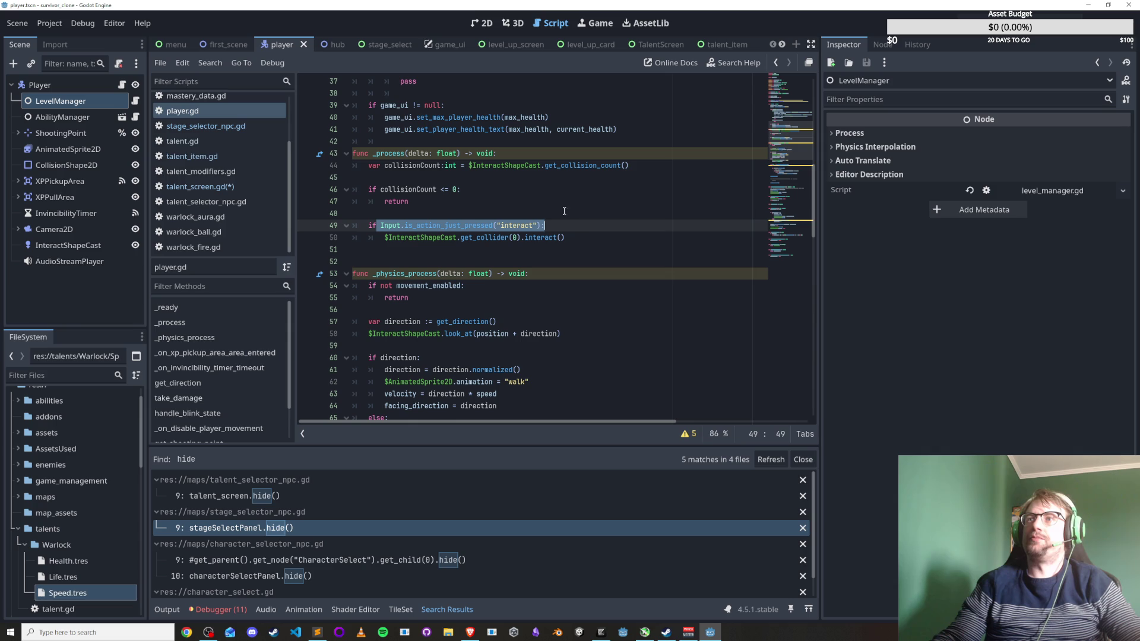
{"action": "key", "text": "ctrl+c"}
Paste the interact check into talent_screen.gd's _process and save the script.
{"action": "left_click", "coordinate": [200, 186]}
{"action": "scroll", "coordinate": [447, 356], "scroll_direction": "down", "scroll_amount": 1}
{"action": "key", "text": "ctrl+v"}
{"action": "key", "text": "ctrl+s"}
{"action": "double_click", "coordinate": [506, 345]}
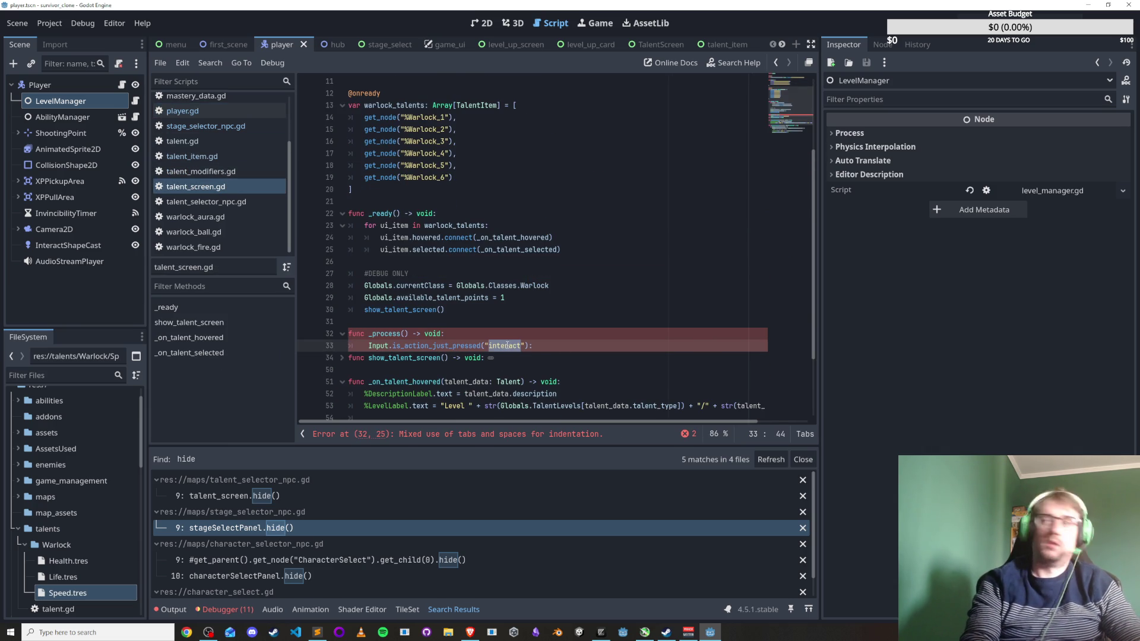
Check the Input Map actions, then enter the ui_cancel condition in _process and save.
{"action": "left_click", "coordinate": [50, 23]}
{"action": "left_click", "coordinate": [62, 38]}
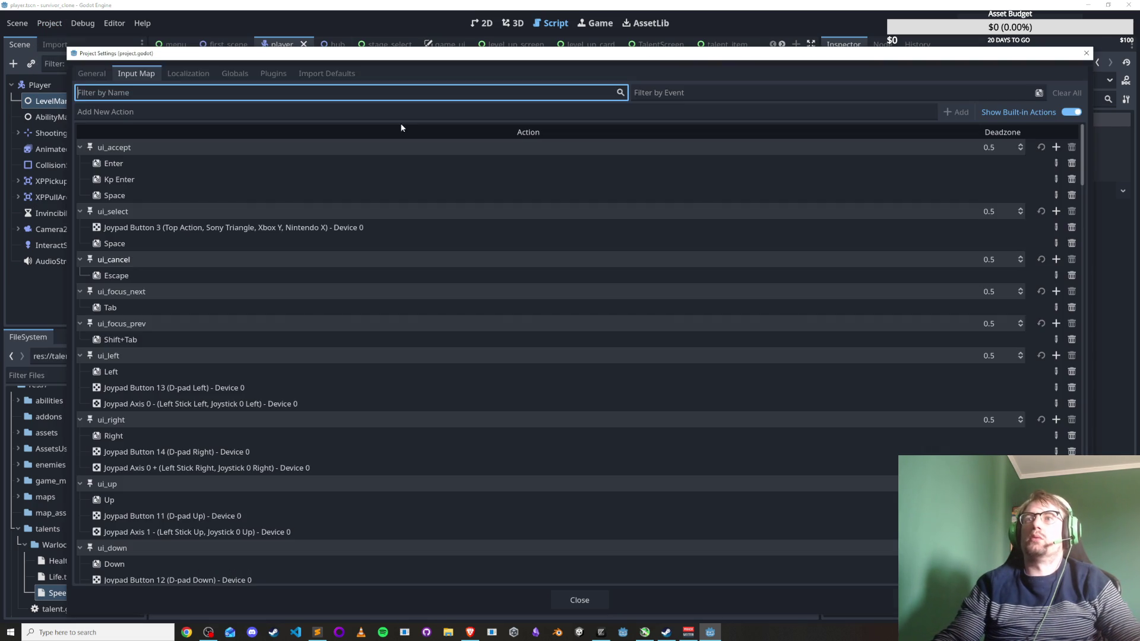
{"action": "left_click", "coordinate": [1086, 53]}
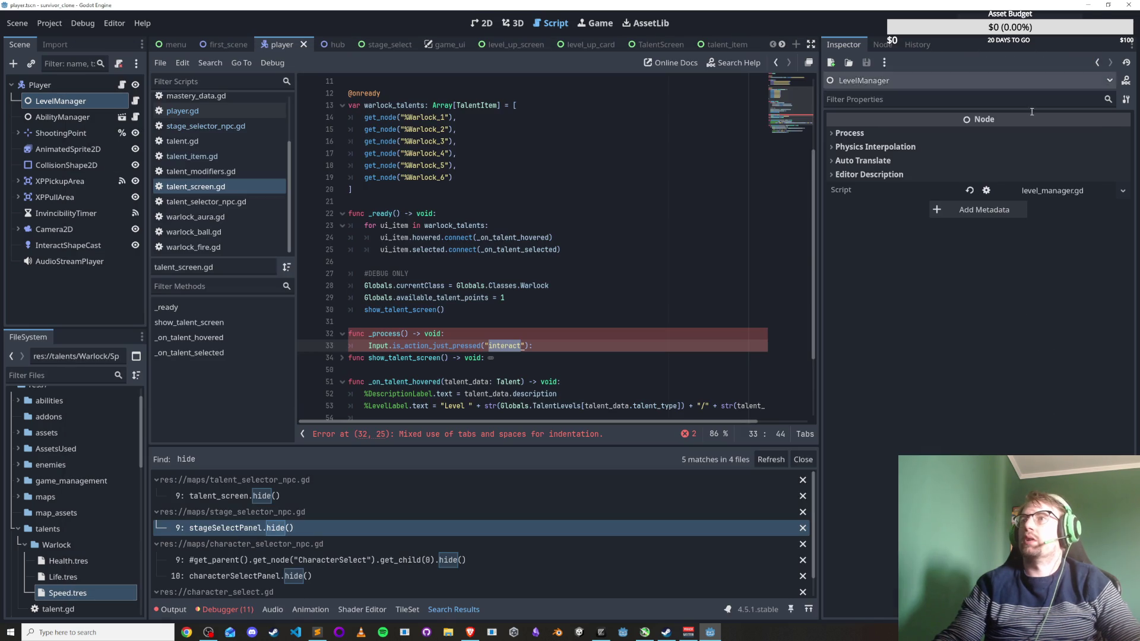
{"action": "type", "text": "ui_canc"}
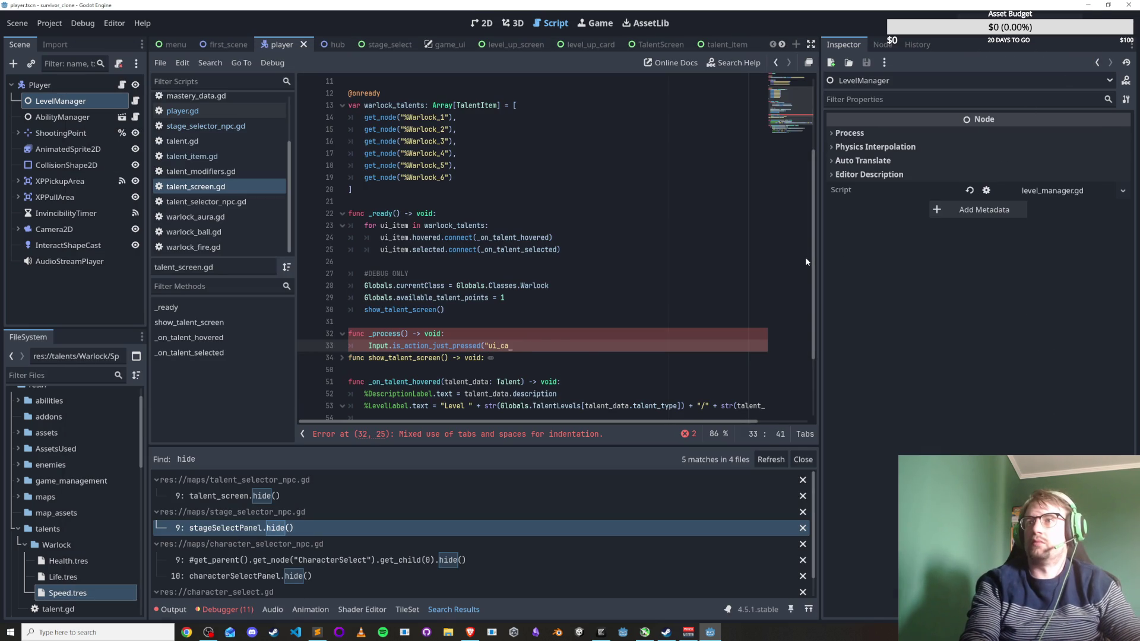
{"action": "key", "text": "Return"}
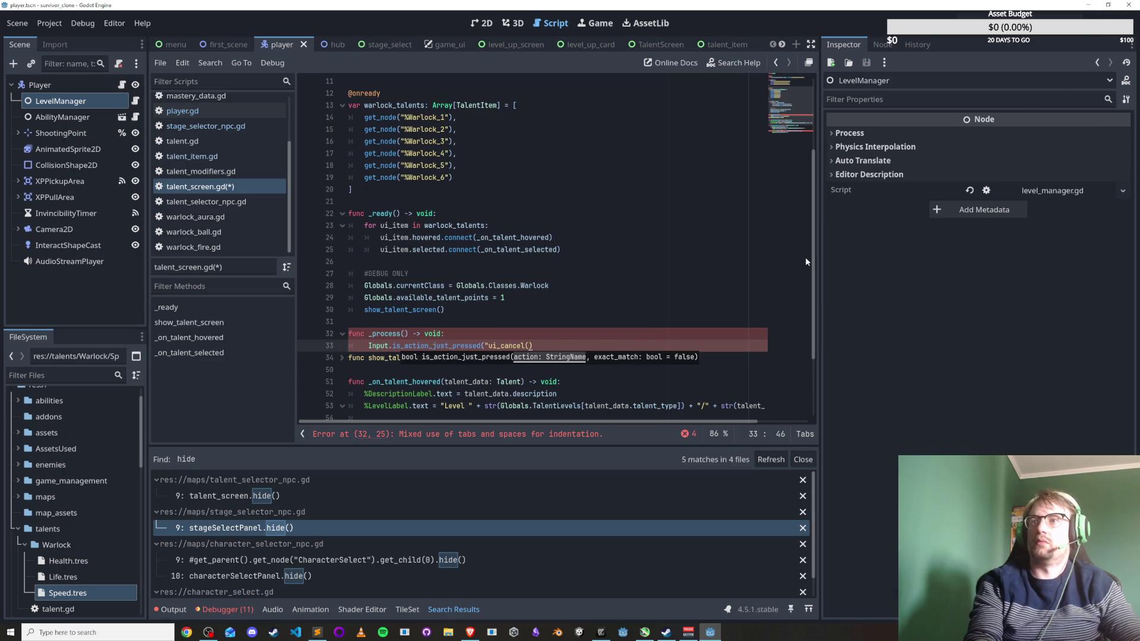
{"action": "type", "text": ":"}
{"action": "key", "text": "ctrl+s"}
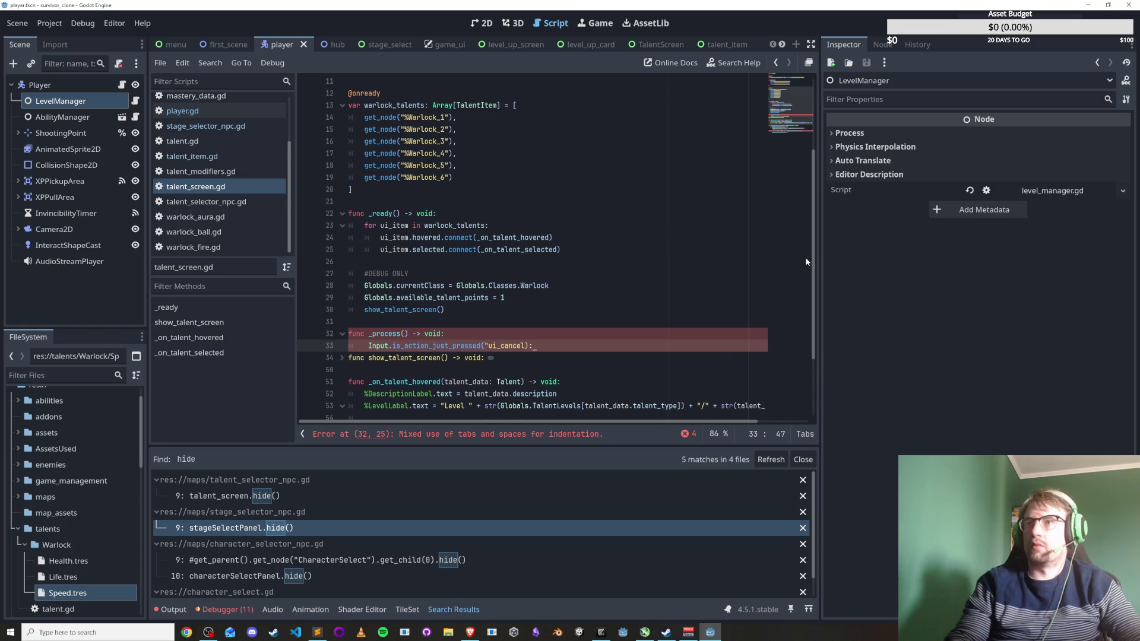
{"action": "key", "text": "Return"}
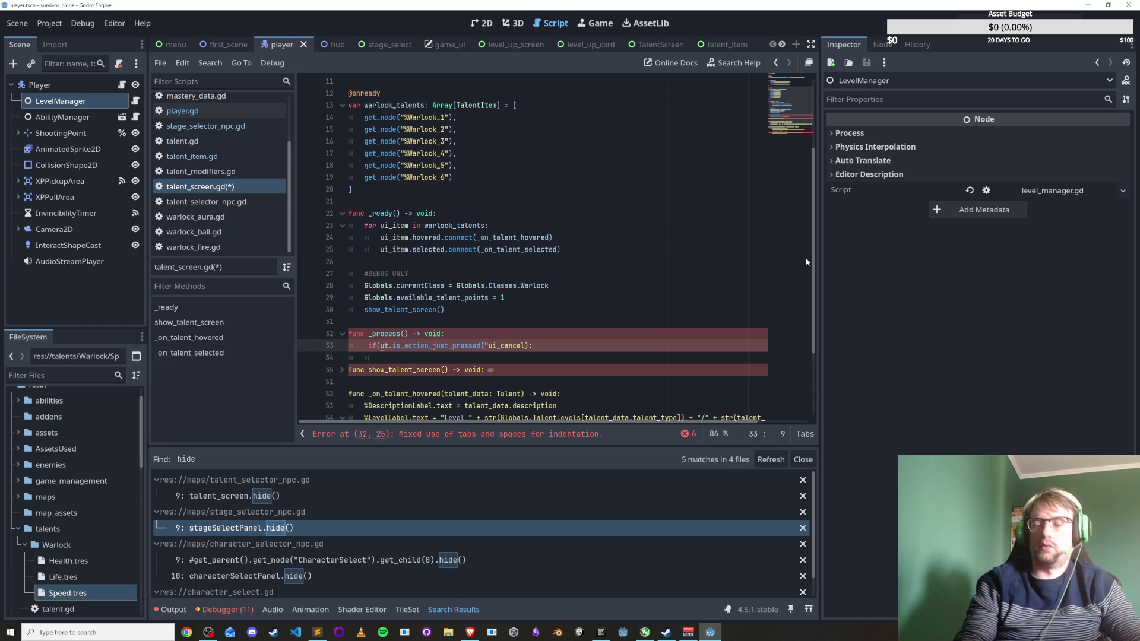
Fix the 'if Input' condition spacing and add a placeholder pass body, then save.
{"action": "type", "text": "In"}
{"action": "key", "text": "Left"}
{"action": "key", "text": "Left"}
{"action": "key", "text": "BackSpace"}
{"action": "key", "text": "Right"}
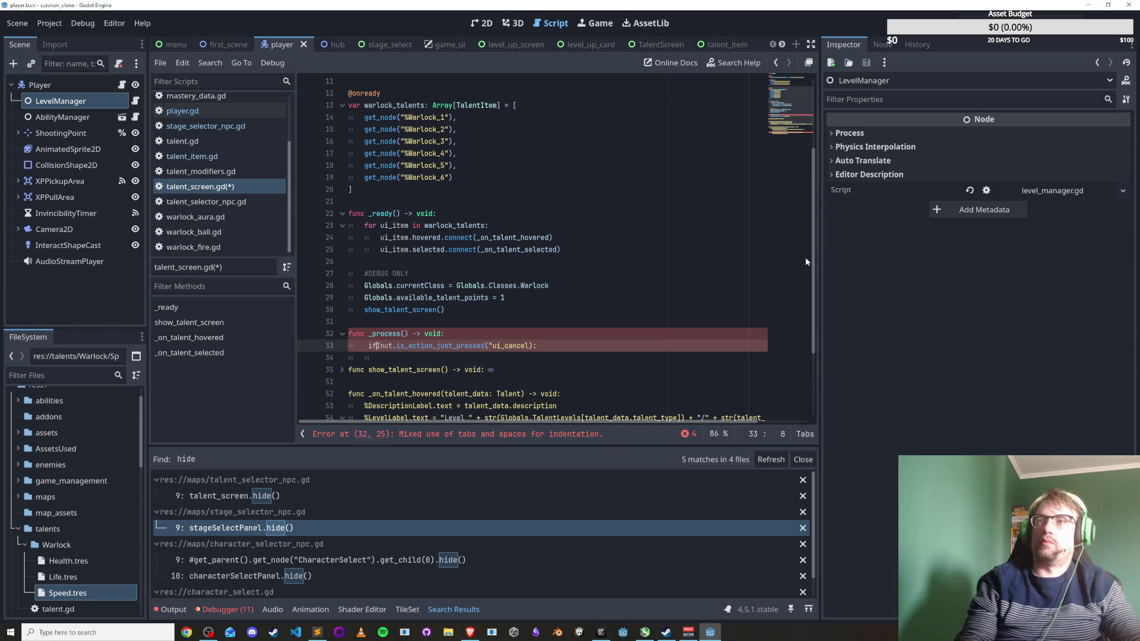
{"action": "key", "text": "Right"}
{"action": "key", "text": "Right"}
{"action": "key", "text": "ctrl+s"}
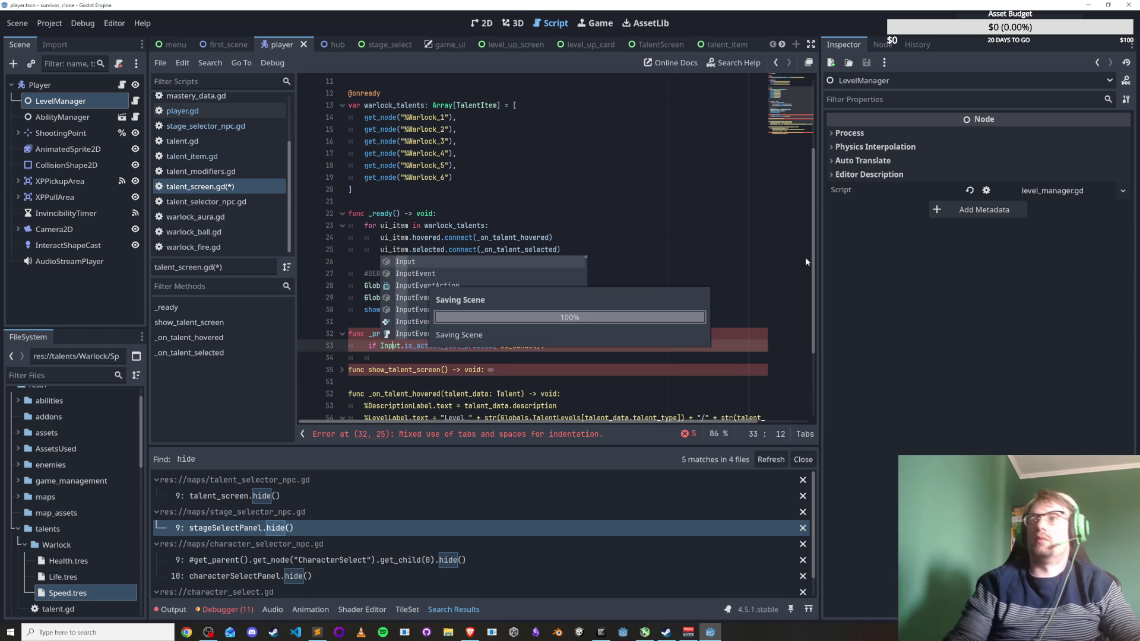
{"action": "key", "text": "End"}
{"action": "key", "text": "Return"}
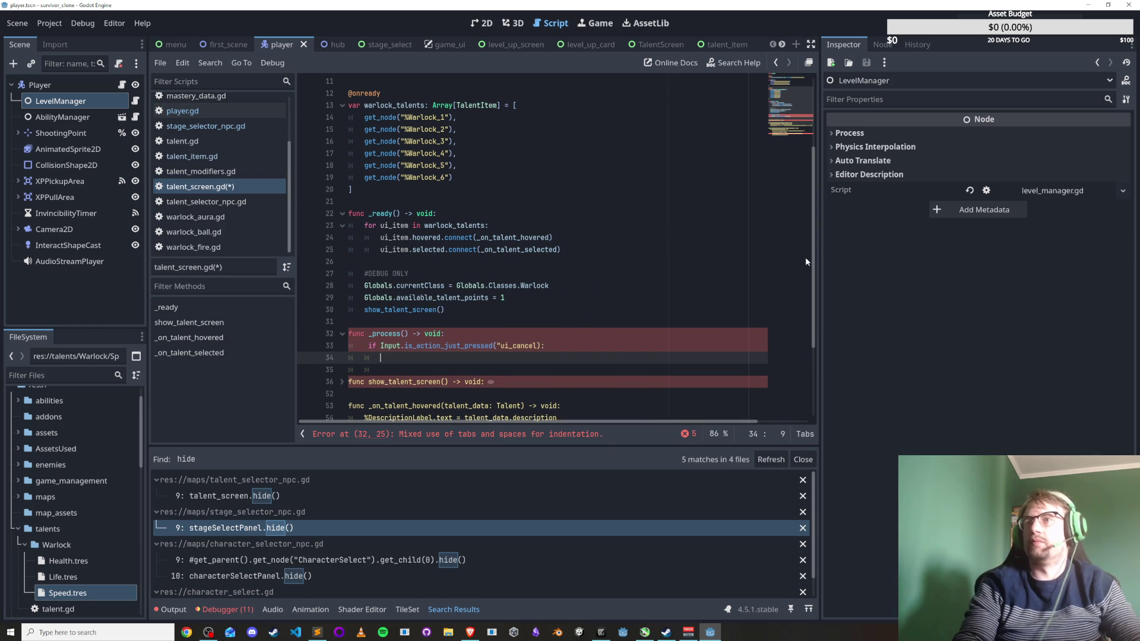
{"action": "type", "text": "pass"}
{"action": "key", "text": "ctrl+s"}
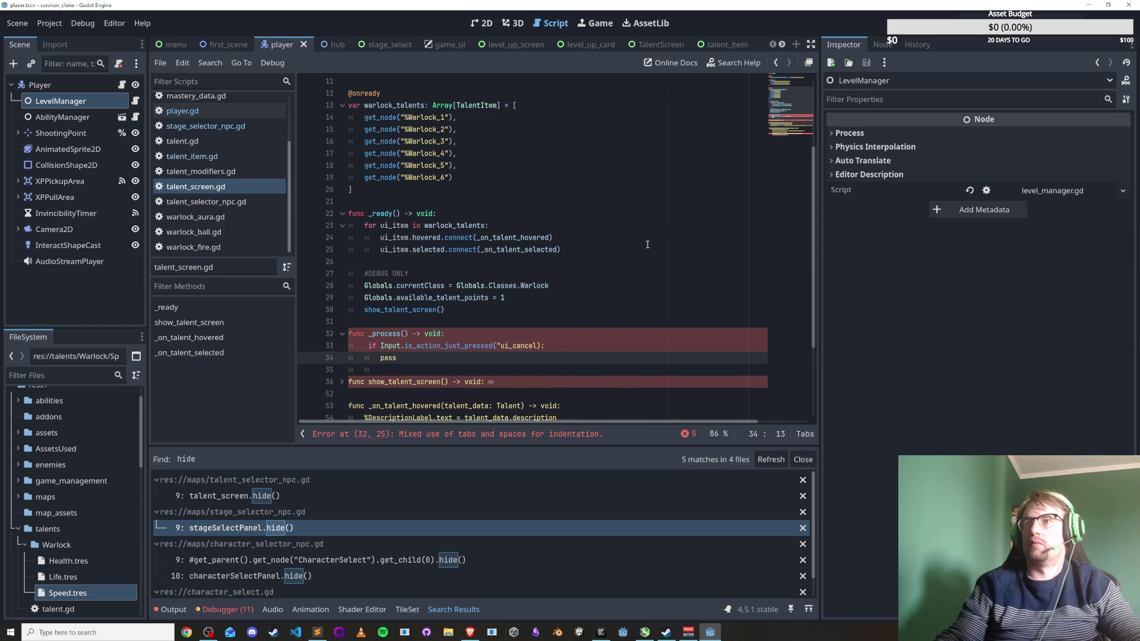
Close the ui_cancel string quote and replace pass with hide(), then save.
{"action": "left_click", "coordinate": [460, 367]}
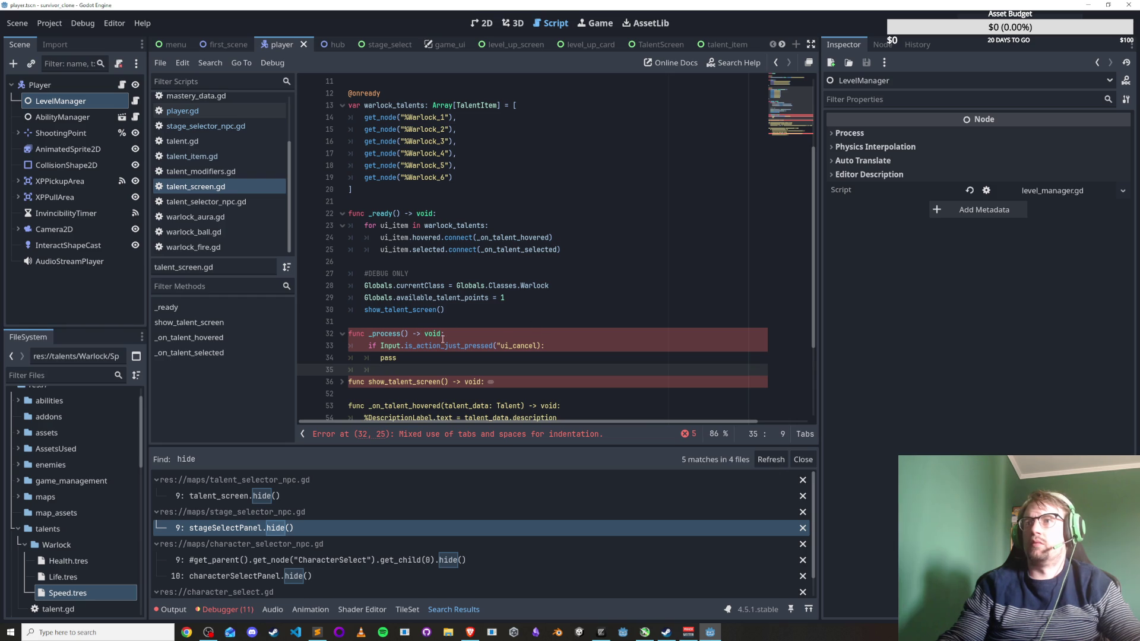
{"action": "left_click", "coordinate": [486, 333]}
{"action": "left_click", "coordinate": [421, 366]}
{"action": "scroll", "coordinate": [451, 345], "scroll_direction": "down", "scroll_amount": 1}
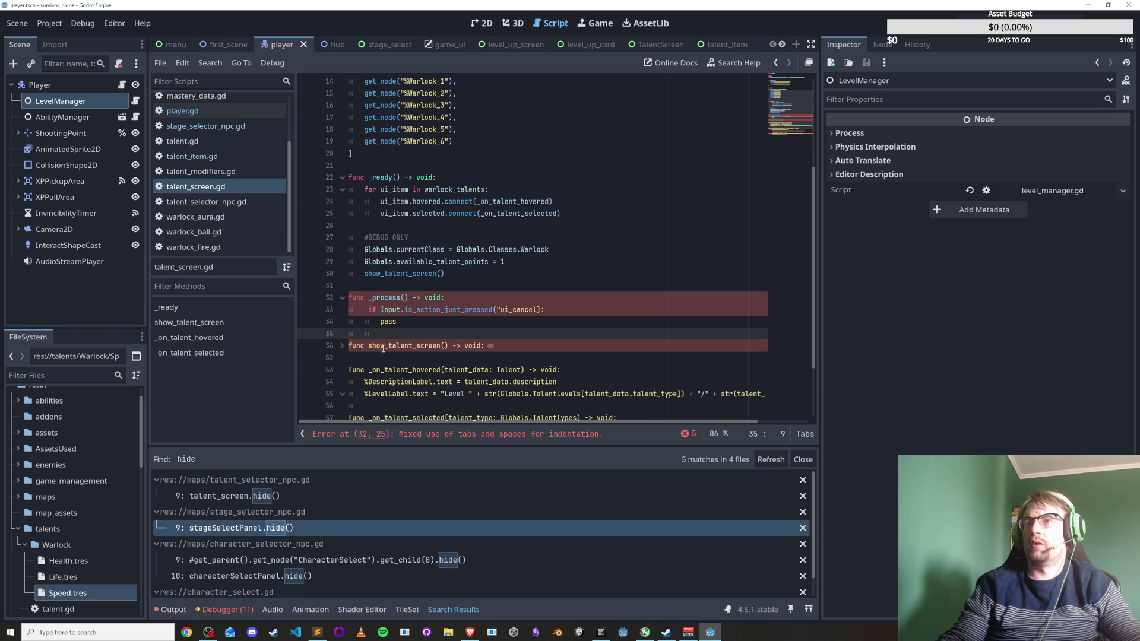
{"action": "key", "text": "Up"}
{"action": "key", "text": "Up"}
{"action": "key", "text": "End"}
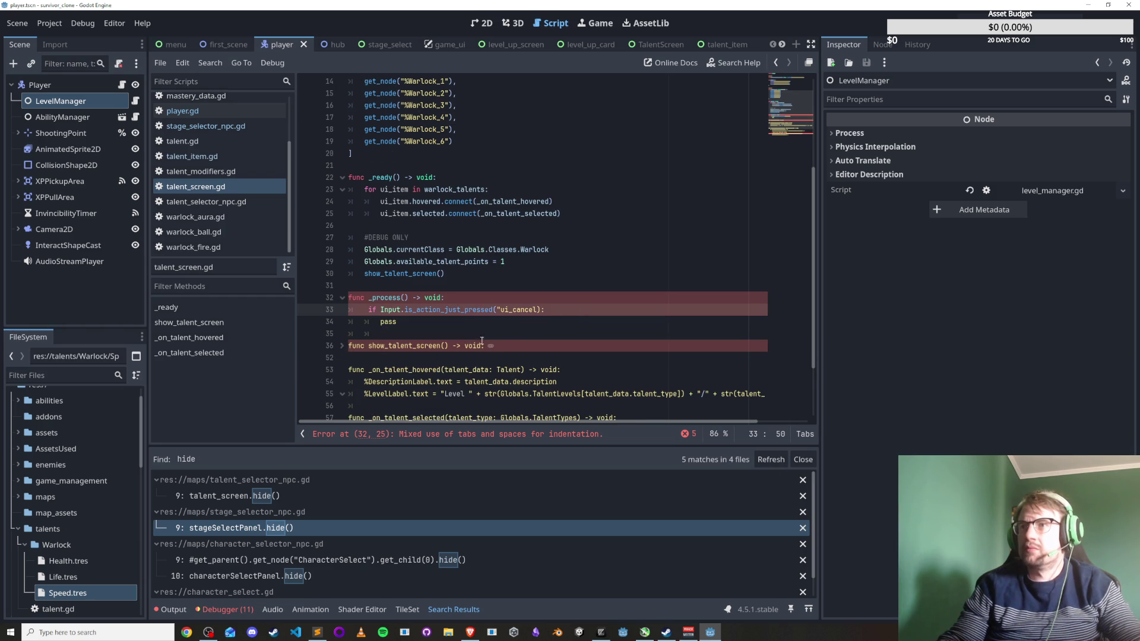
{"action": "type", "text": "\""}
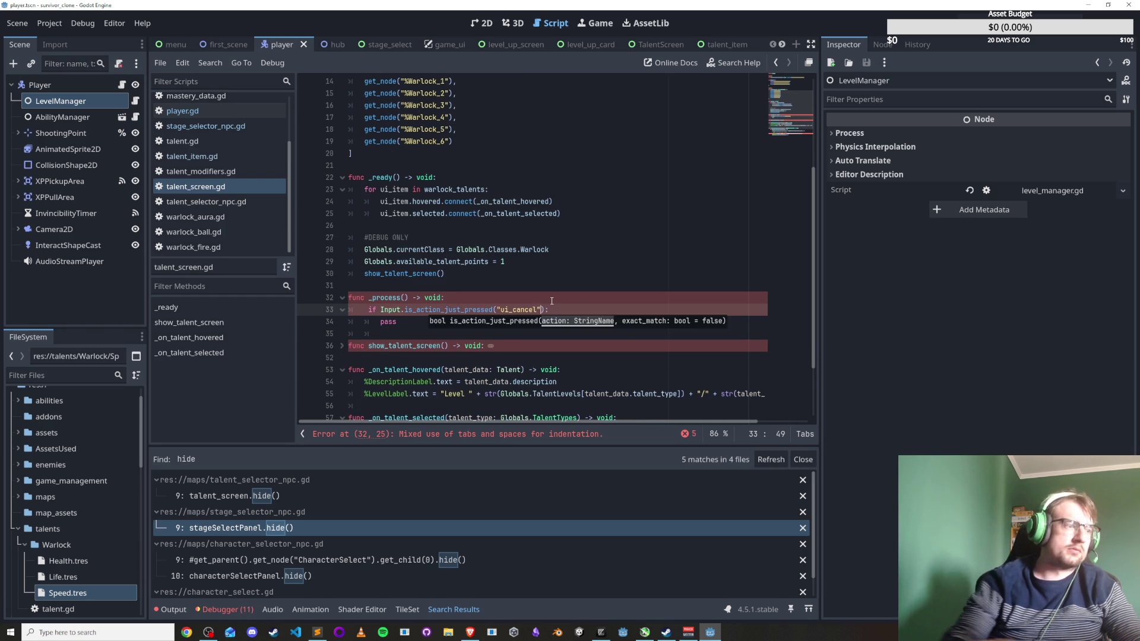
{"action": "left_click_drag", "start_coordinate": [381, 321], "coordinate": [402, 322]}
{"action": "type", "text": "hide()"}
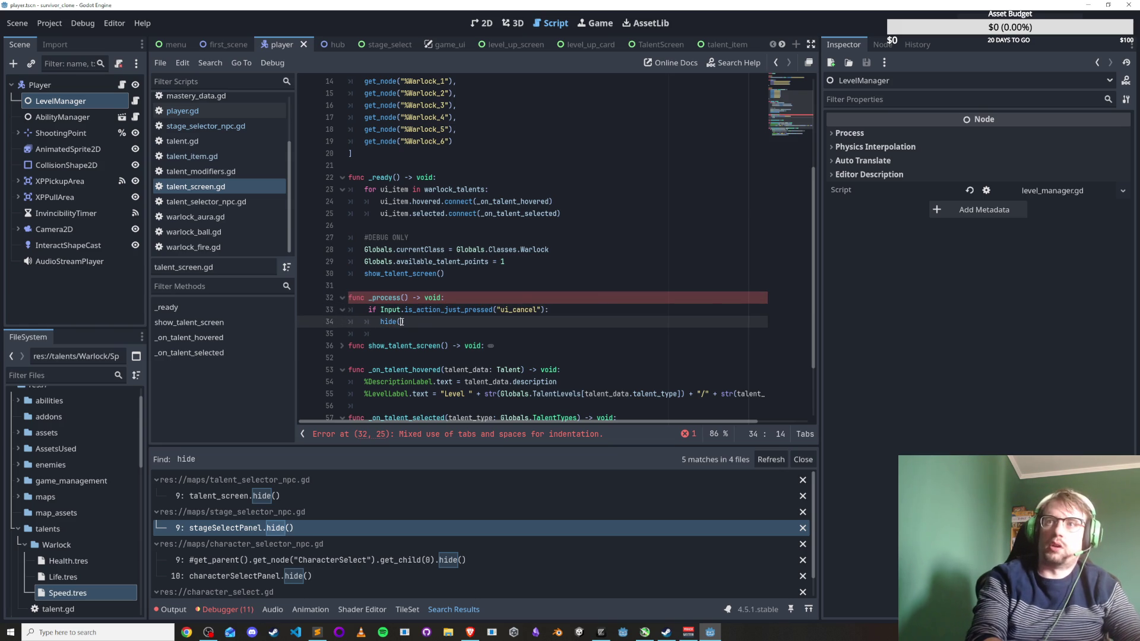
{"action": "key", "text": "ctrl+s"}
Compare against player.gd's _process code, then return to talent_screen.gd.
{"action": "key", "text": "Up"}
{"action": "key", "text": "Up"}
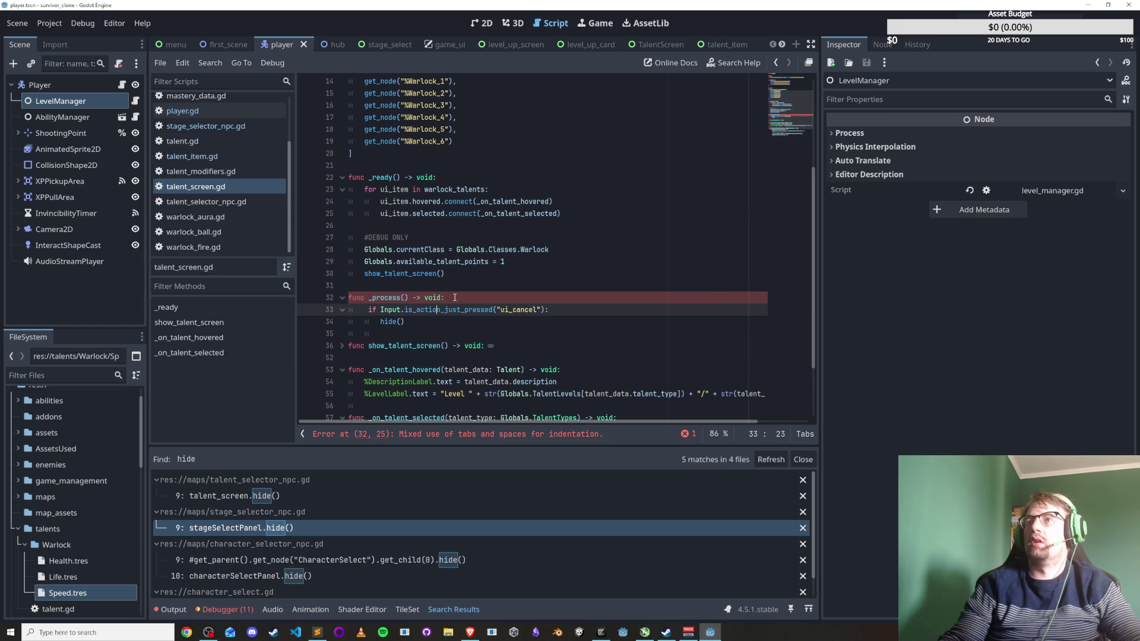
{"action": "key", "text": "End"}
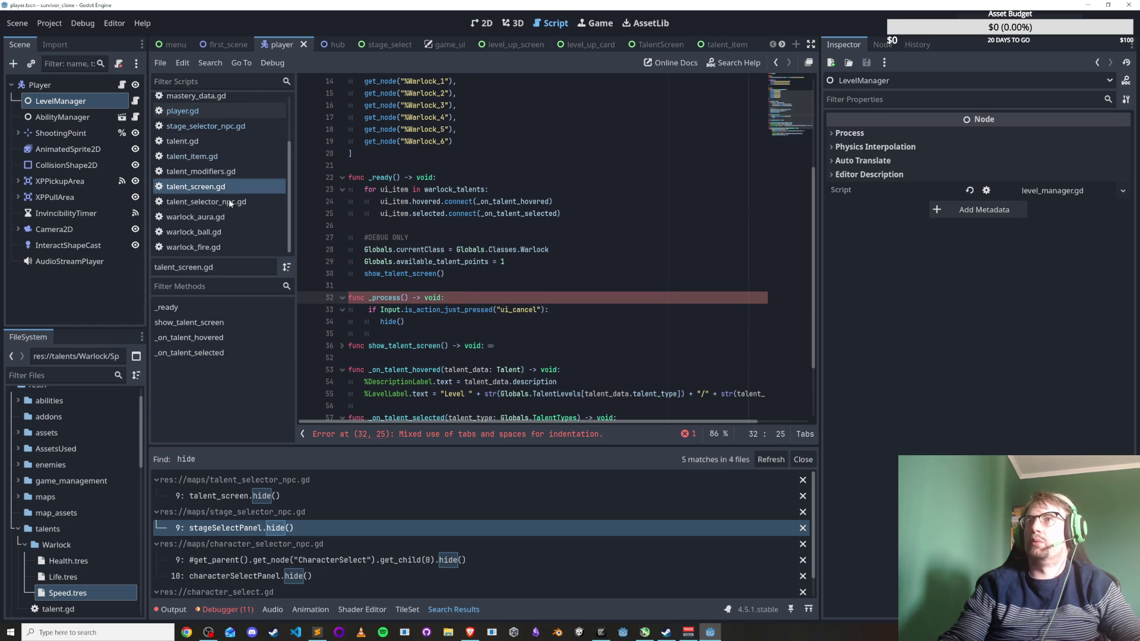
{"action": "left_click", "coordinate": [205, 112]}
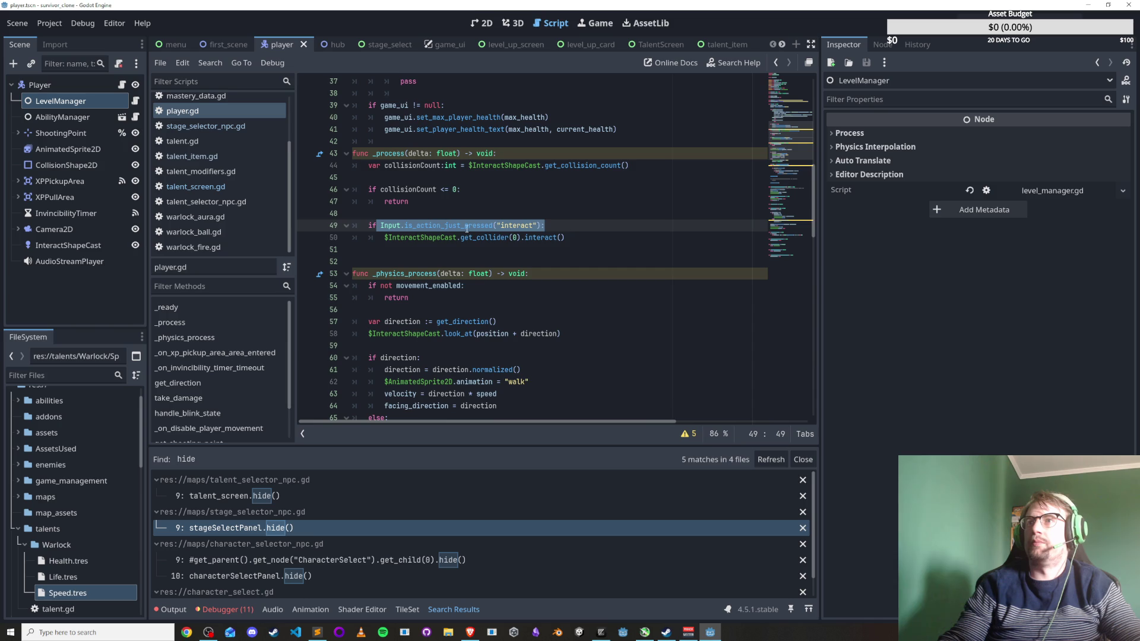
{"action": "scroll", "coordinate": [460, 252], "scroll_direction": "up", "scroll_amount": 2}
{"action": "left_click", "coordinate": [409, 226]}
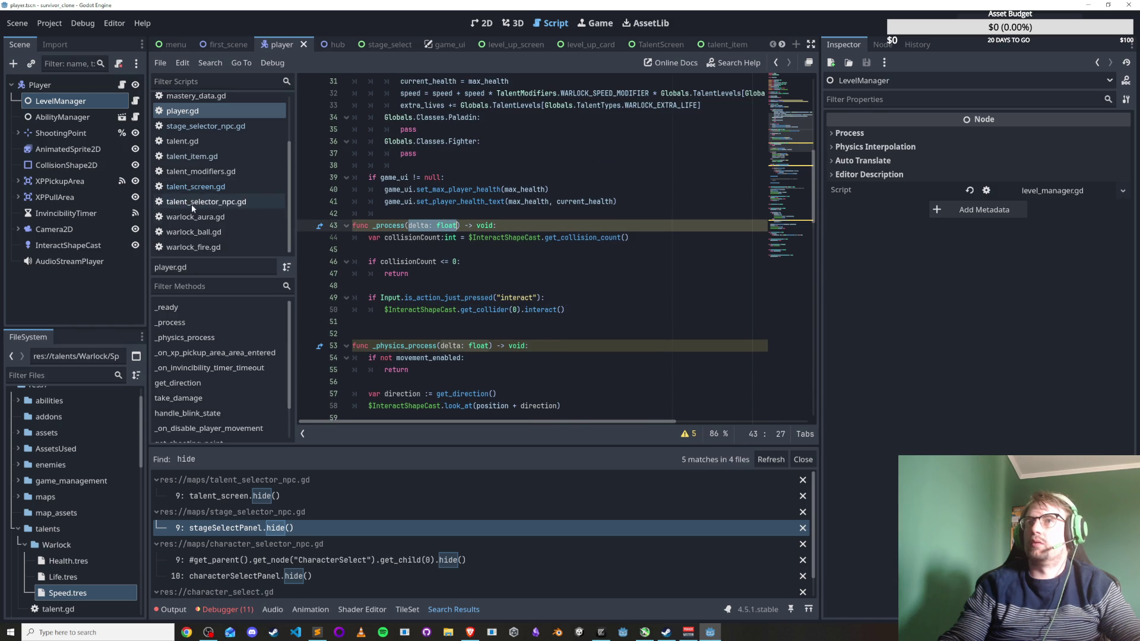
{"action": "left_click", "coordinate": [205, 188]}
Fill the _process parameters with 'delta: float' and review the surrounding code.
{"action": "type", "text": "delta: float"}
{"action": "left_click", "coordinate": [522, 249]}
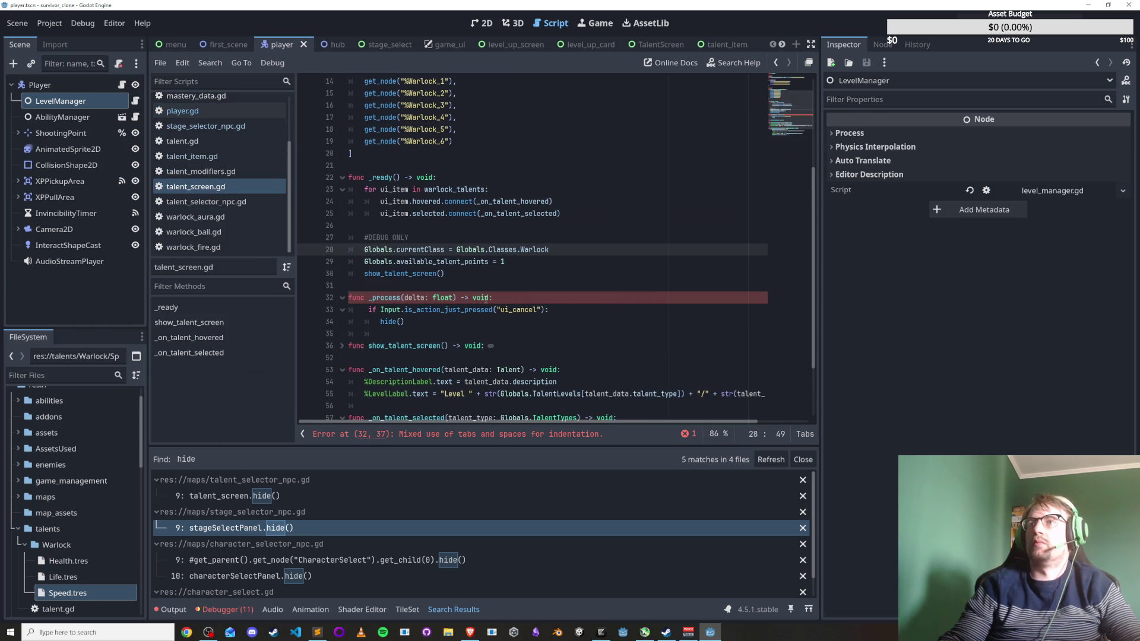
{"action": "left_click", "coordinate": [381, 299]}
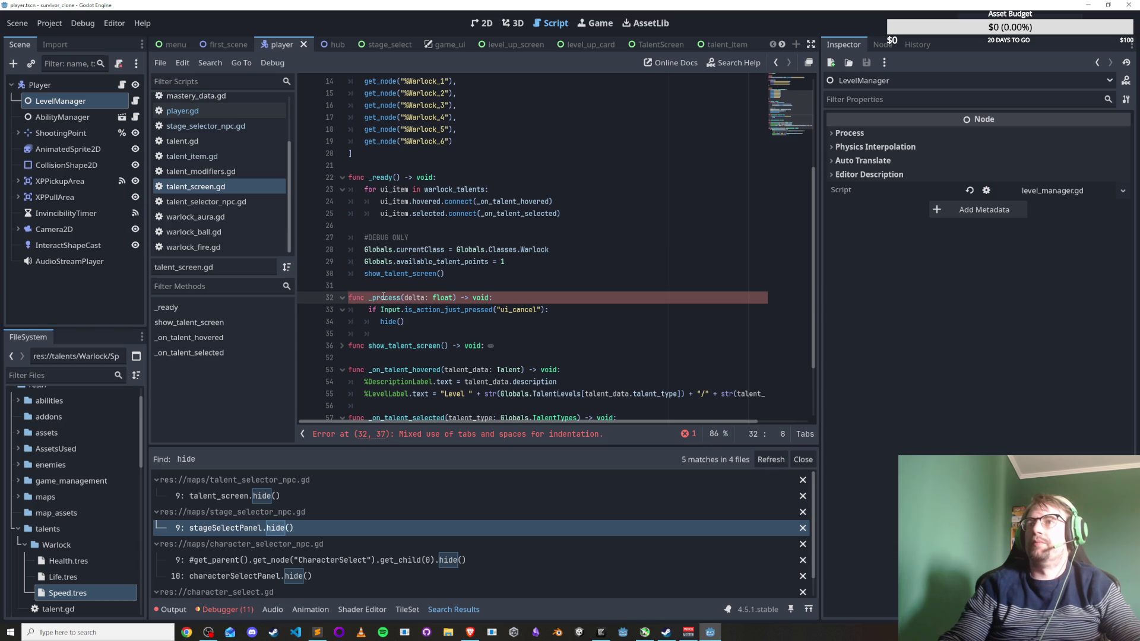
{"action": "mouse_move", "coordinate": [383, 296]}
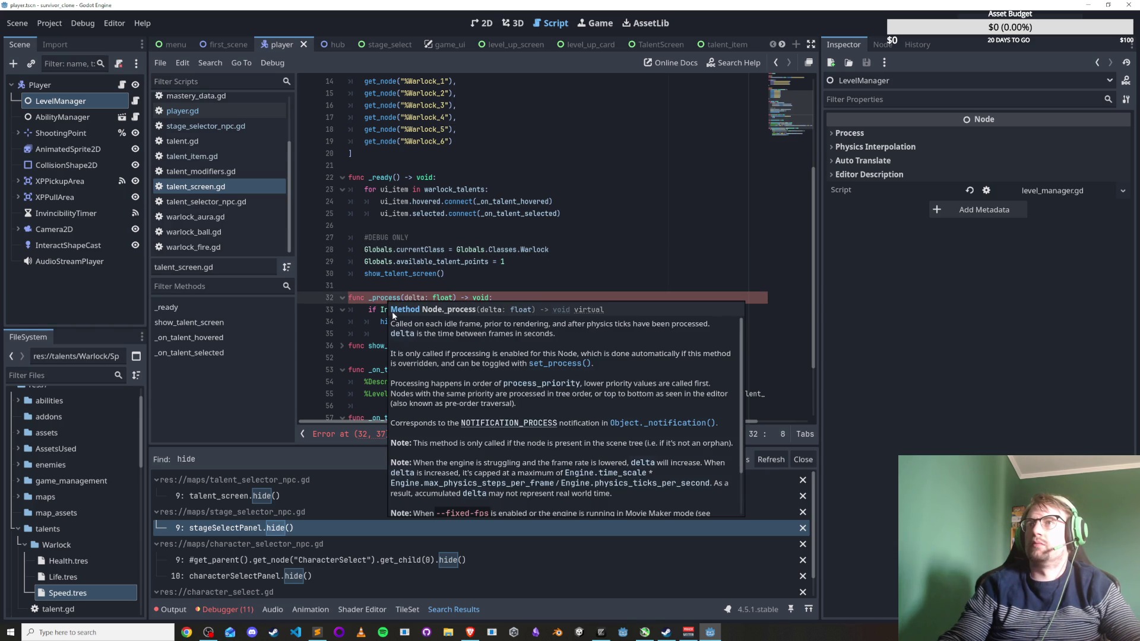
{"action": "scroll", "coordinate": [416, 285], "scroll_direction": "up", "scroll_amount": 5}
{"action": "left_click", "coordinate": [445, 141]}
{"action": "scroll", "coordinate": [444, 273], "scroll_direction": "down", "scroll_amount": 7}
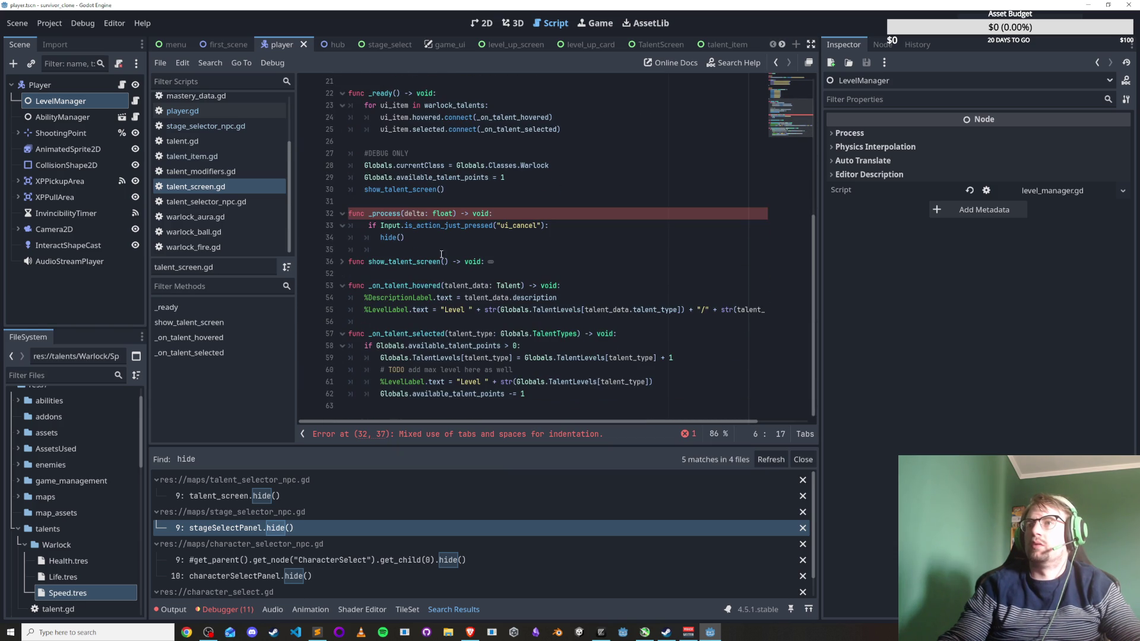
{"action": "mouse_move", "coordinate": [397, 215]}
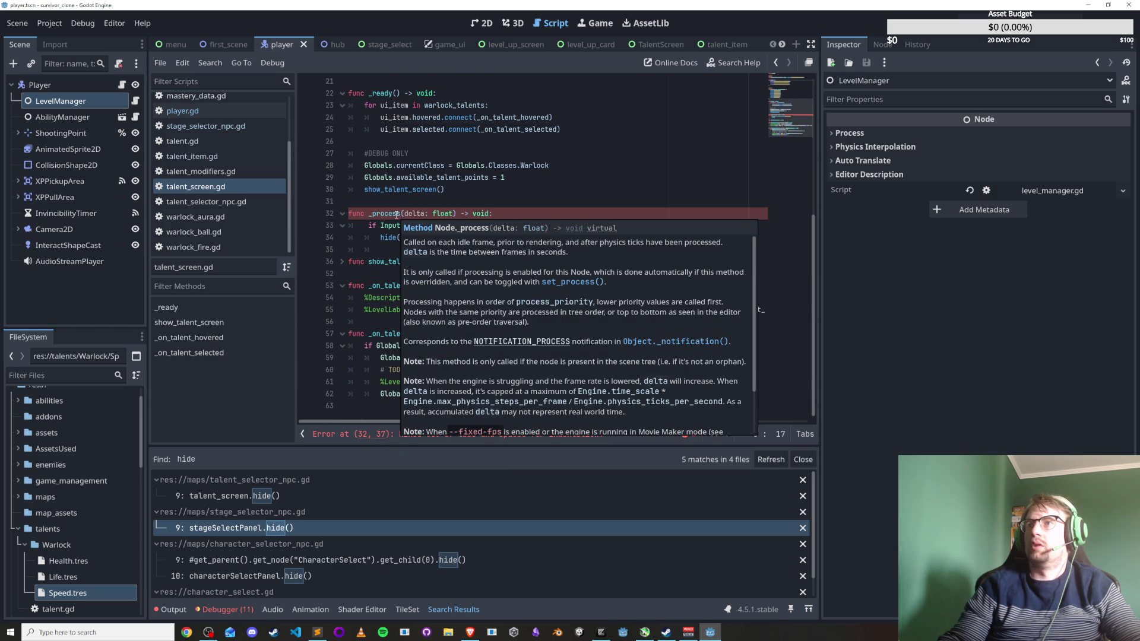
{"action": "left_click", "coordinate": [408, 213]}
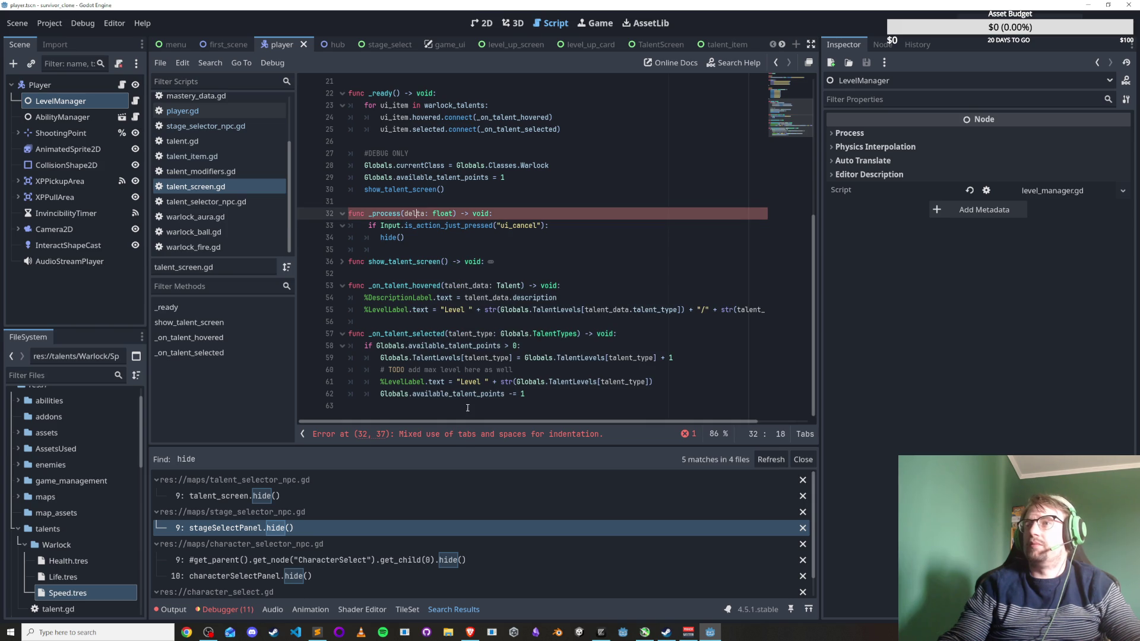
Remove the stray space before the if on line 33 and save.
{"action": "left_click", "coordinate": [465, 439]}
{"action": "left_click", "coordinate": [367, 262]}
{"action": "key", "text": "BackSpace"}
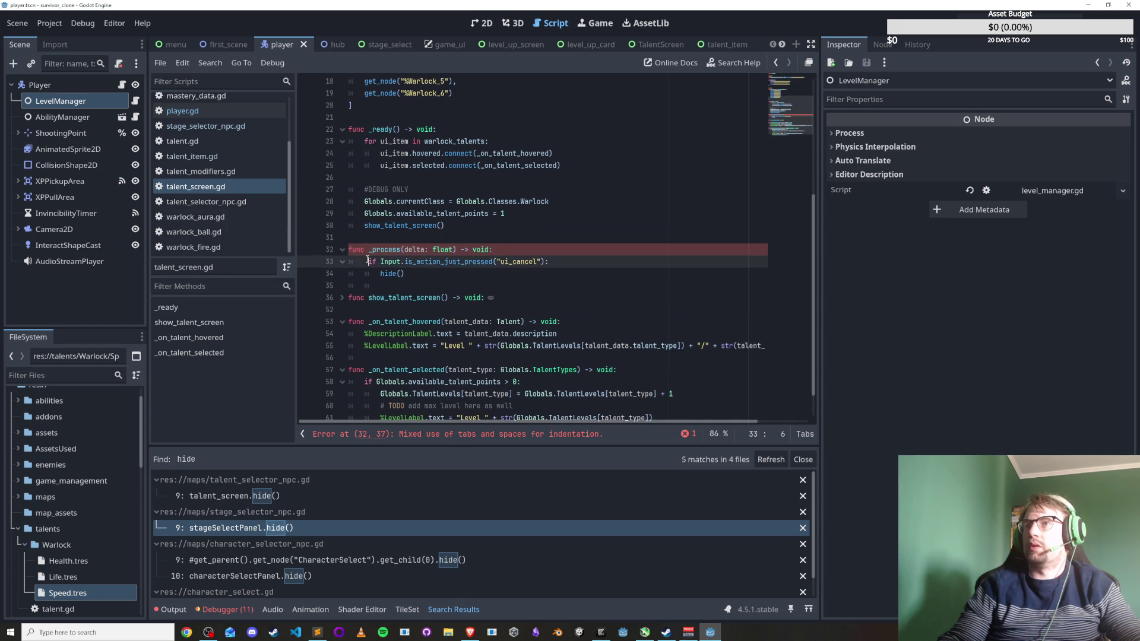
{"action": "left_click", "coordinate": [398, 273]}
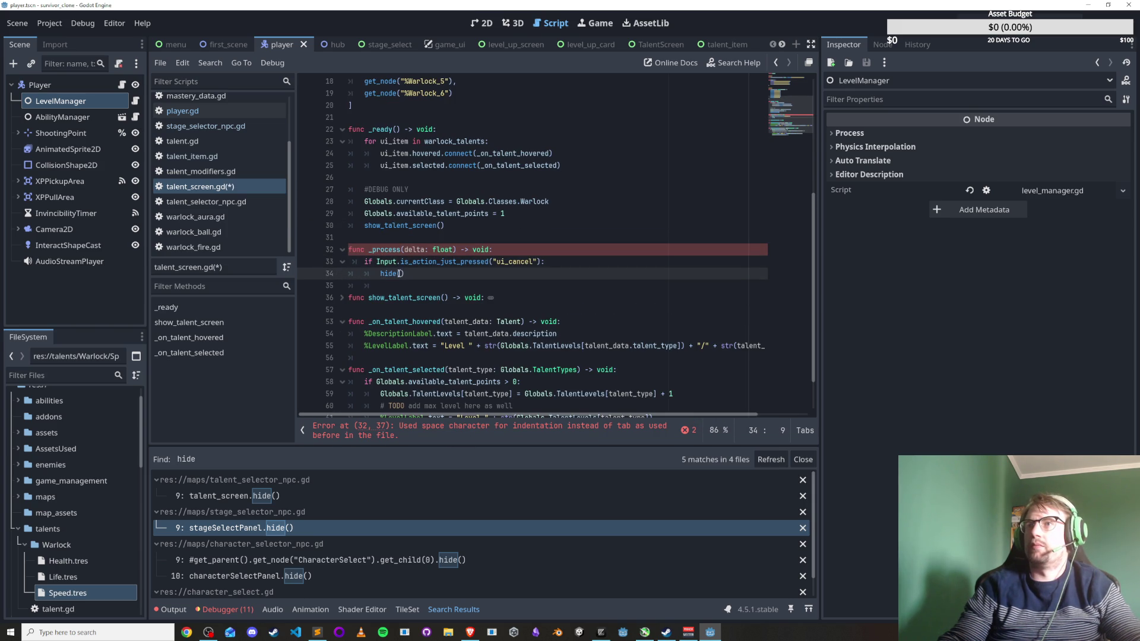
{"action": "left_click", "coordinate": [403, 287]}
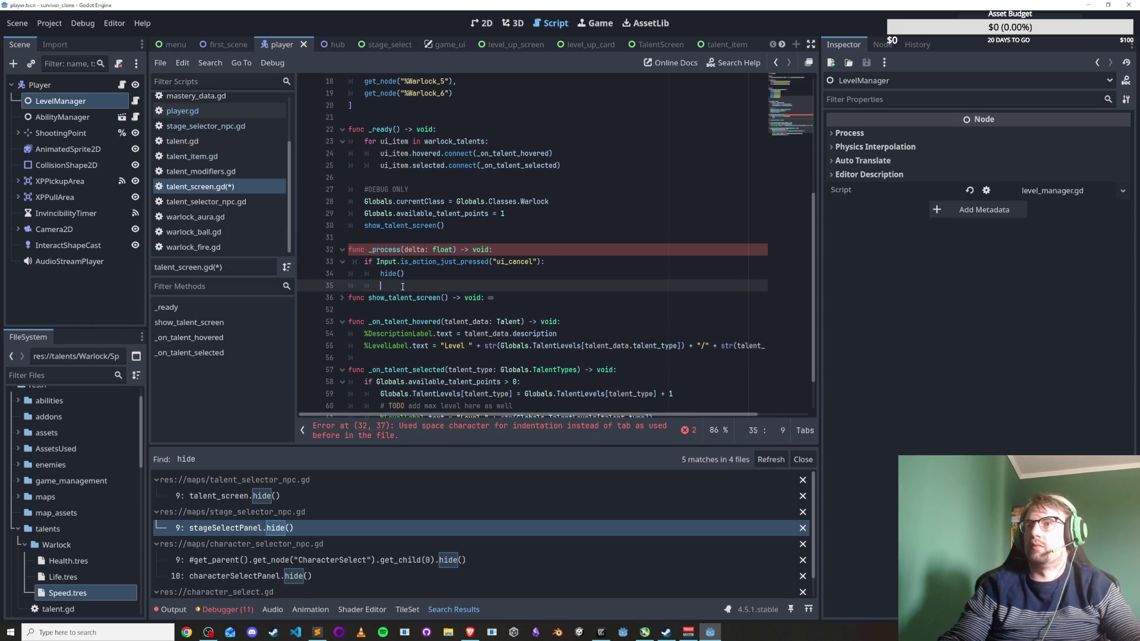
{"action": "key", "text": "ctrl+s"}
Delete the empty line above _process and strip its leading indent, then save.
{"action": "left_click", "coordinate": [461, 435]}
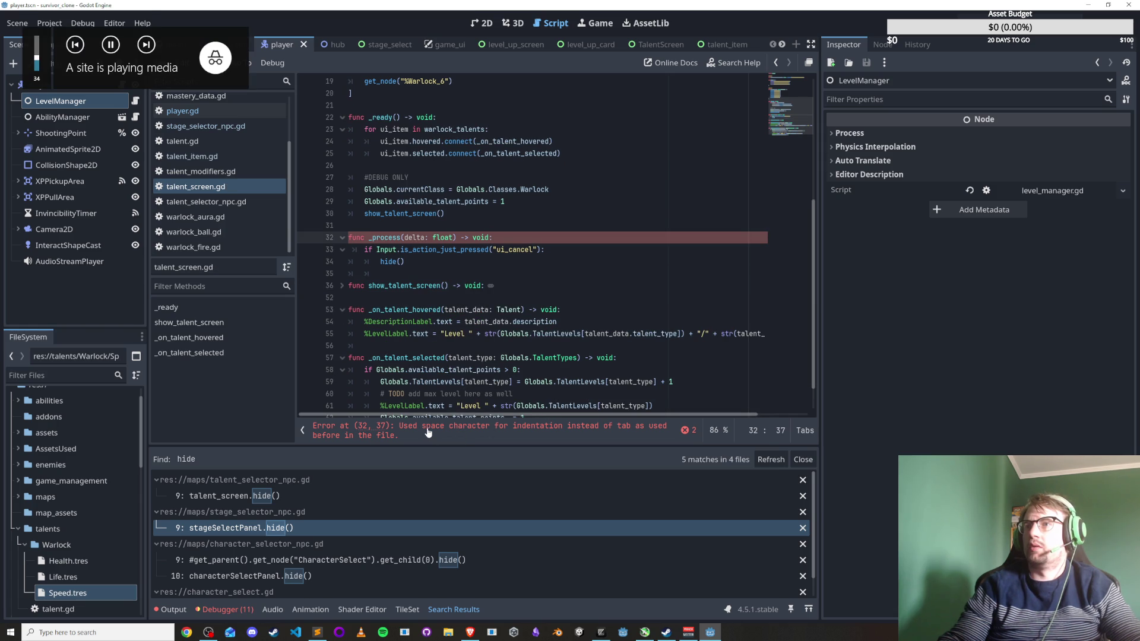
{"action": "left_click", "coordinate": [416, 249]}
{"action": "left_click", "coordinate": [351, 238]}
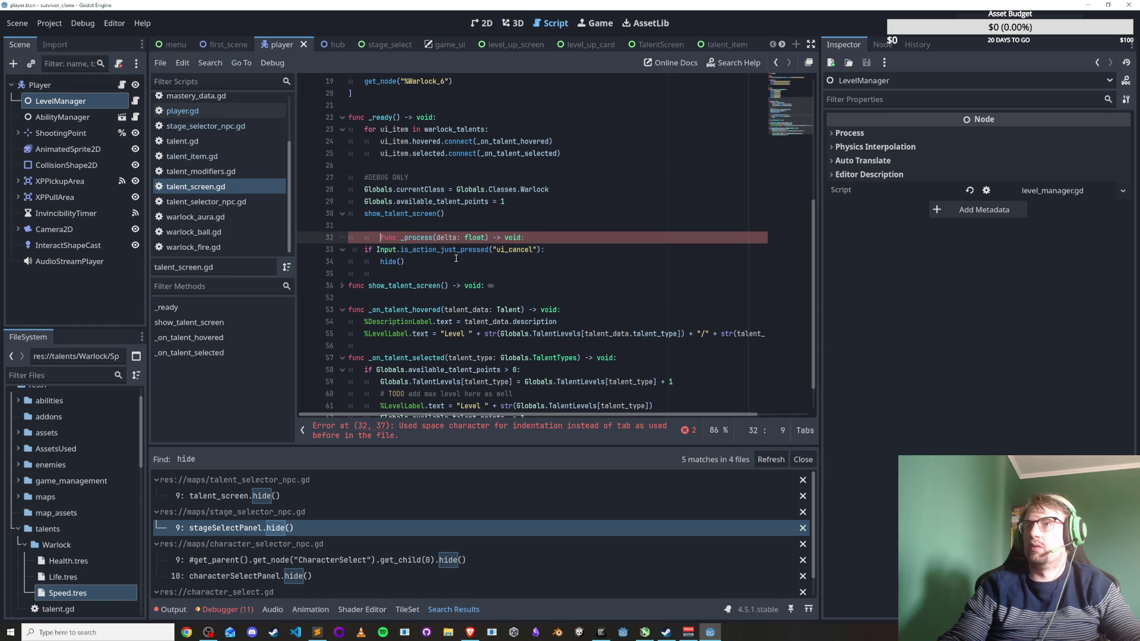
{"action": "key", "text": "BackSpace"}
{"action": "key", "text": "Tab"}
{"action": "key", "text": "Return"}
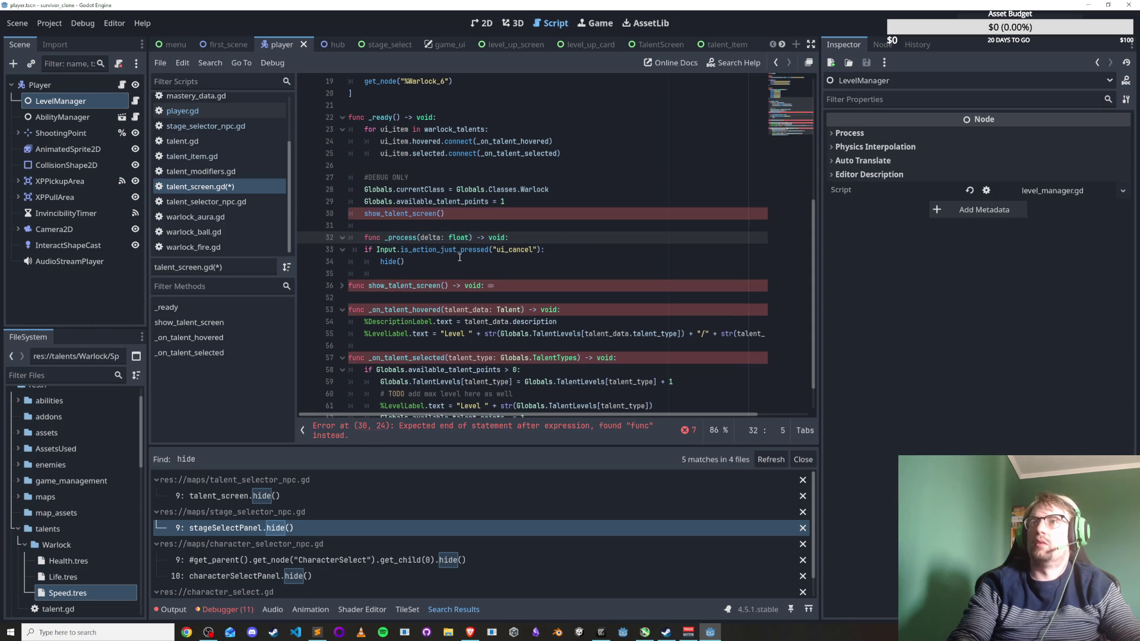
{"action": "key", "text": "BackSpace"}
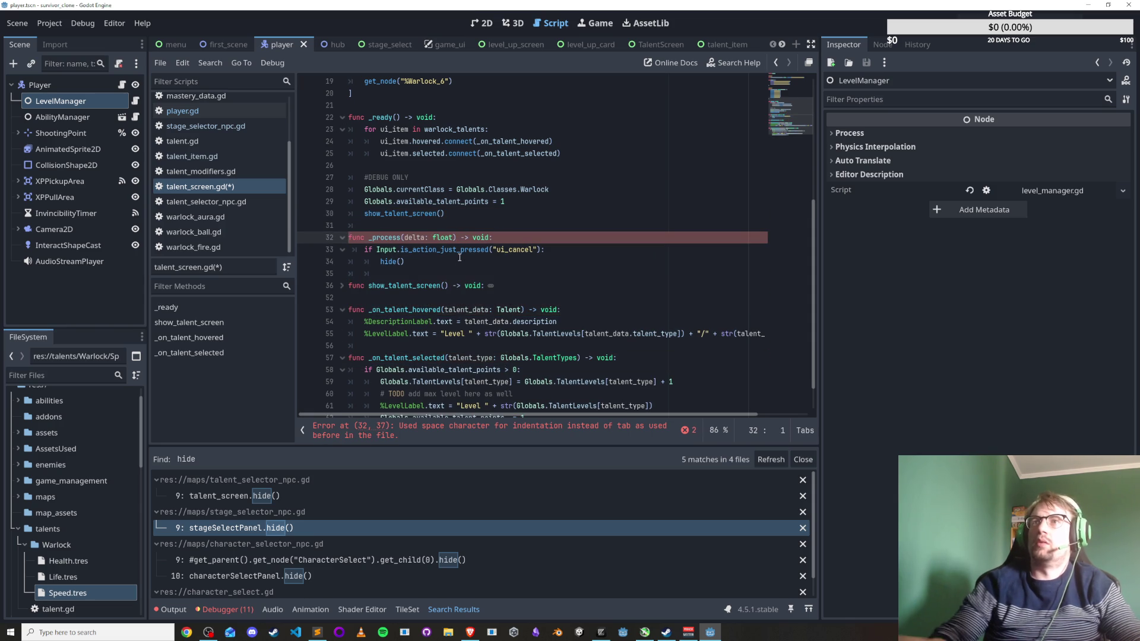
{"action": "key", "text": "ctrl+s"}
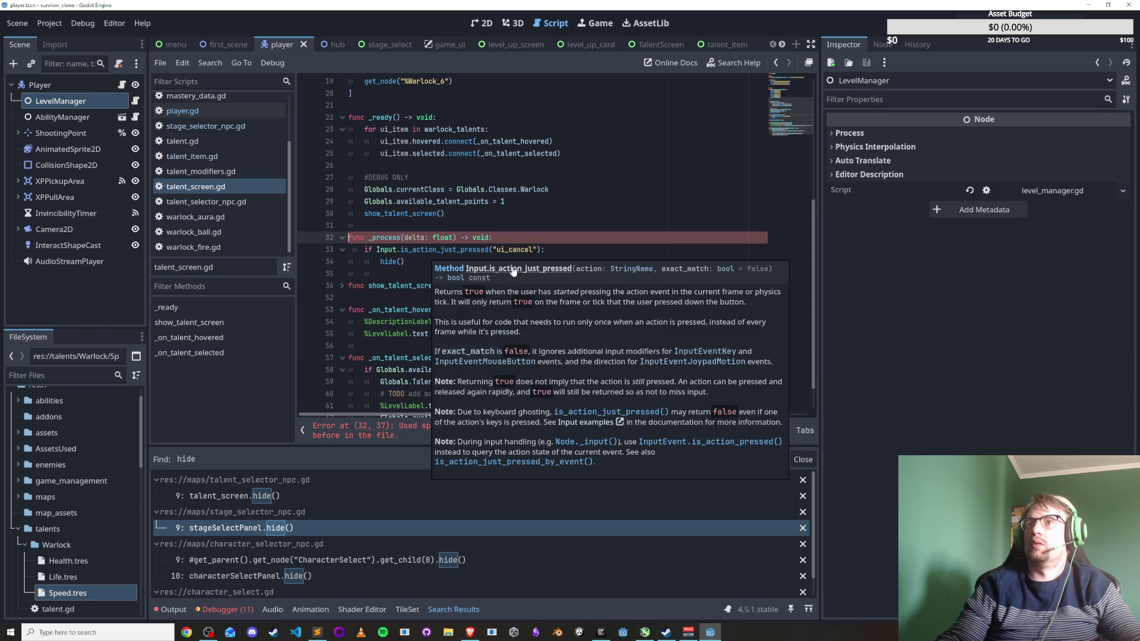
Retype the 'func _process' header line, save, and launch the game with F5.
{"action": "left_click", "coordinate": [486, 218]}
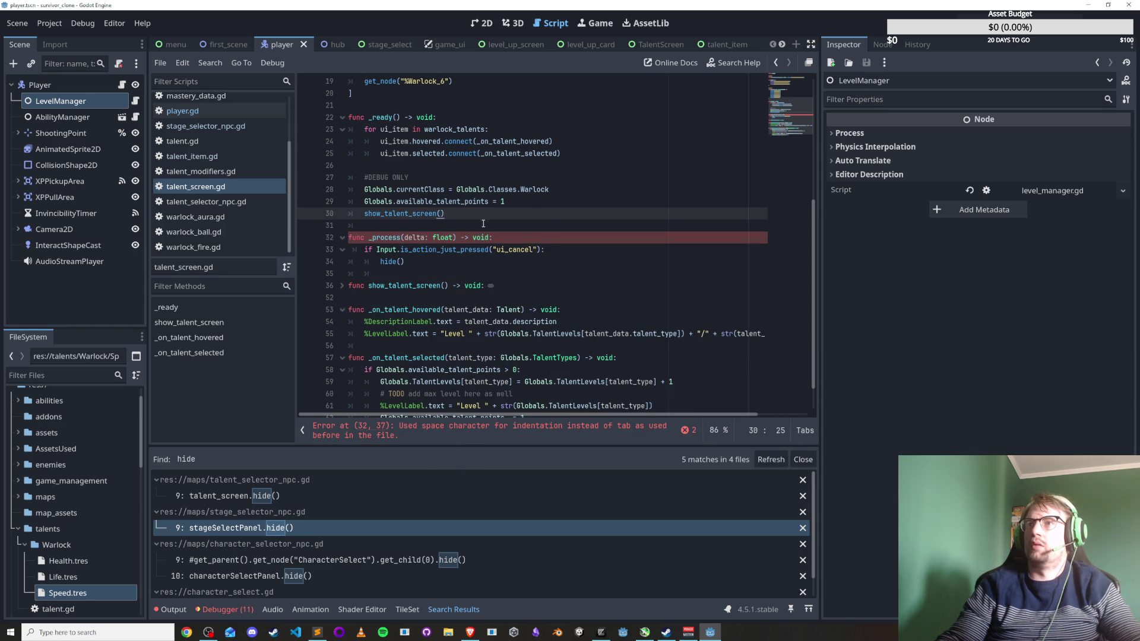
{"action": "left_click", "coordinate": [443, 239]}
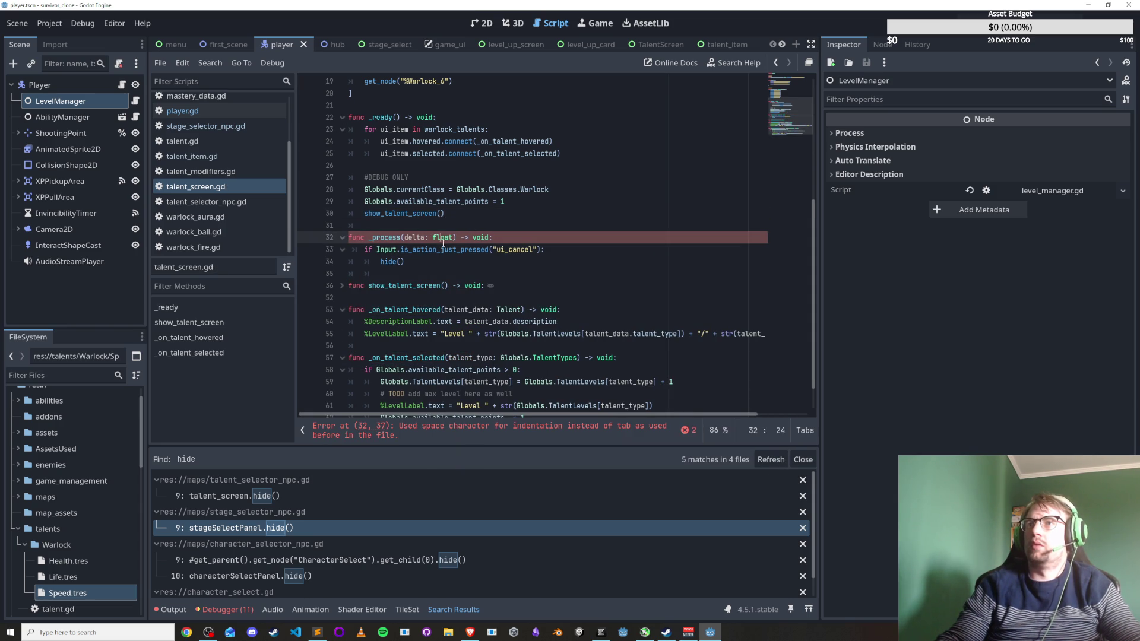
{"action": "left_click", "coordinate": [334, 249], "text": "shift"}
{"action": "left_click", "coordinate": [576, 238]}
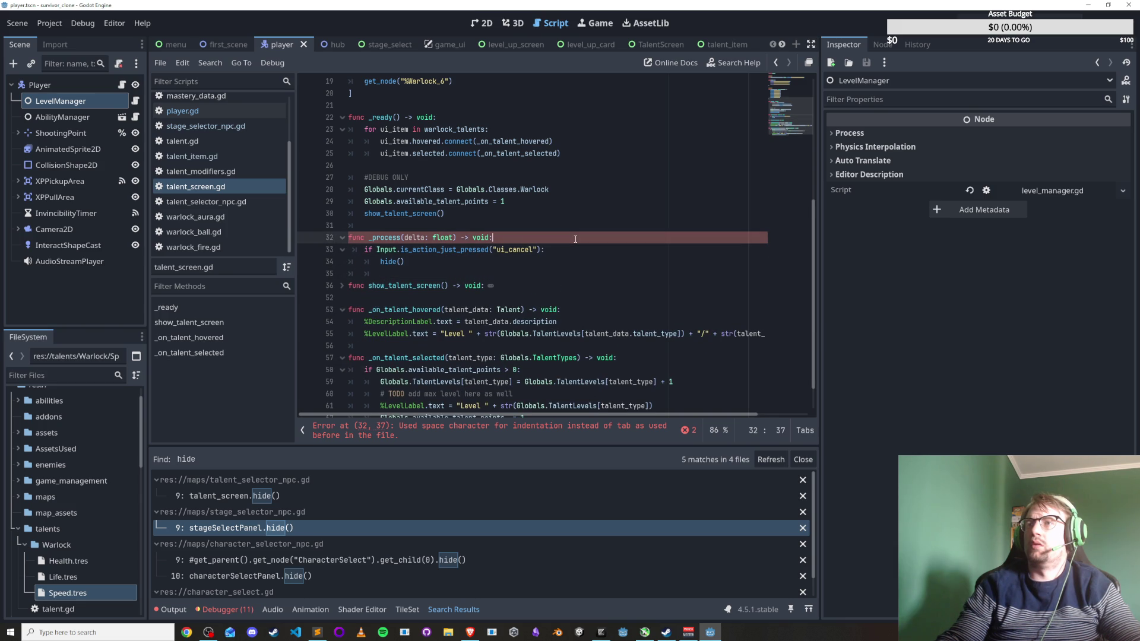
{"action": "key", "text": "BackSpace"}
{"action": "key", "text": "BackSpace"}
{"action": "key", "text": "BackSpace"}
{"action": "type", "text": "f"}
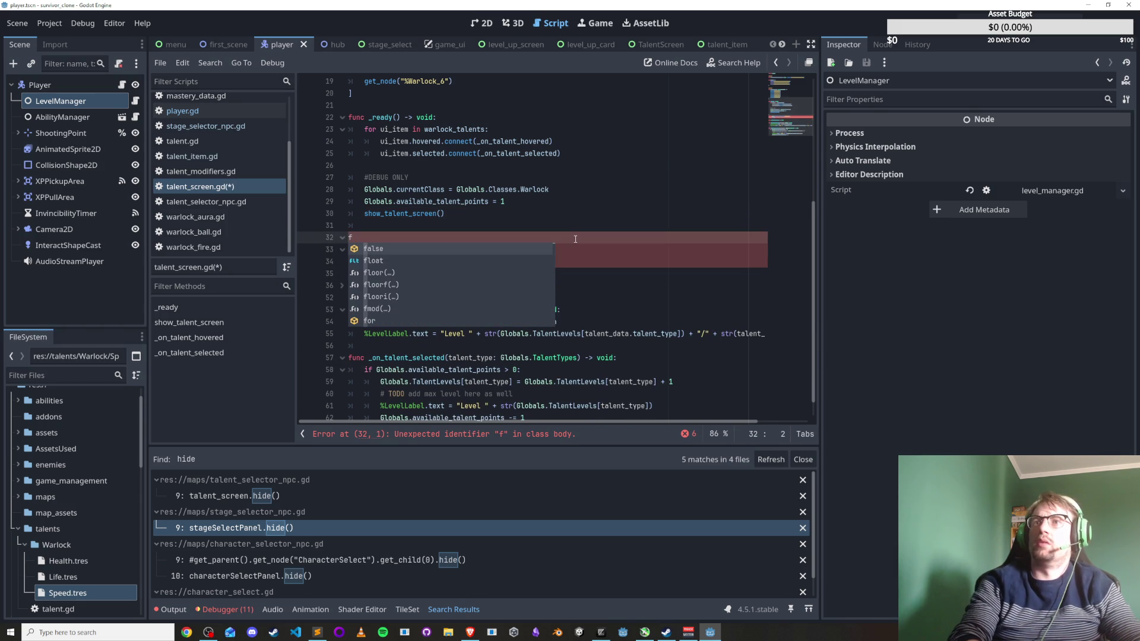
{"action": "type", "text": "unc _pro"}
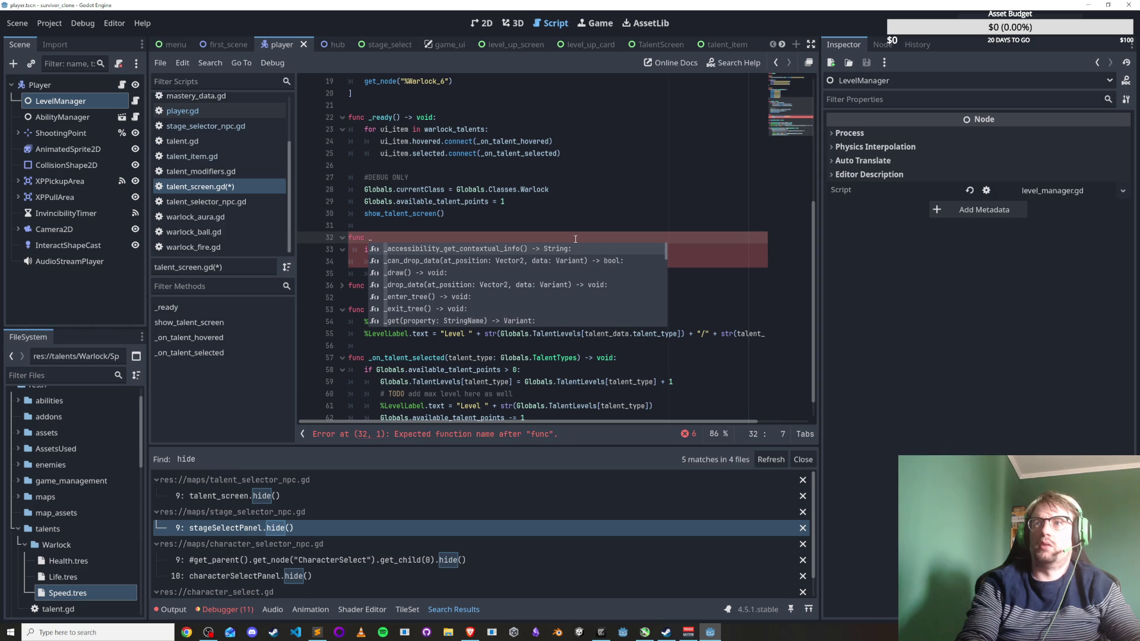
{"action": "key", "text": "ctrl+s"}
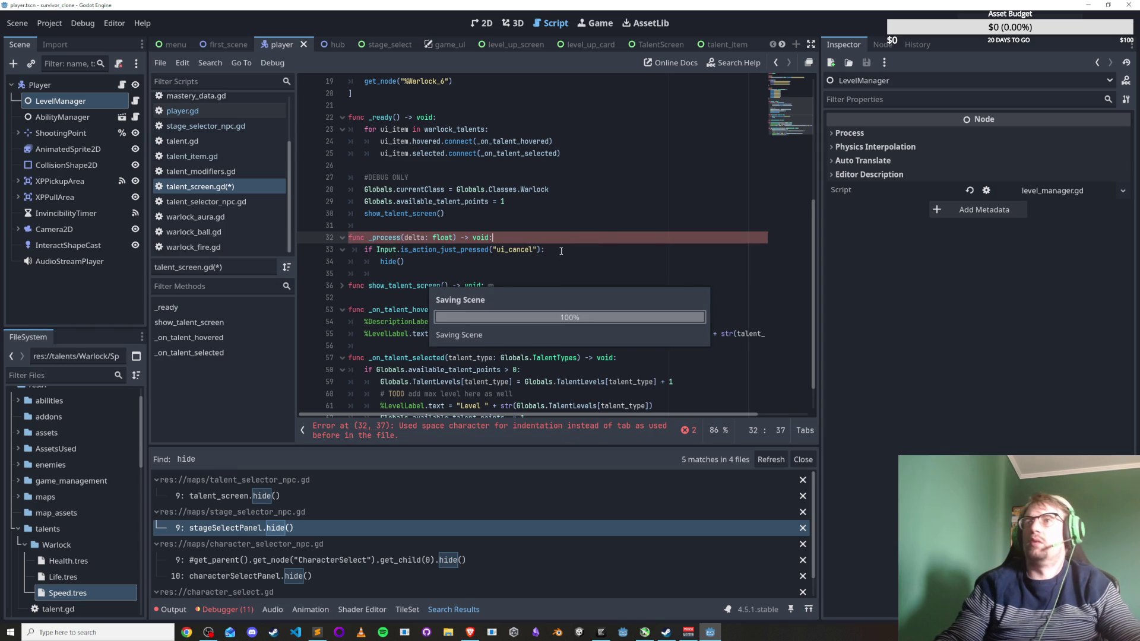
{"action": "left_click", "coordinate": [438, 268]}
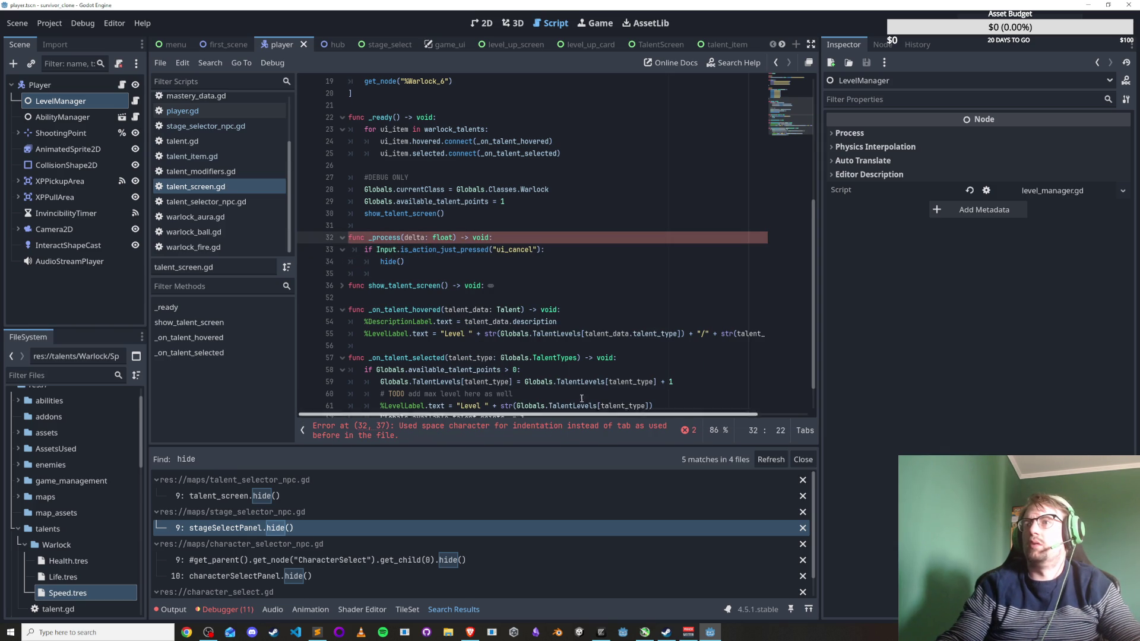
{"action": "key", "text": "F5"}
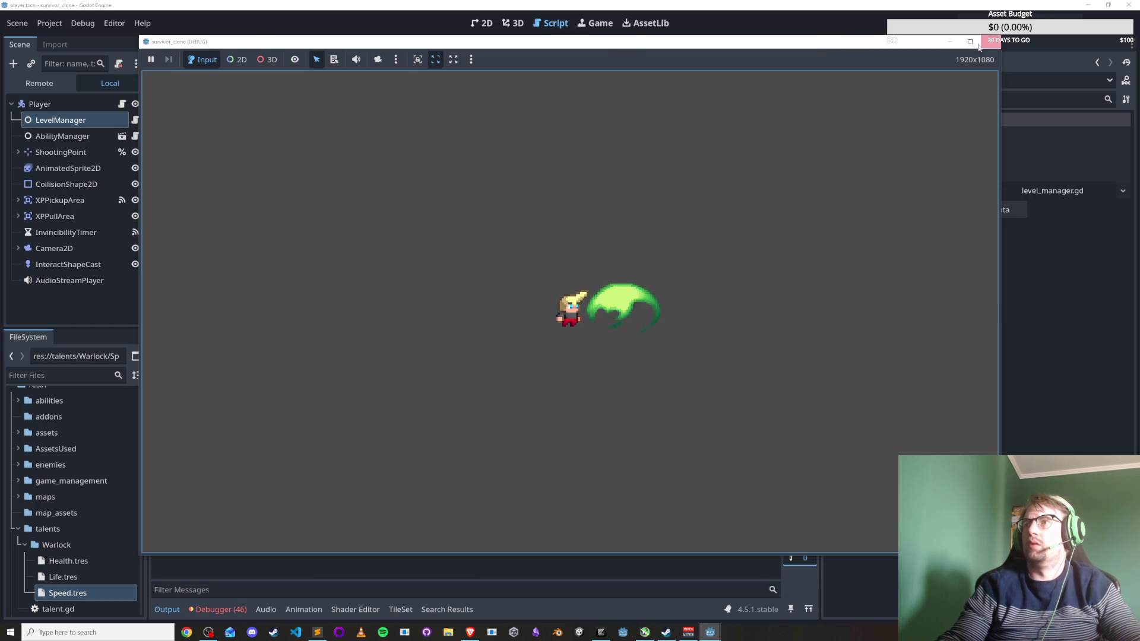
Close the game, test-run level_up_screen with F6, then run the TalentScreen scene with F6.
{"action": "left_click", "coordinate": [988, 41]}
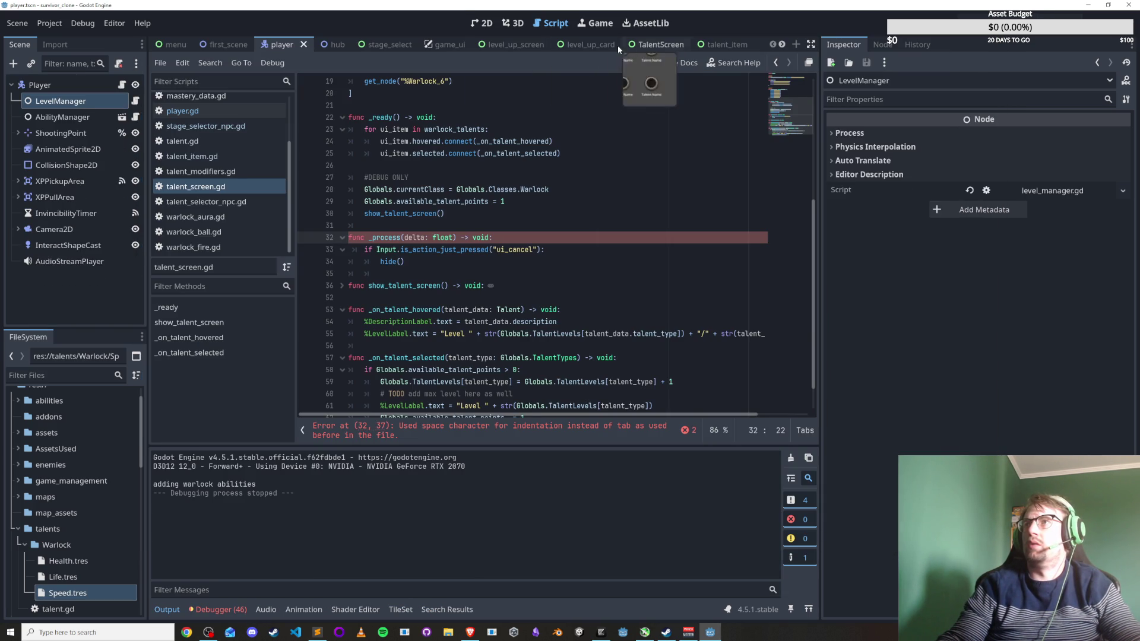
{"action": "left_click", "coordinate": [502, 44]}
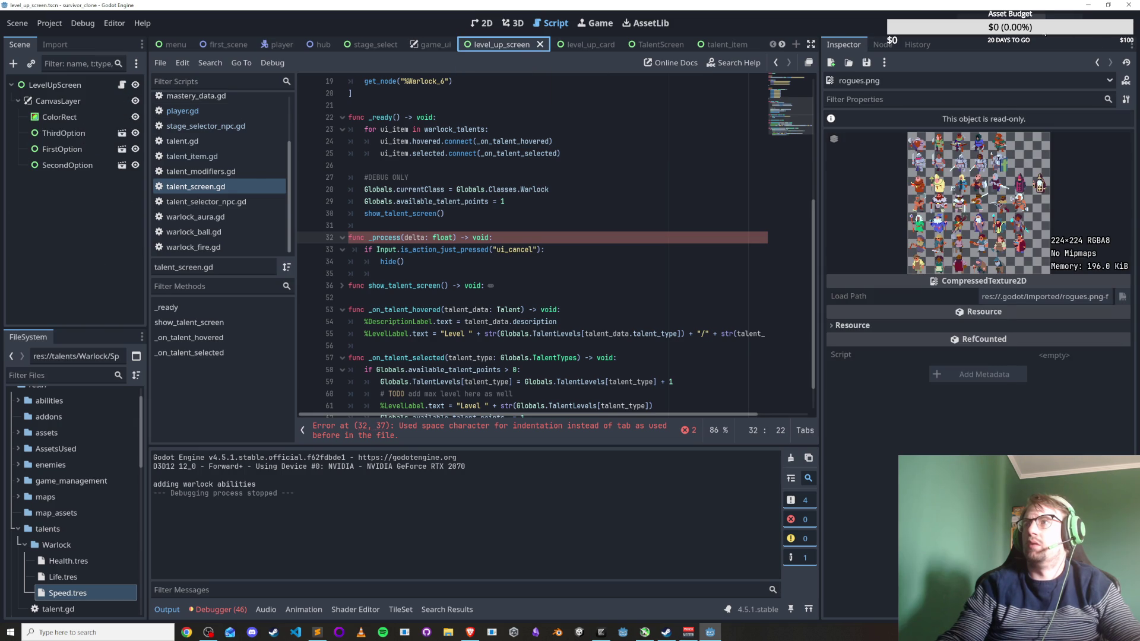
{"action": "key", "text": "F6"}
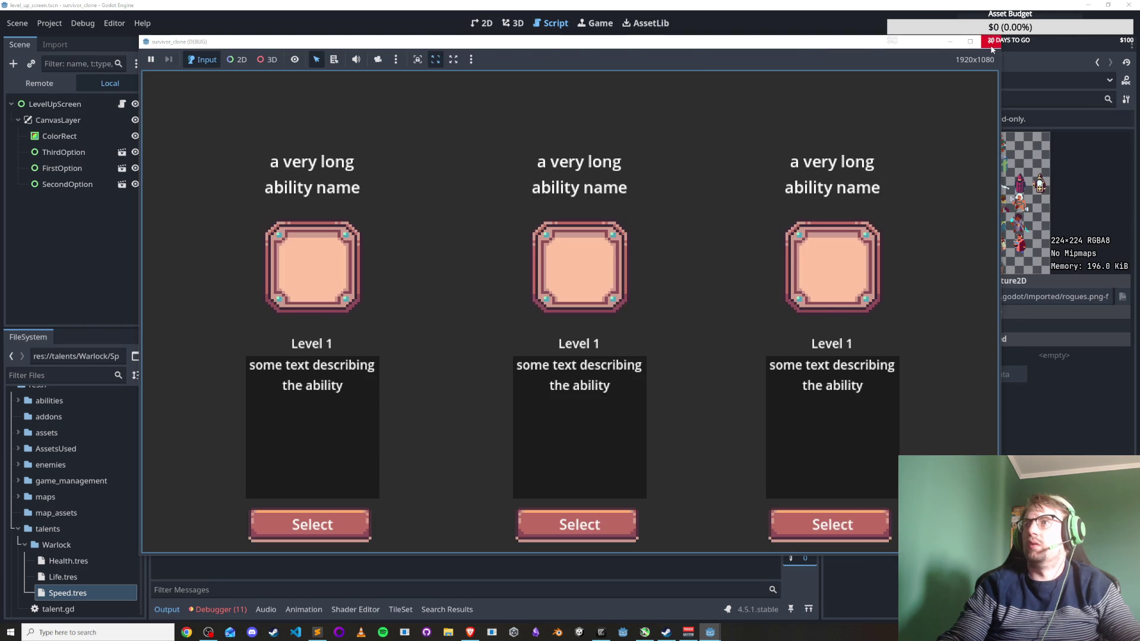
{"action": "key", "text": "F8"}
{"action": "left_click", "coordinate": [670, 44]}
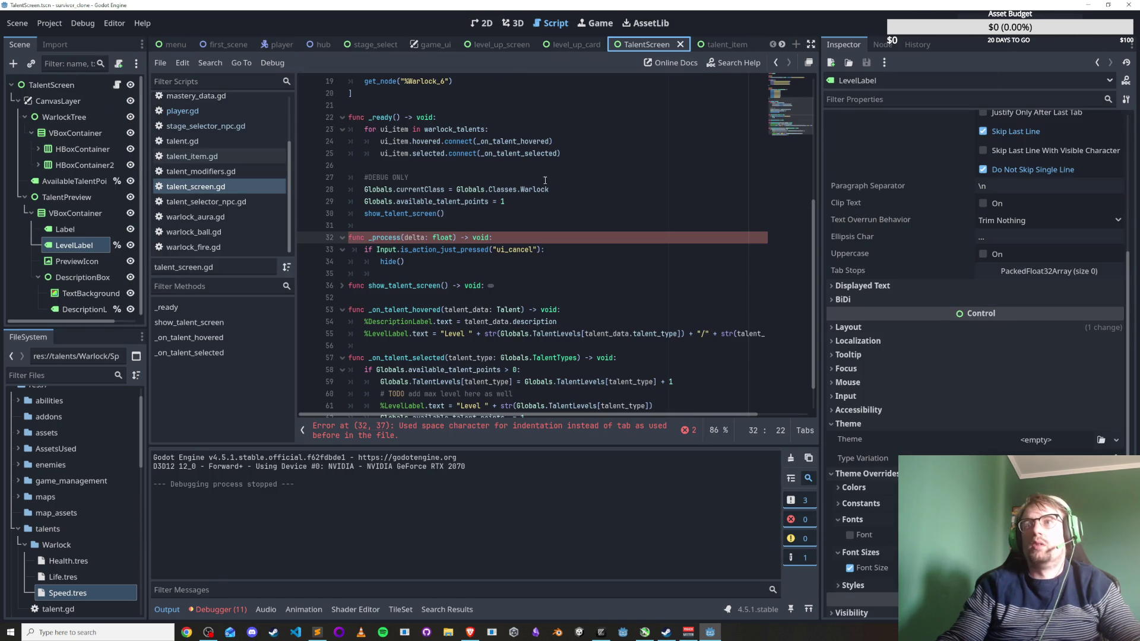
{"action": "left_click", "coordinate": [239, 188]}
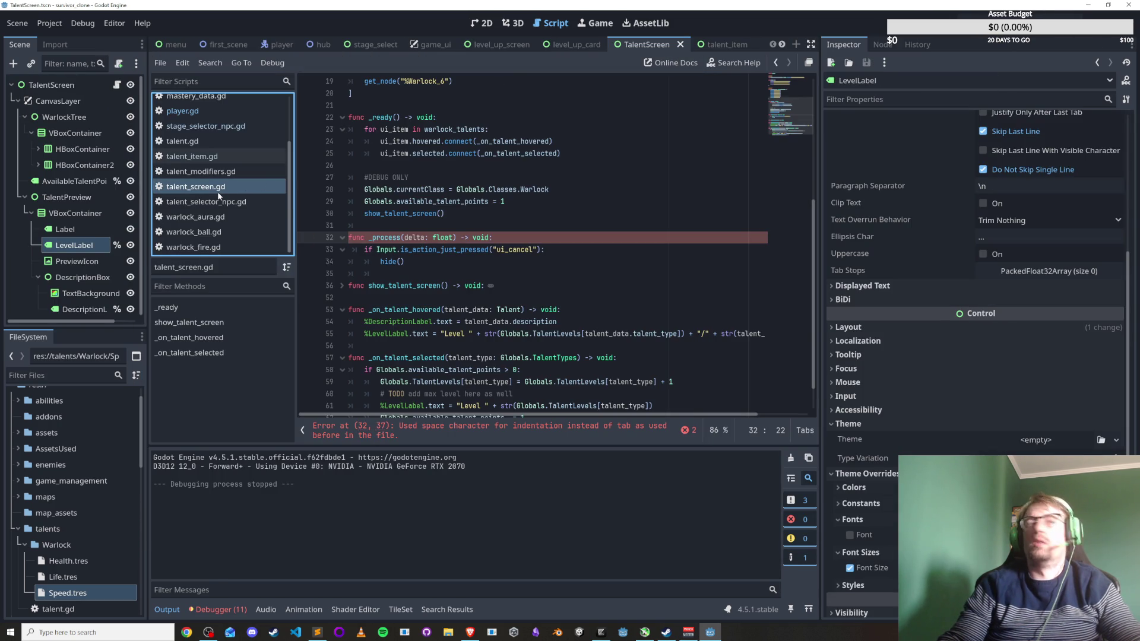
{"action": "key", "text": "F6"}
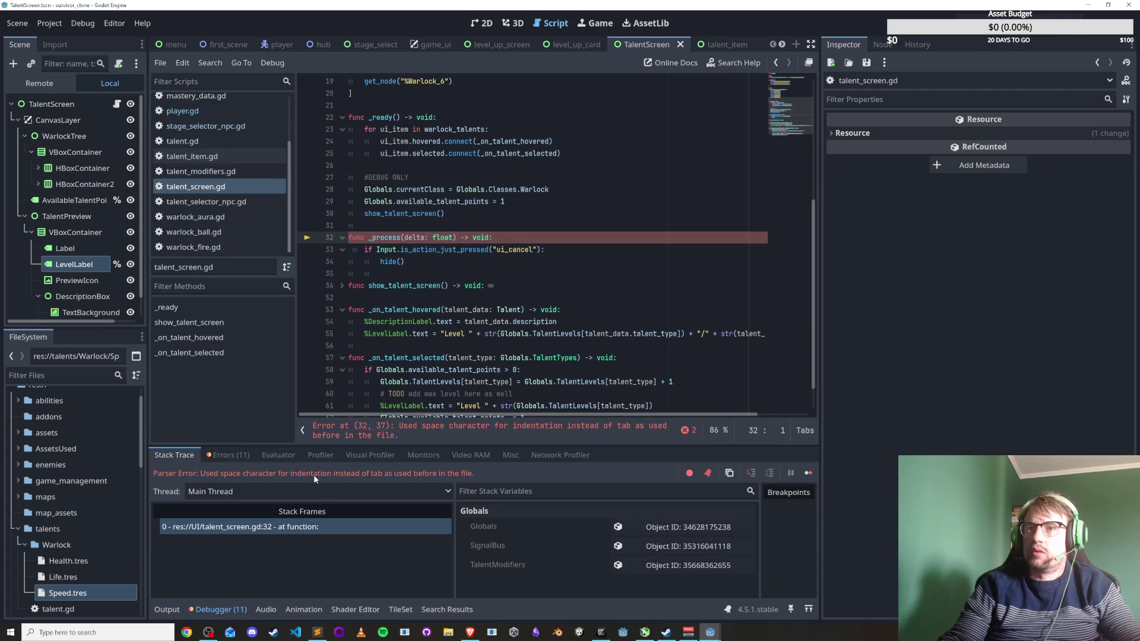
Rejoin and re-split the ui_cancel check line, save, and dismiss the error.
{"action": "left_click", "coordinate": [485, 259]}
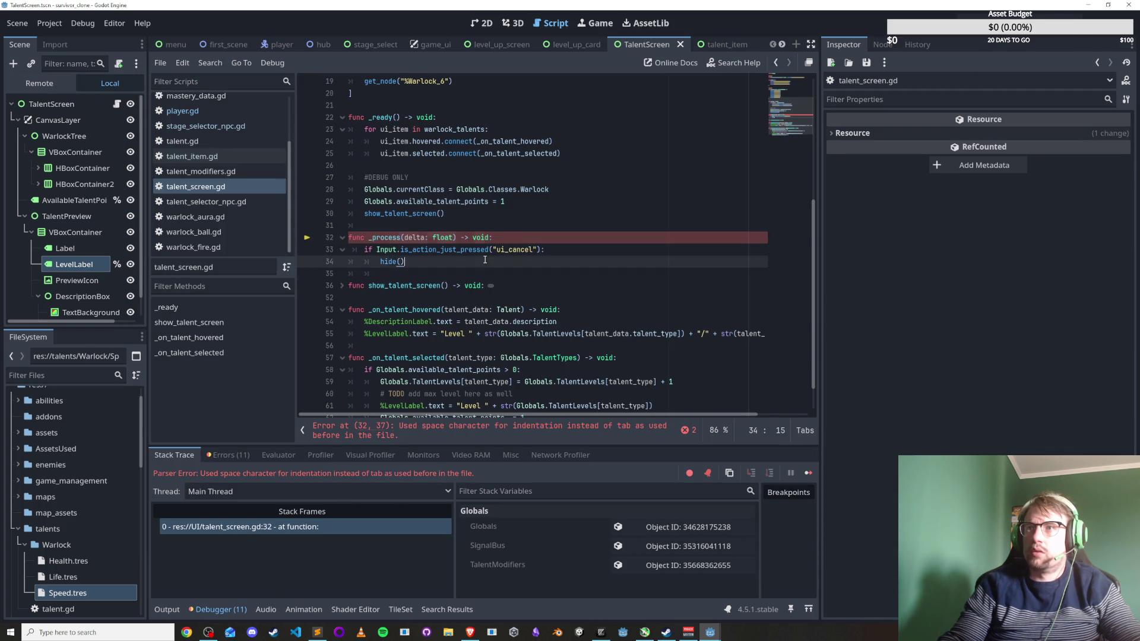
{"action": "left_click", "coordinate": [546, 250]}
{"action": "key", "text": "Up"}
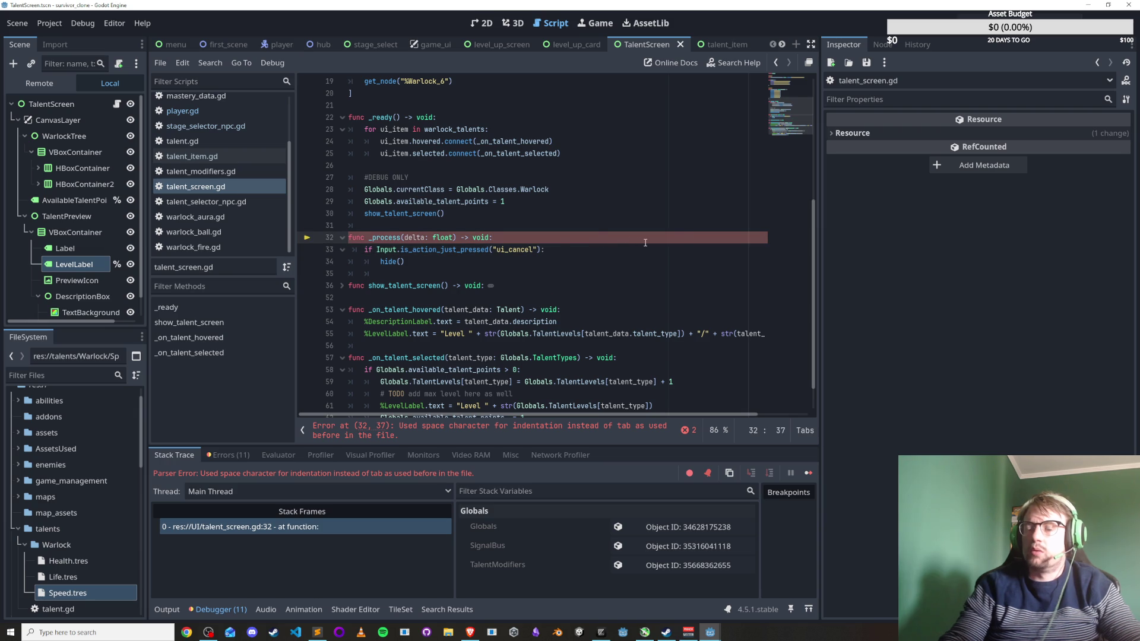
{"action": "key", "text": "Delete"}
{"action": "key", "text": "Return"}
{"action": "key", "text": "ctrl+s"}
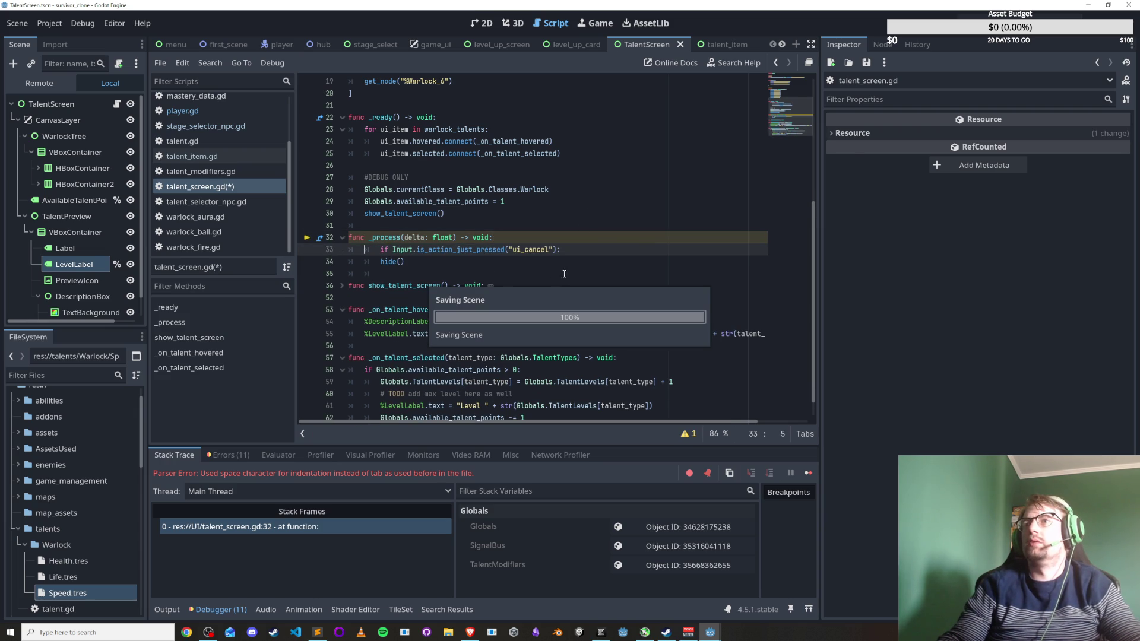
{"action": "left_click", "coordinate": [572, 465]}
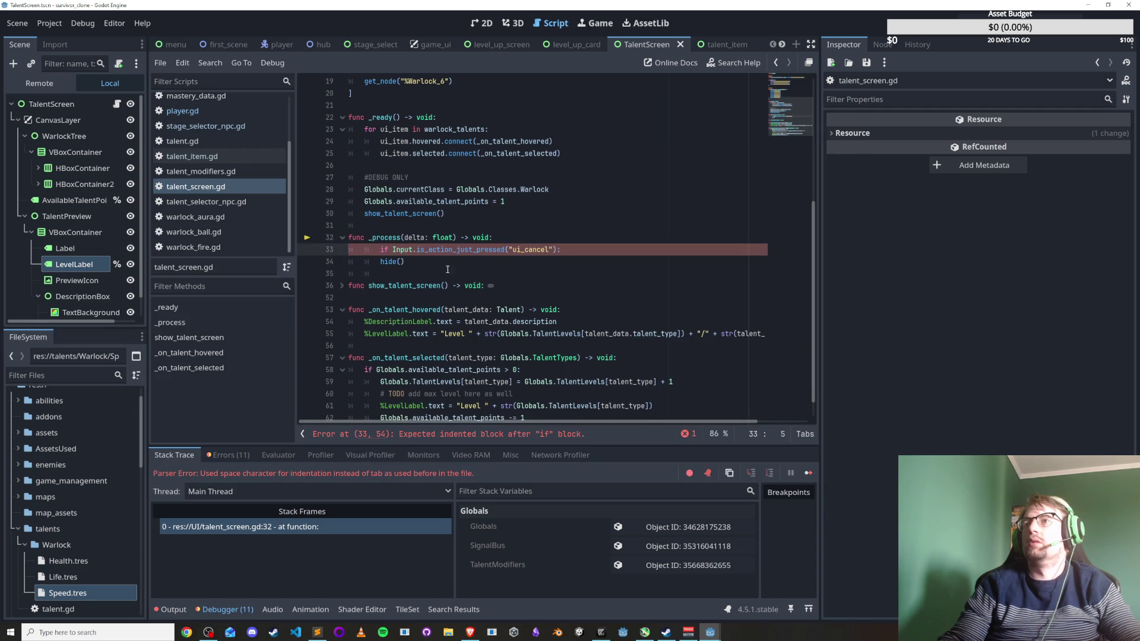
Re-indent line 33's ui_cancel check with a tab, save, and switch to the hub scene.
{"action": "left_click", "coordinate": [380, 250]}
{"action": "key", "text": "BackSpace"}
{"action": "key", "text": "BackSpace"}
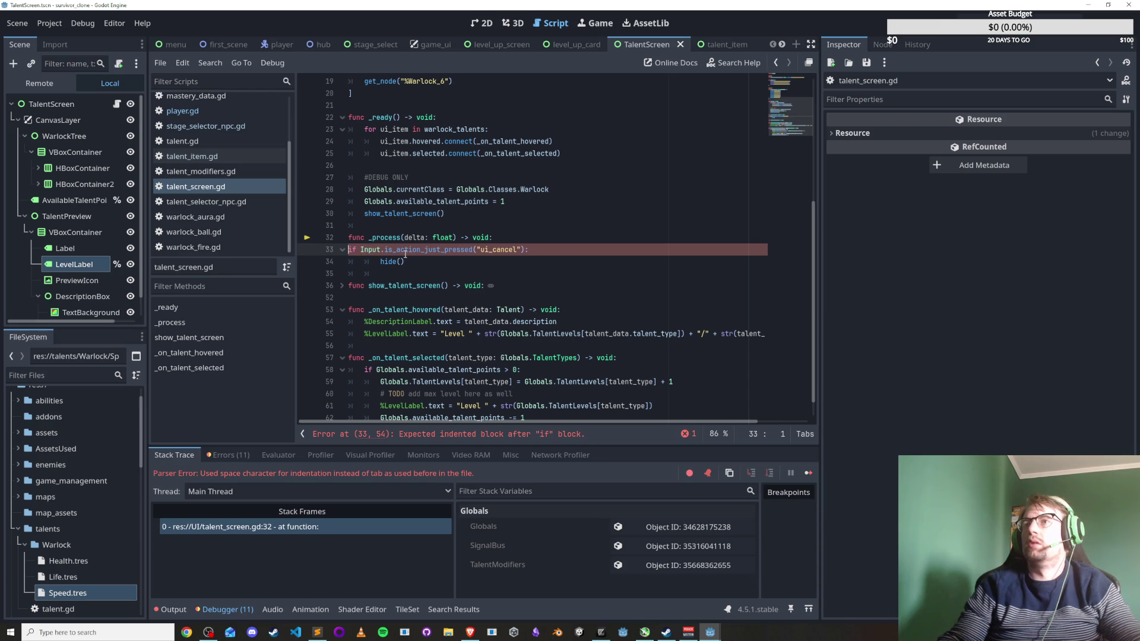
{"action": "key", "text": "ctrl+s"}
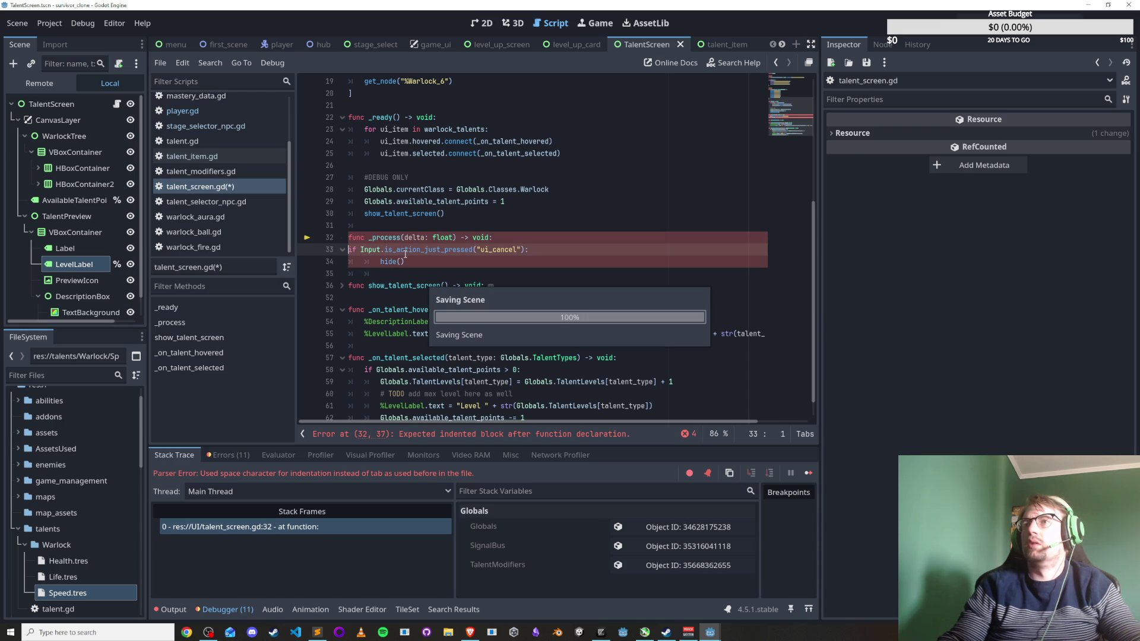
{"action": "left_click", "coordinate": [571, 467]}
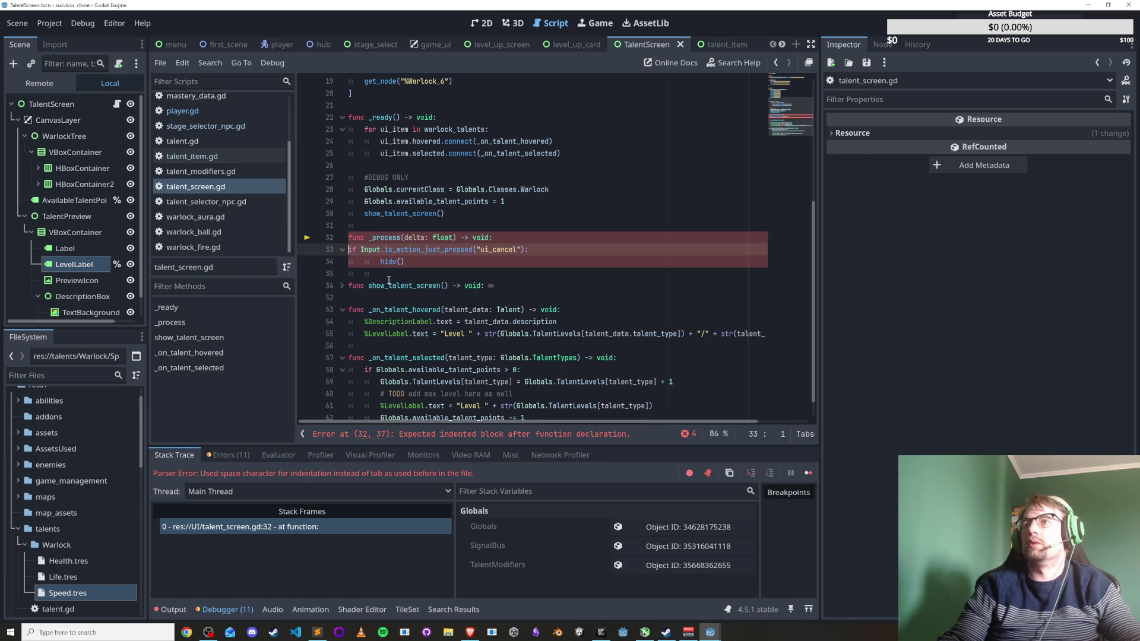
{"action": "key", "text": "Tab"}
{"action": "key", "text": "ctrl+s"}
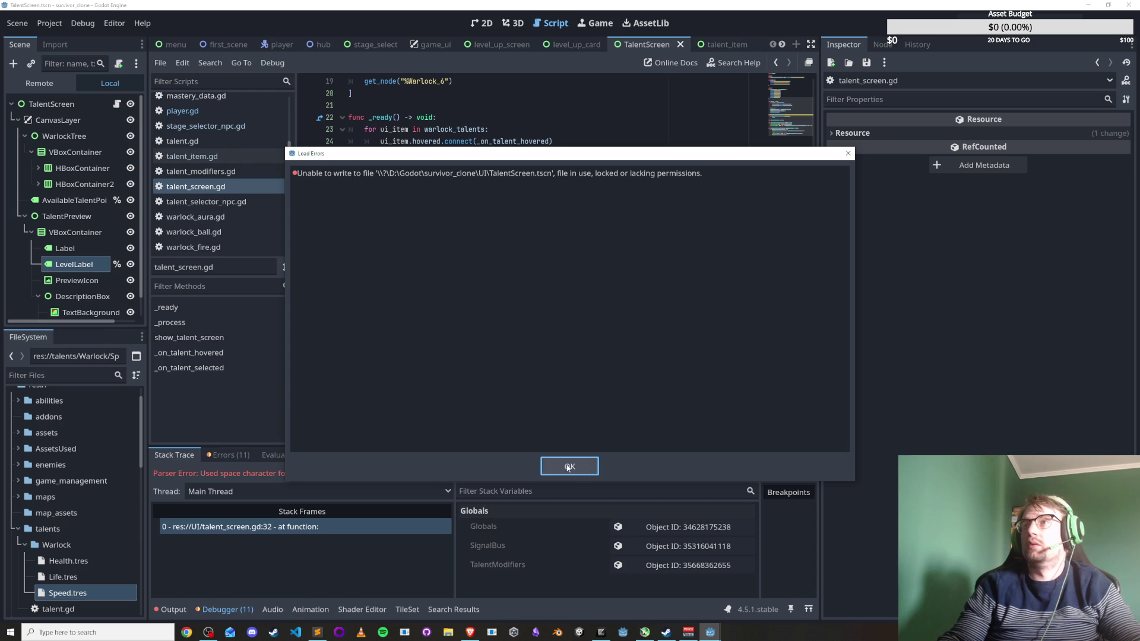
{"action": "left_click", "coordinate": [572, 467]}
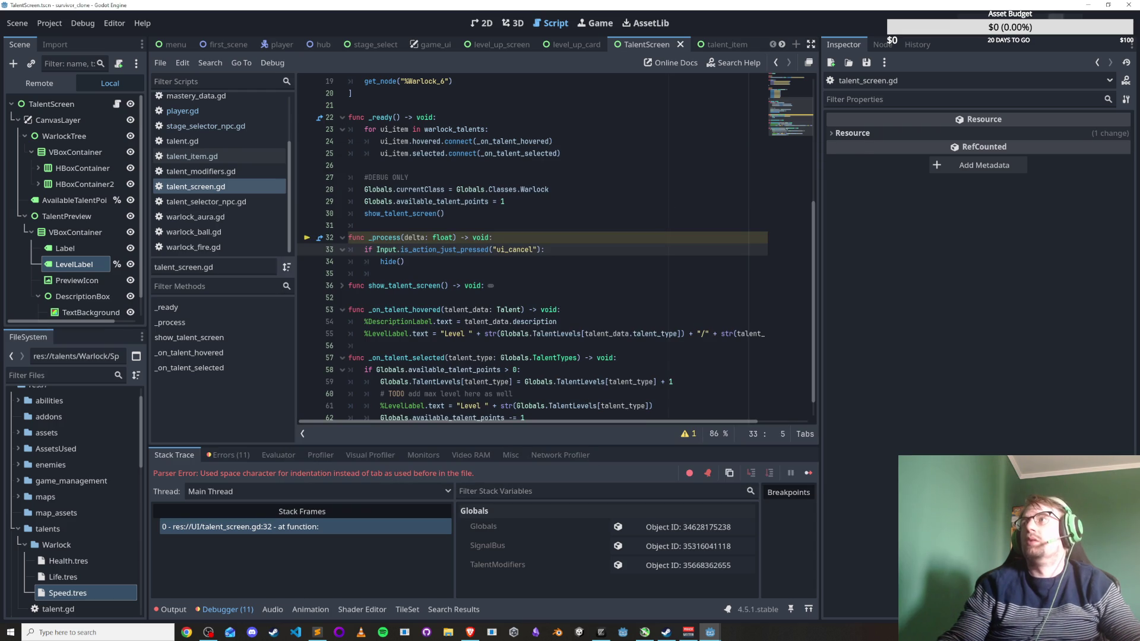
{"action": "left_click", "coordinate": [490, 214]}
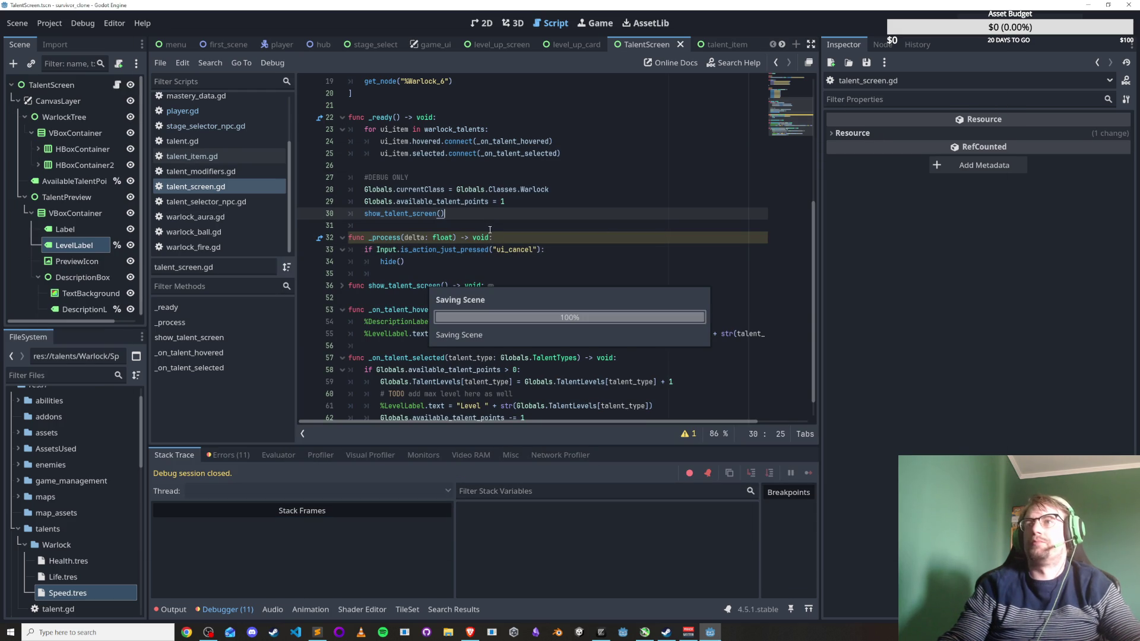
{"action": "left_click", "coordinate": [545, 250]}
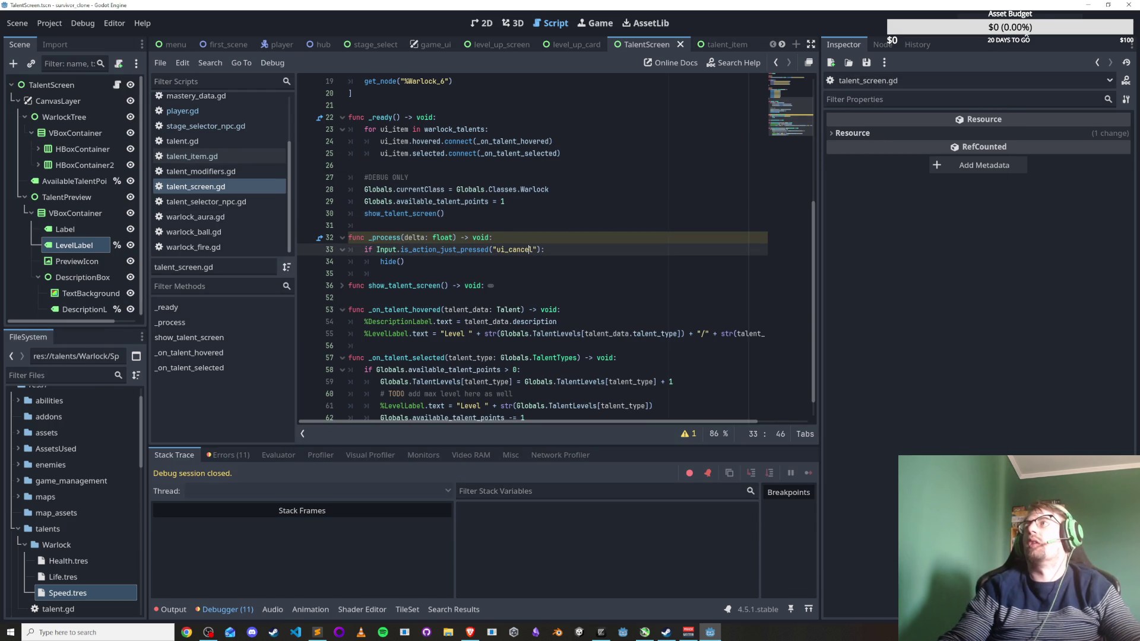
{"action": "left_click", "coordinate": [323, 44]}
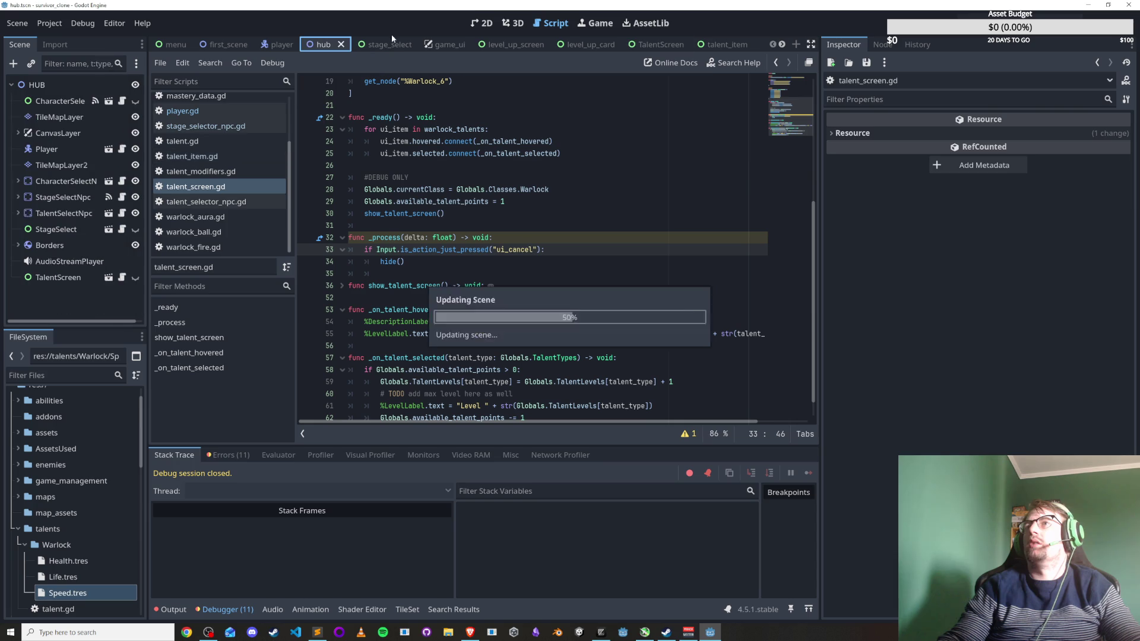
Run the hub with F5, walk the player to the talent NPC, then close the game.
{"action": "key", "text": "F5"}
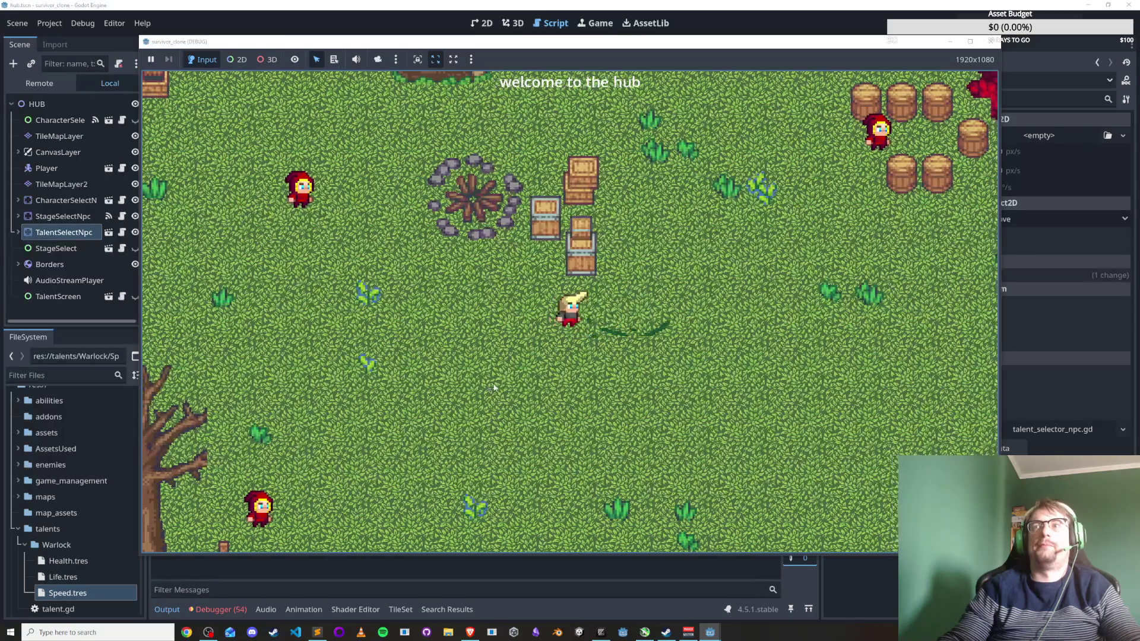
{"action": "key", "text": "s"}
{"action": "key", "text": "a"}
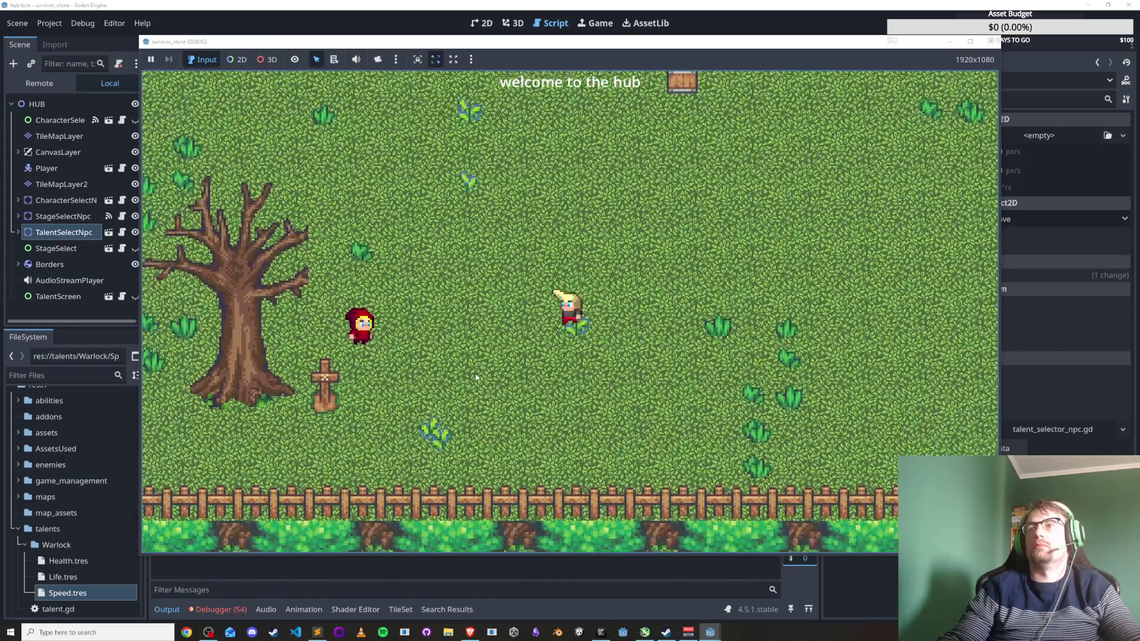
{"action": "key", "text": "a"}
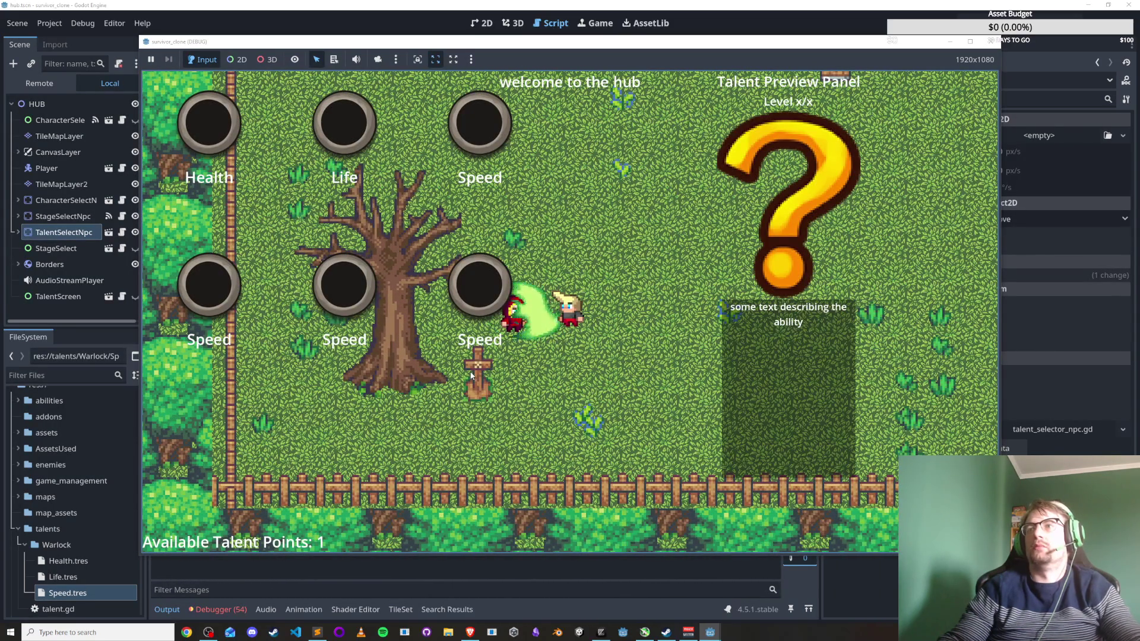
{"action": "key", "text": "d"}
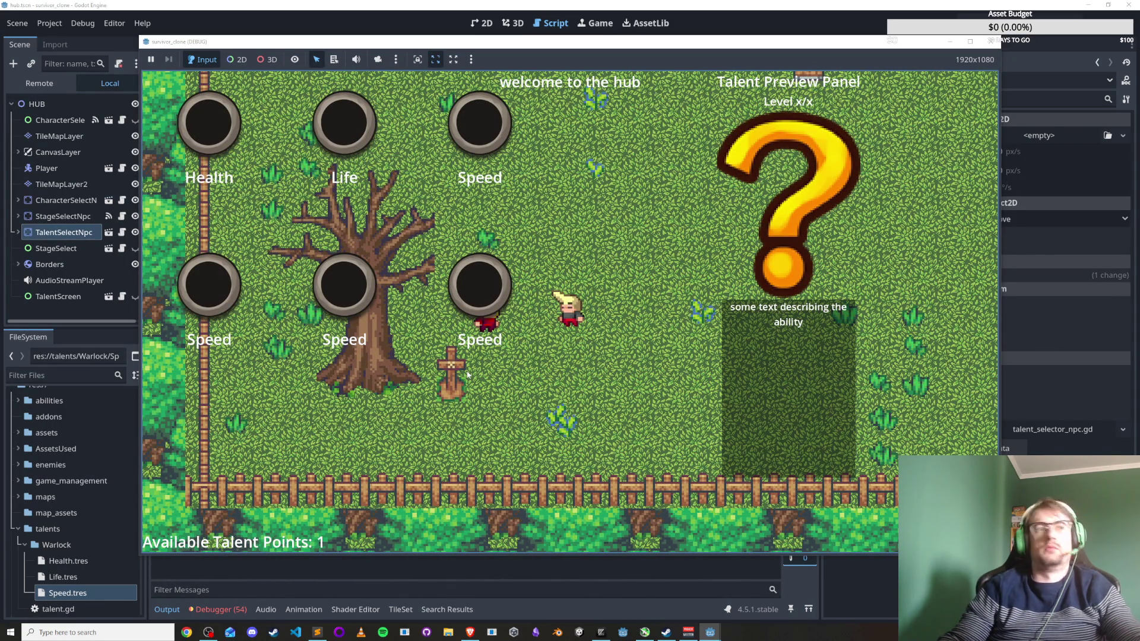
{"action": "left_click", "coordinate": [996, 43]}
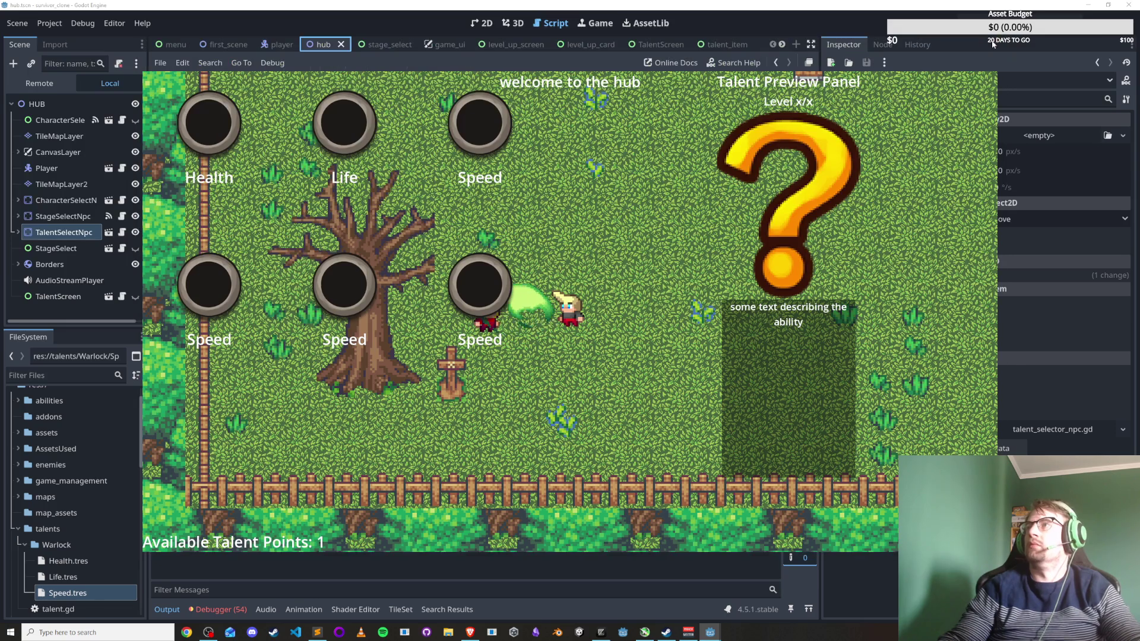
Add print('hiding talentscreen') above hide() in the ui_cancel handler and save.
{"action": "mouse_move", "coordinate": [430, 248]}
{"action": "left_mouse_down"}
{"action": "mouse_move", "coordinate": [535, 249]}
{"action": "mouse_move", "coordinate": [534, 262]}
{"action": "mouse_move", "coordinate": [382, 265]}
{"action": "left_mouse_up"}
{"action": "left_click", "coordinate": [380, 272]}
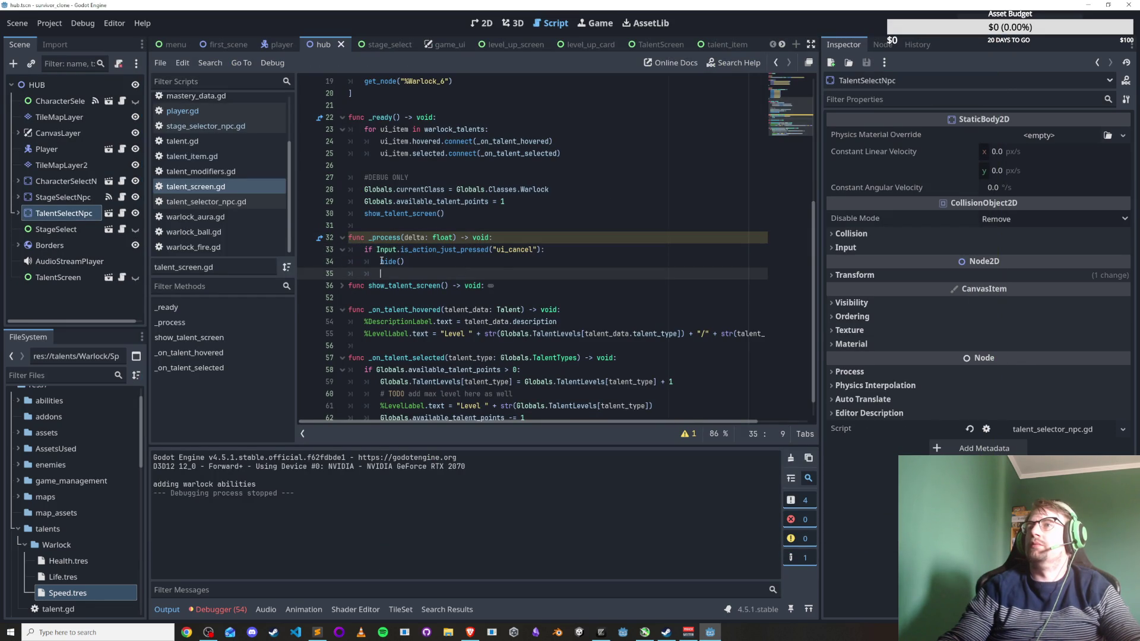
{"action": "left_click", "coordinate": [617, 253]}
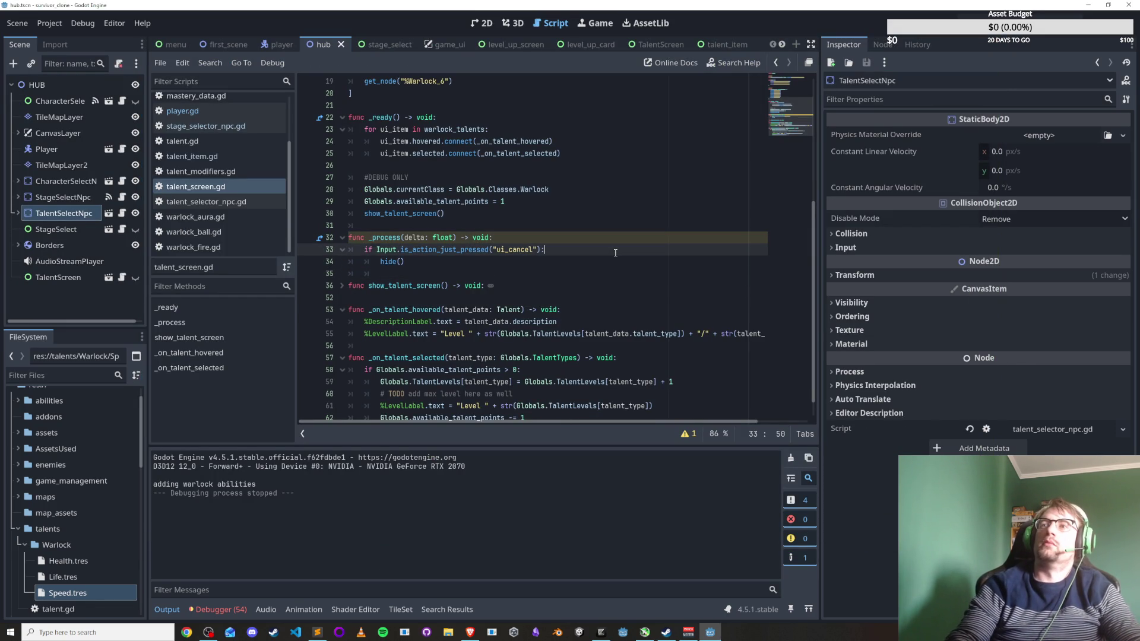
{"action": "key", "text": "Return"}
{"action": "type", "text": "print('"}
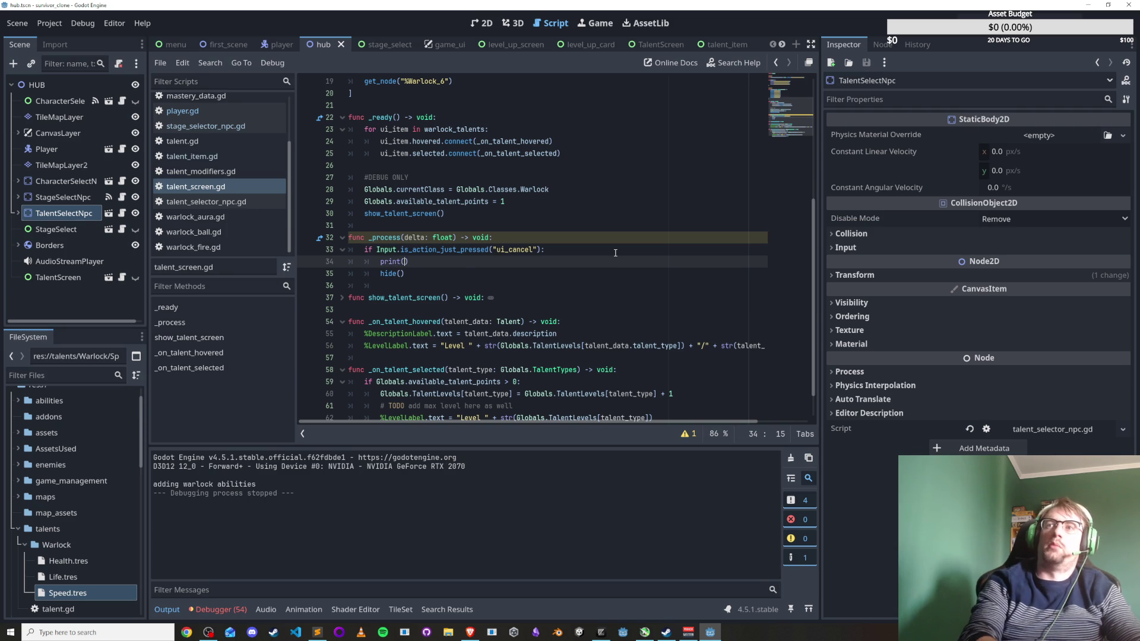
{"action": "type", "text": "hiding talent"}
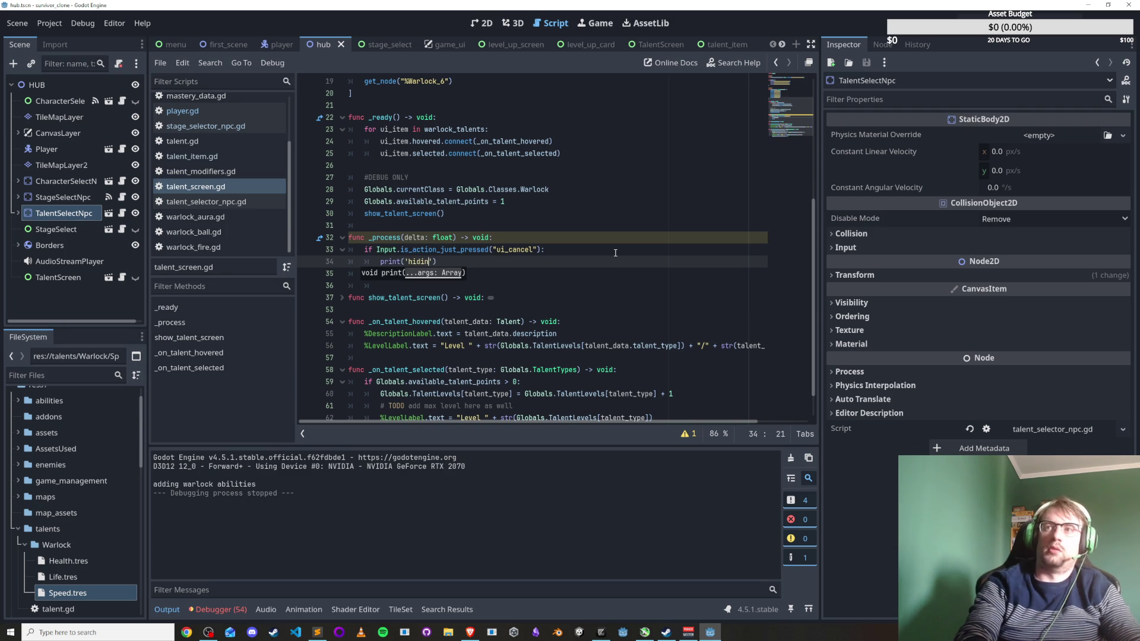
{"action": "type", "text": "screen"}
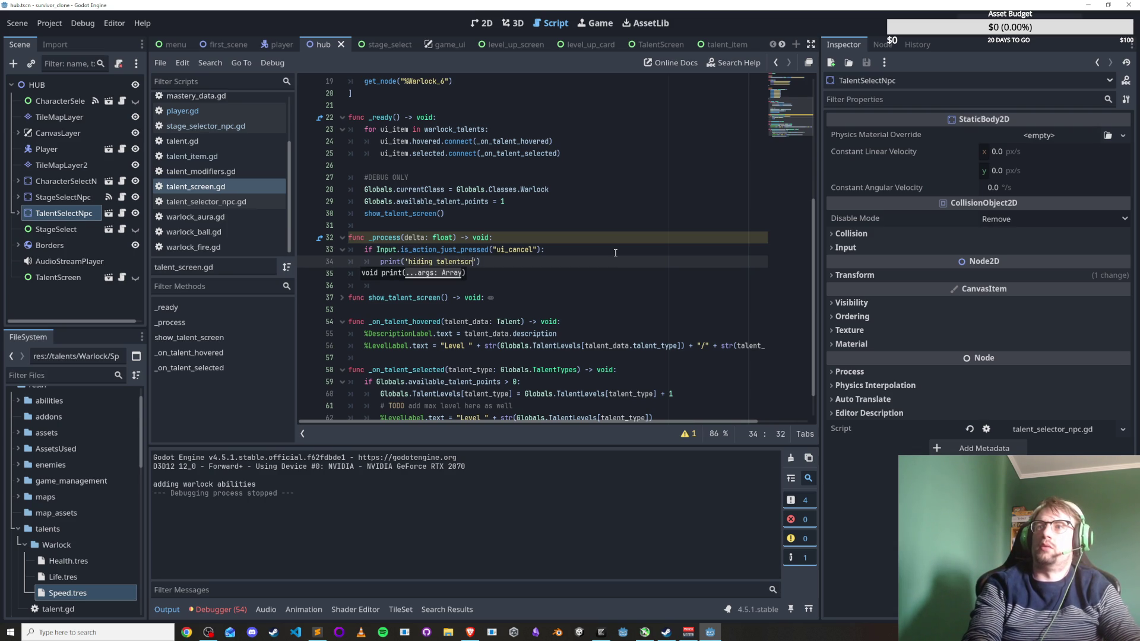
{"action": "key", "text": "ctrl+s"}
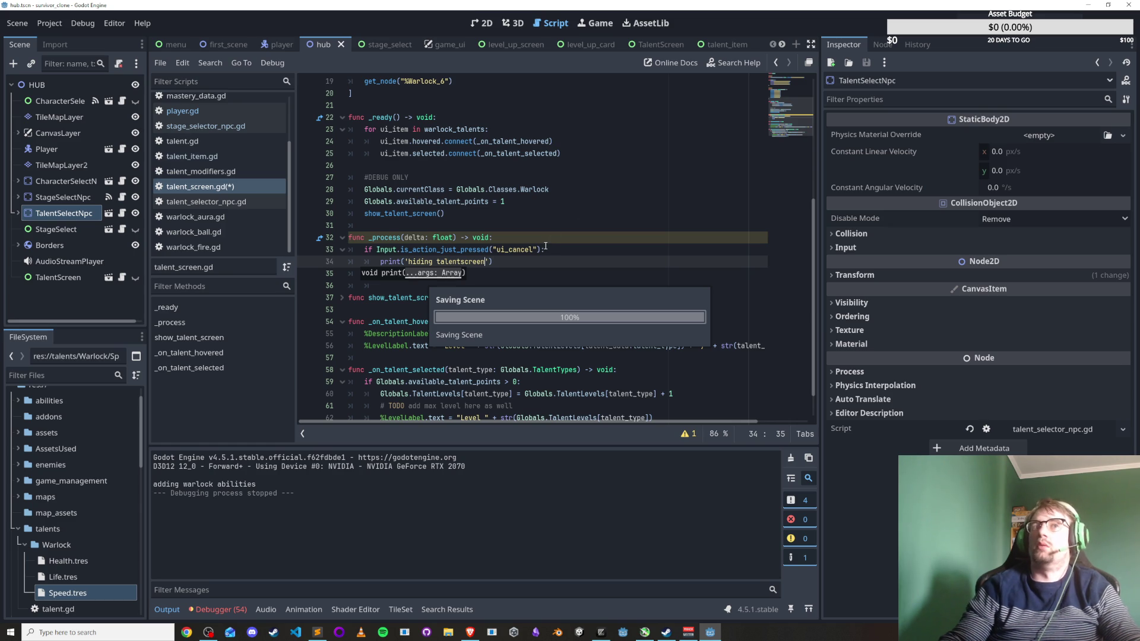
Return to the editor and launch the project again with F5.
{"action": "key", "text": "alt+Tab"}
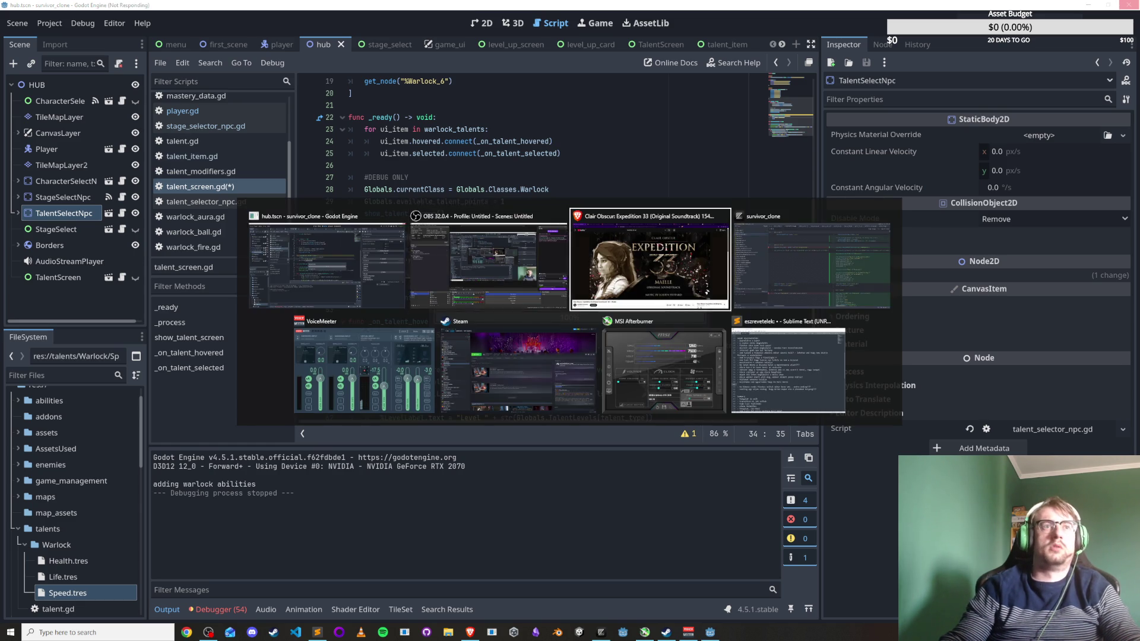
{"action": "key", "text": "Escape"}
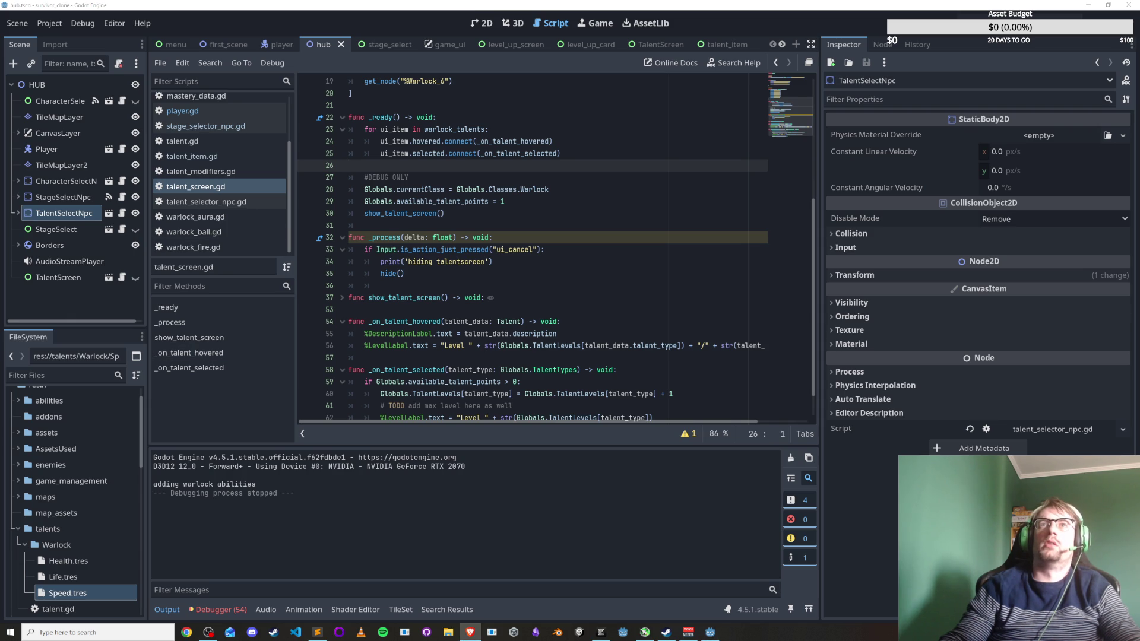
{"action": "left_click", "coordinate": [514, 286]}
{"action": "left_click", "coordinate": [519, 240]}
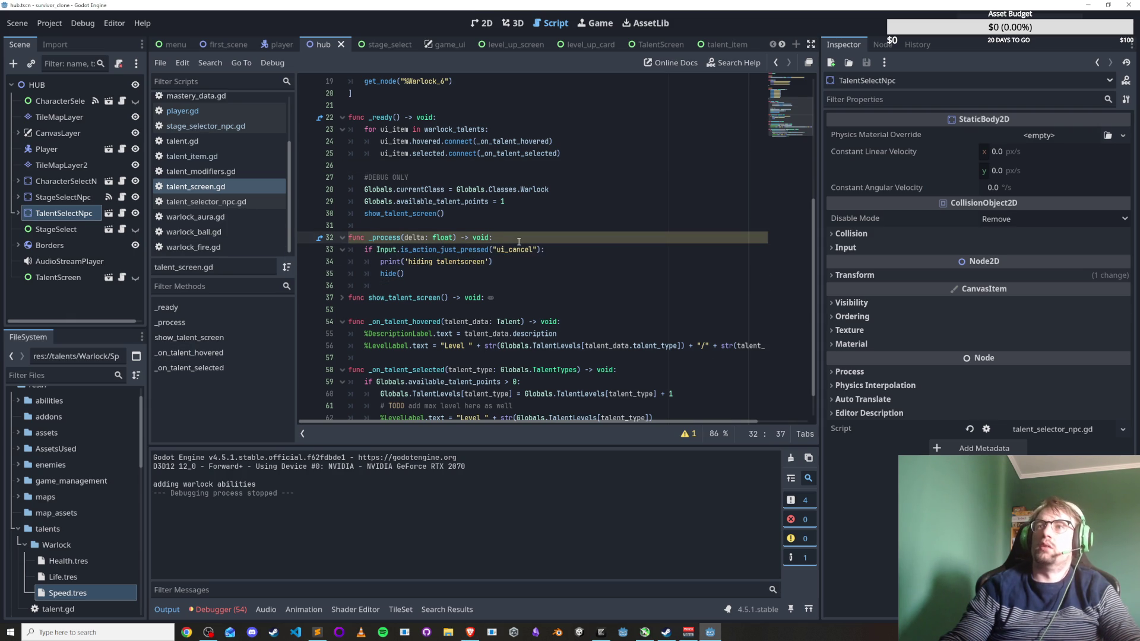
{"action": "key", "text": "F5"}
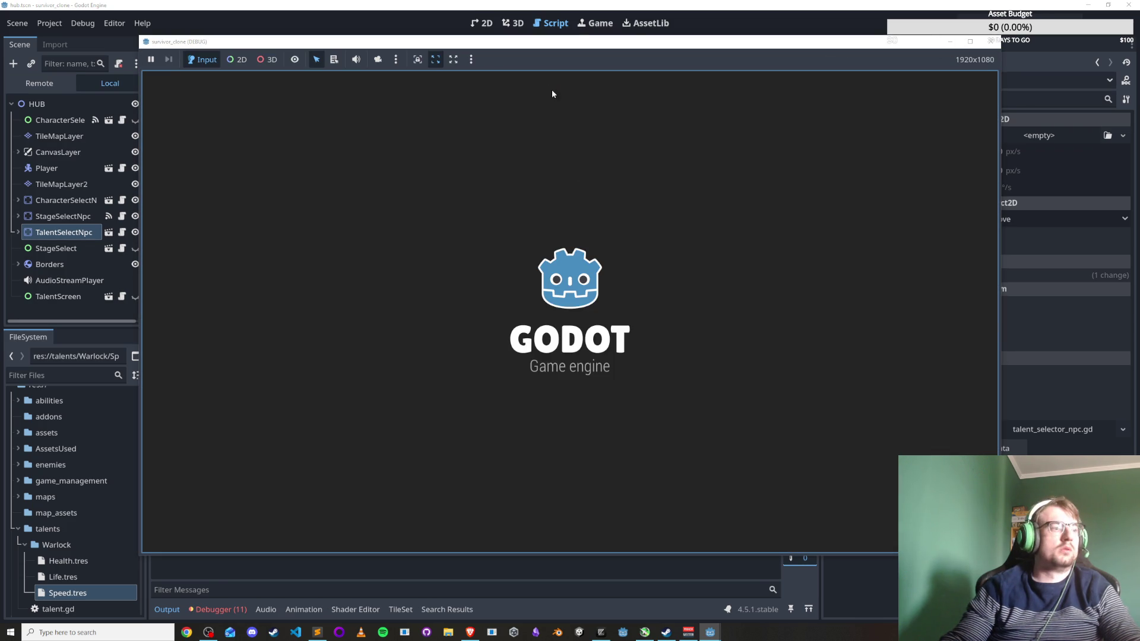
Walk to the red talent NPC, cancel with F8, then select the hide() line.
{"action": "key", "text": "s"}
{"action": "key", "text": "a"}
{"action": "key", "text": "s"}
{"action": "key", "text": "a"}
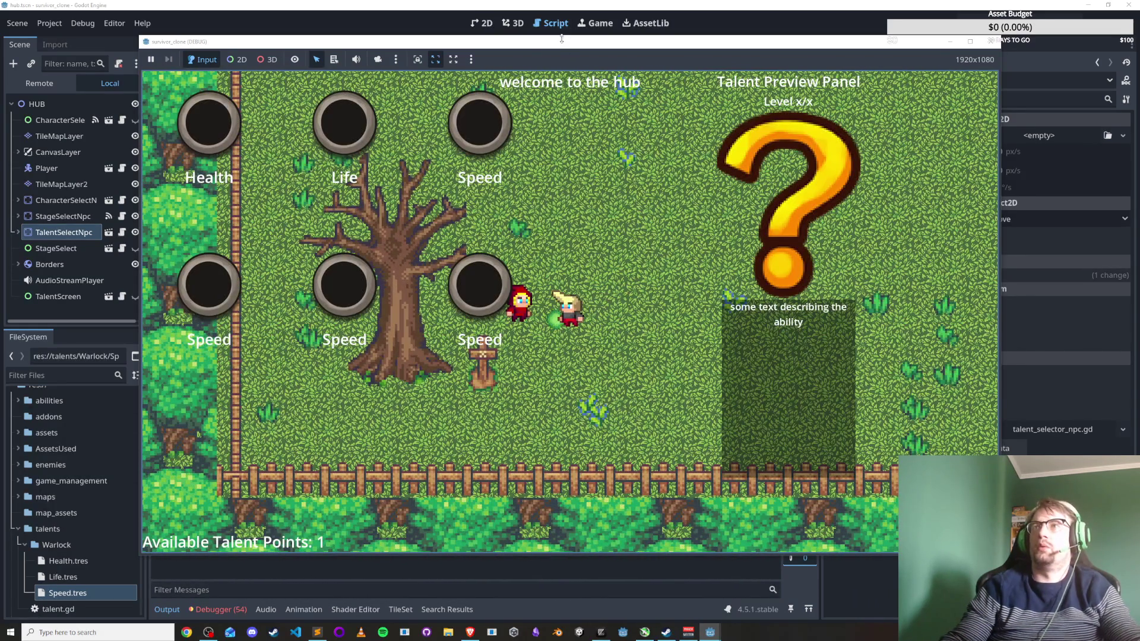
{"action": "key", "text": "F8"}
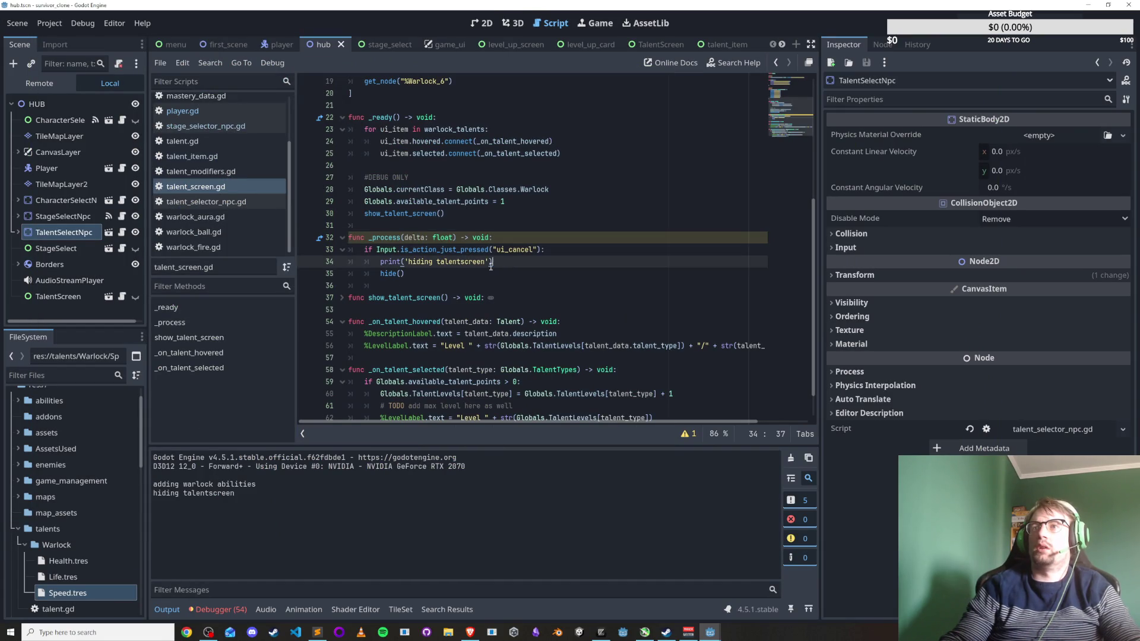
{"action": "double_click", "coordinate": [388, 274]}
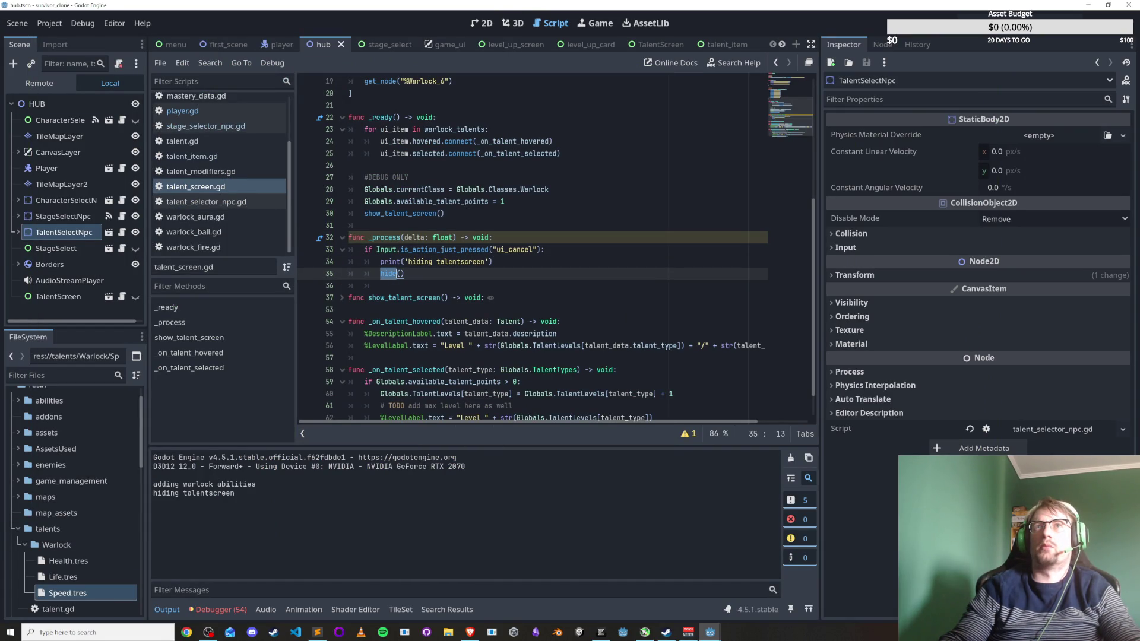
{"action": "triple_click", "coordinate": [419, 275]}
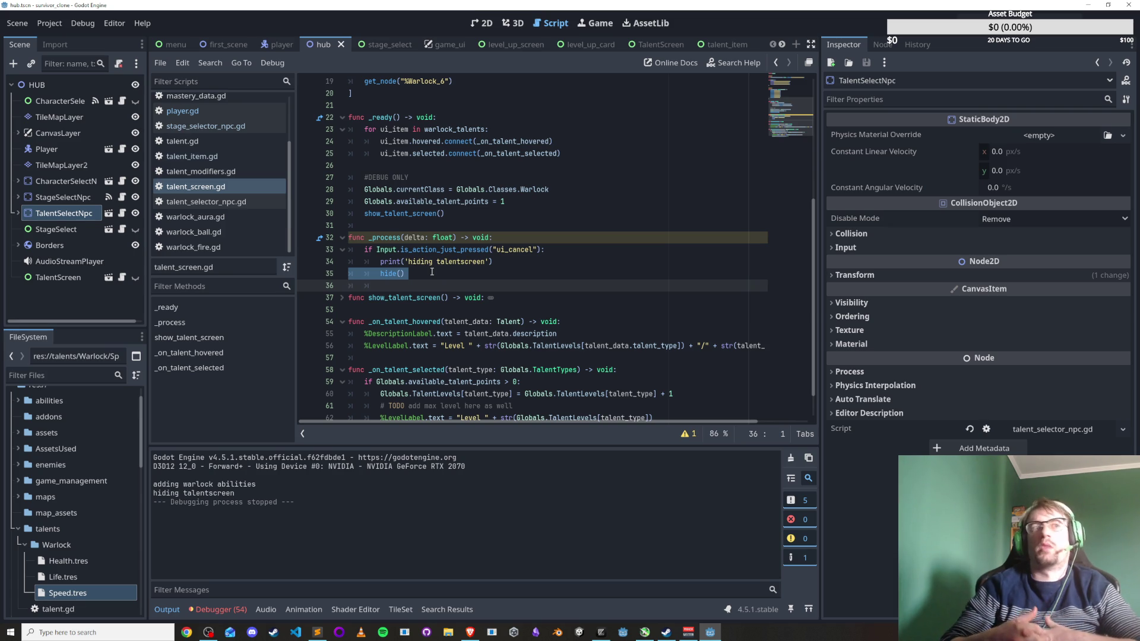
{"action": "key", "text": "alt+Tab"}
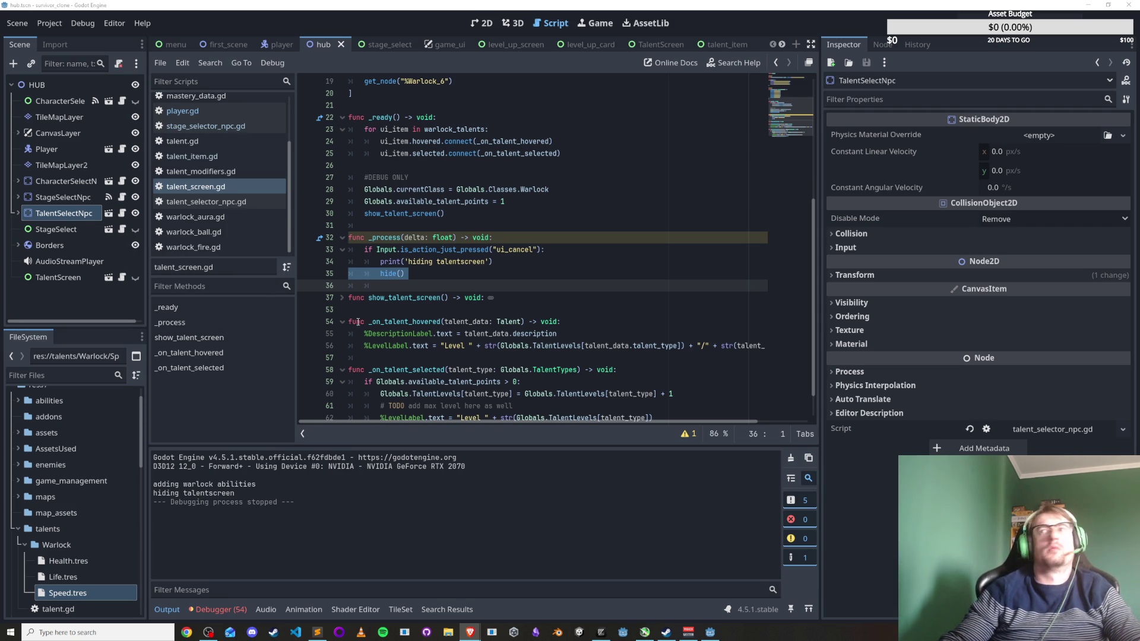
{"action": "left_click", "coordinate": [381, 273]}
Change hide() to self.hide(), save, and test cancelling at the talent NPC.
{"action": "type", "text": "self."}
{"action": "key", "text": "ctrl+s"}
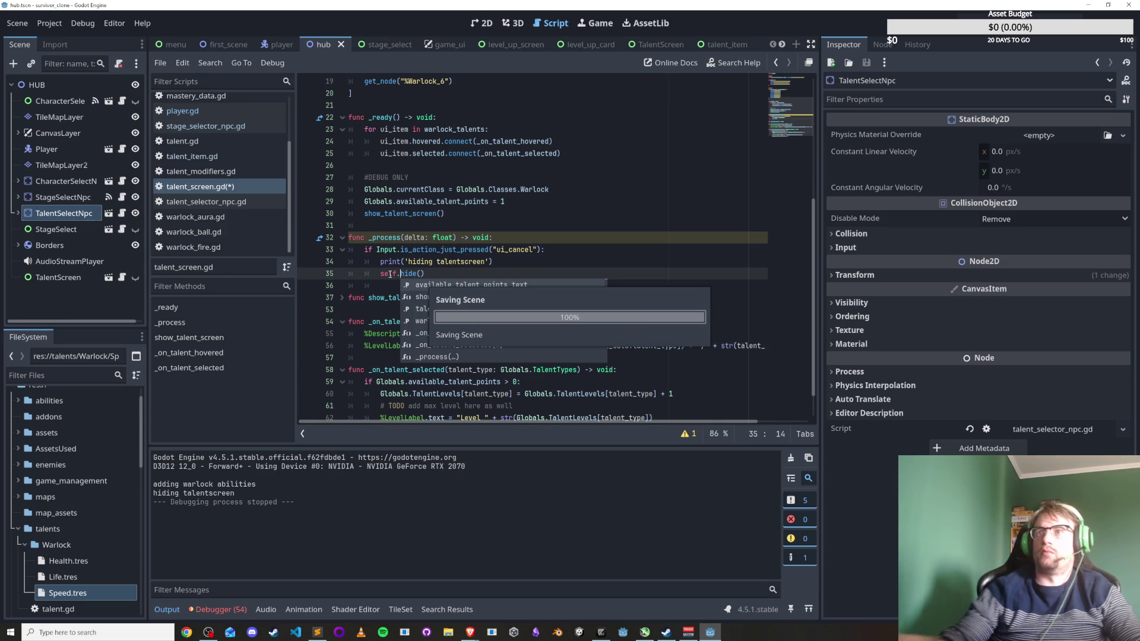
{"action": "key", "text": "a+s"}
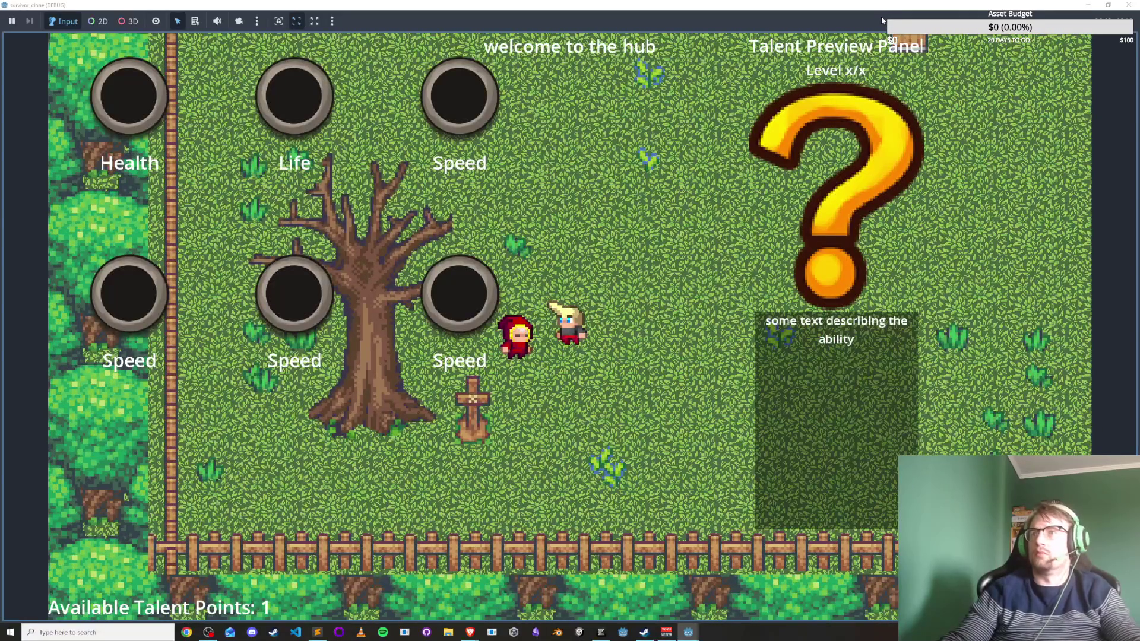
{"action": "key", "text": "a+s"}
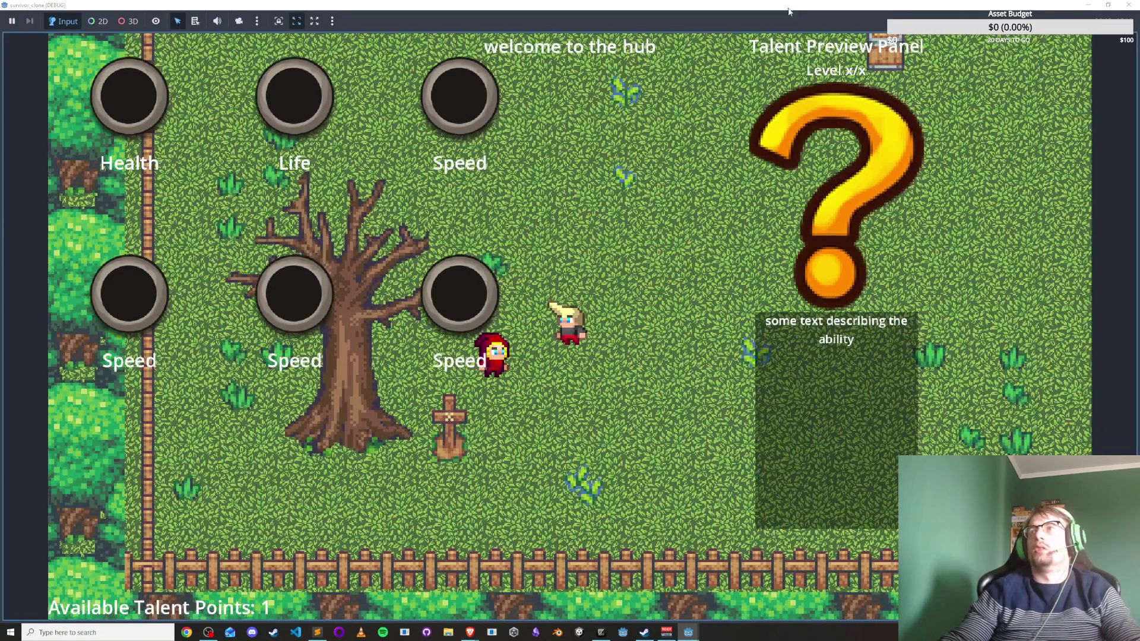
{"action": "key", "text": "F8"}
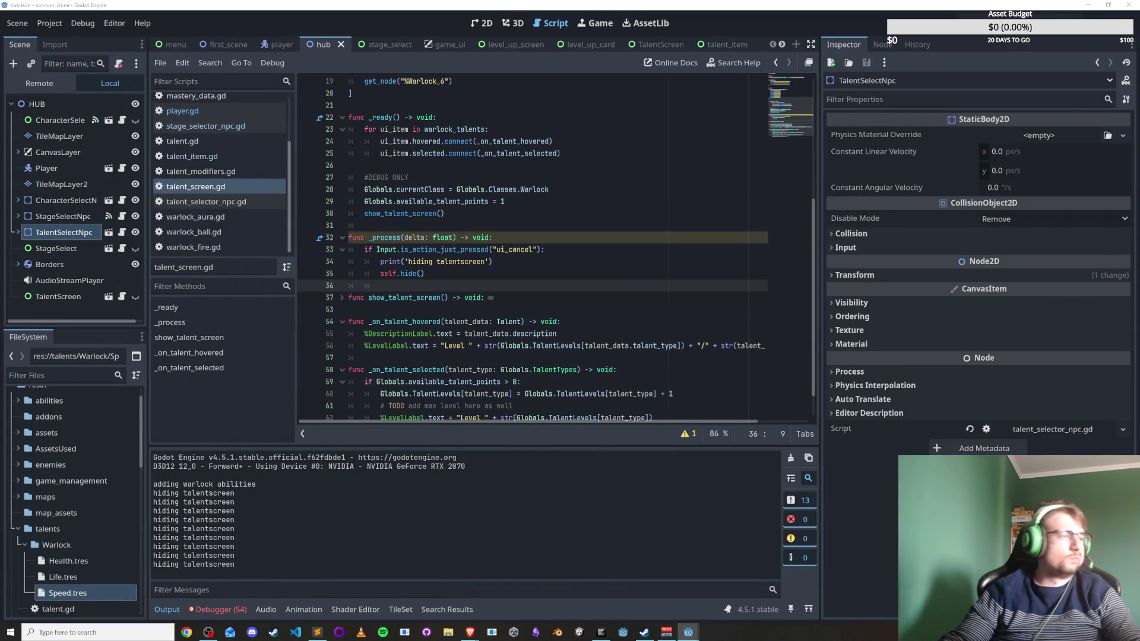
{"action": "key", "text": "F8"}
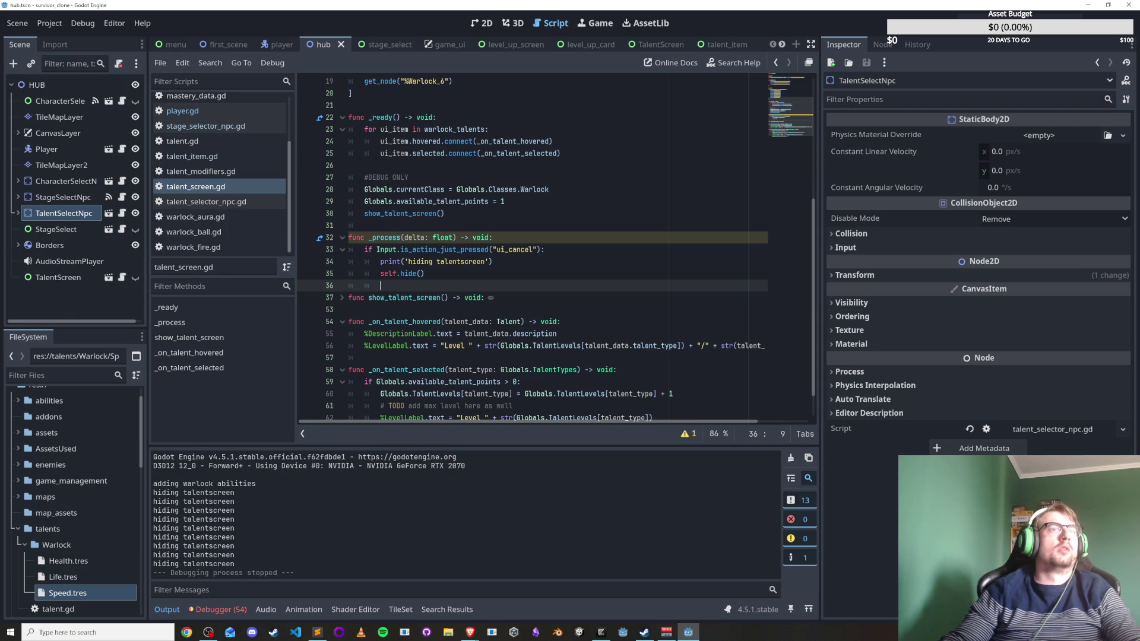
{"action": "key", "text": "alt+Tab"}
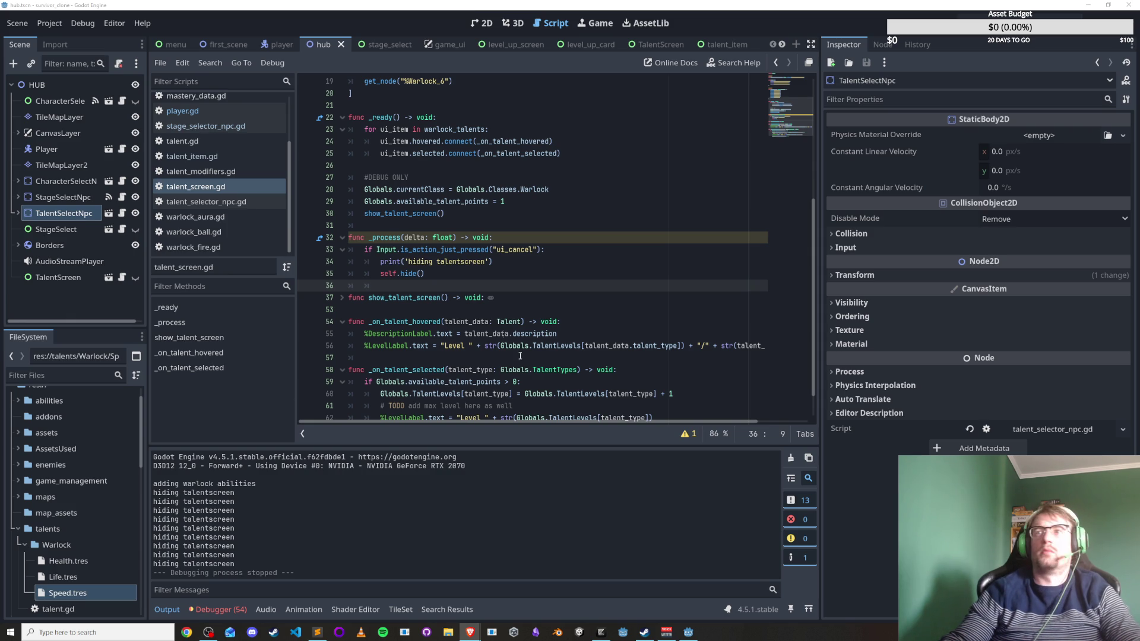
Replace self.hide() with 'visible = false', save, and reopen the talent screen in the hub.
{"action": "left_click_drag", "start_coordinate": [425, 274], "coordinate": [380, 274]}
{"action": "type", "text": "visible = false"}
{"action": "key", "text": "ctrl+s"}
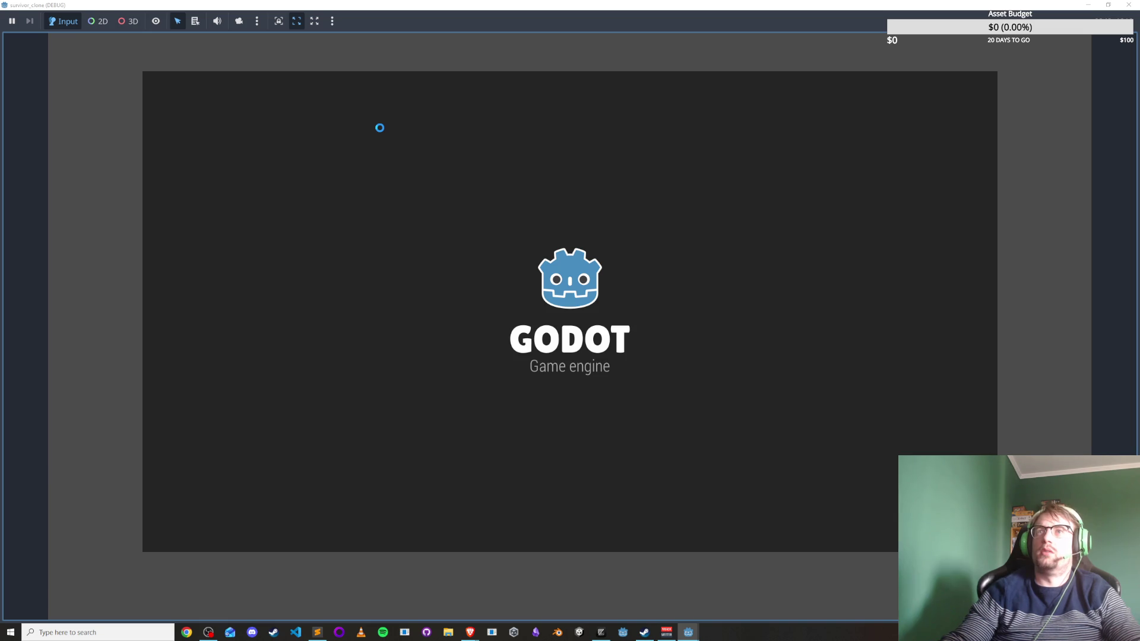
{"action": "key", "text": "s"}
{"action": "key", "text": "a"}
{"action": "key", "text": "e"}
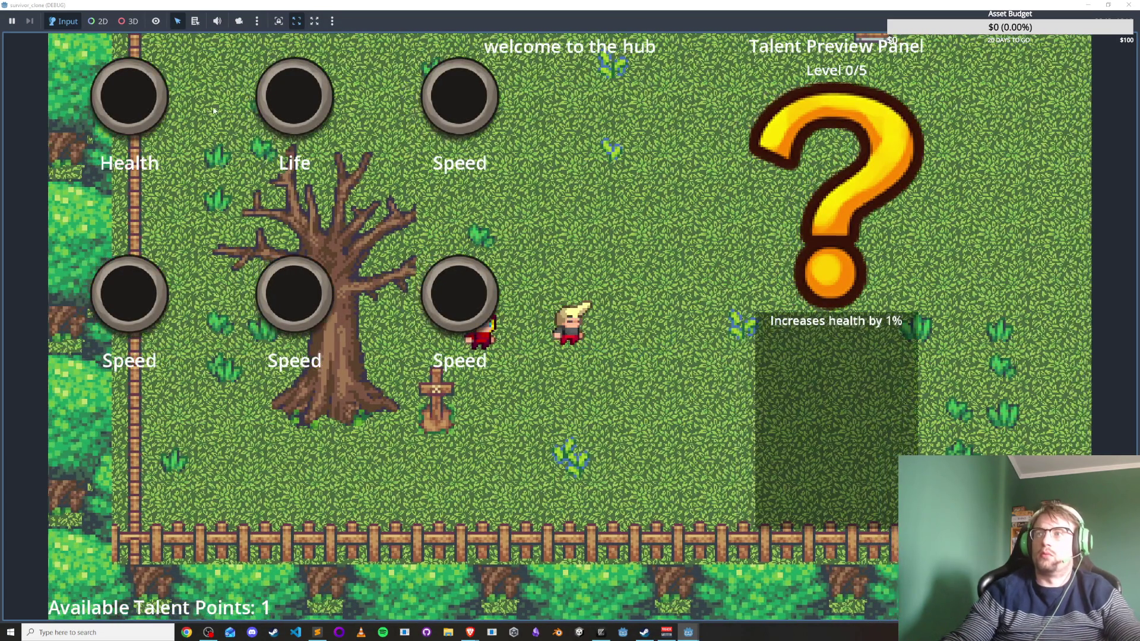
{"action": "mouse_move", "coordinate": [459, 95]}
{"action": "double_click", "coordinate": [493, 7]}
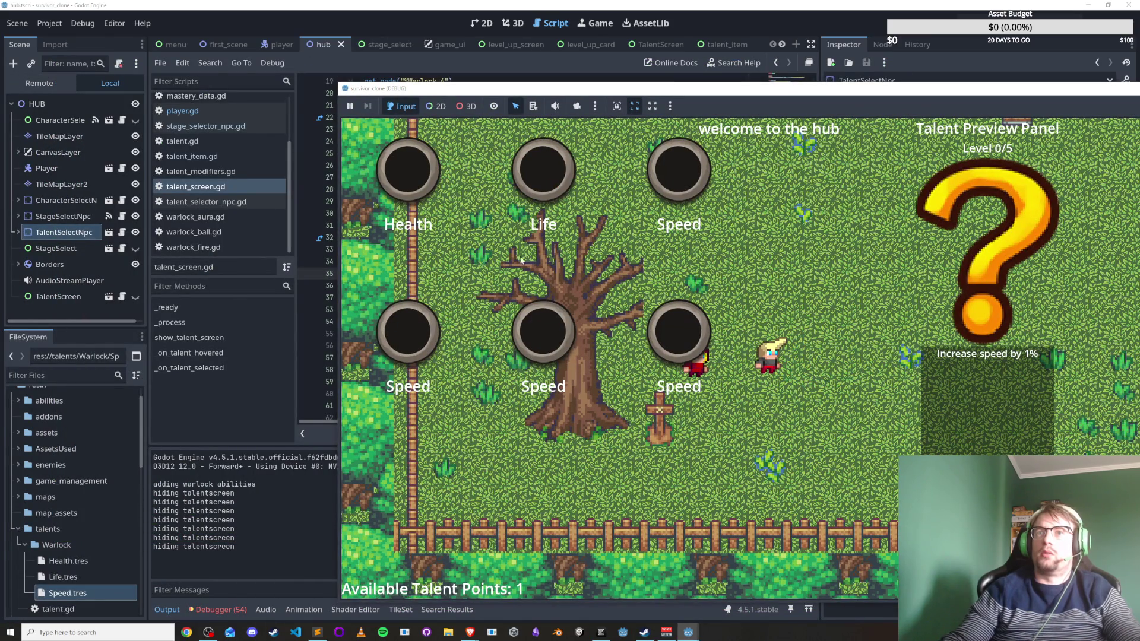
Hide the TalentScreen node via its eye icon, run the hub with F5, then close it.
{"action": "left_click", "coordinate": [47, 296]}
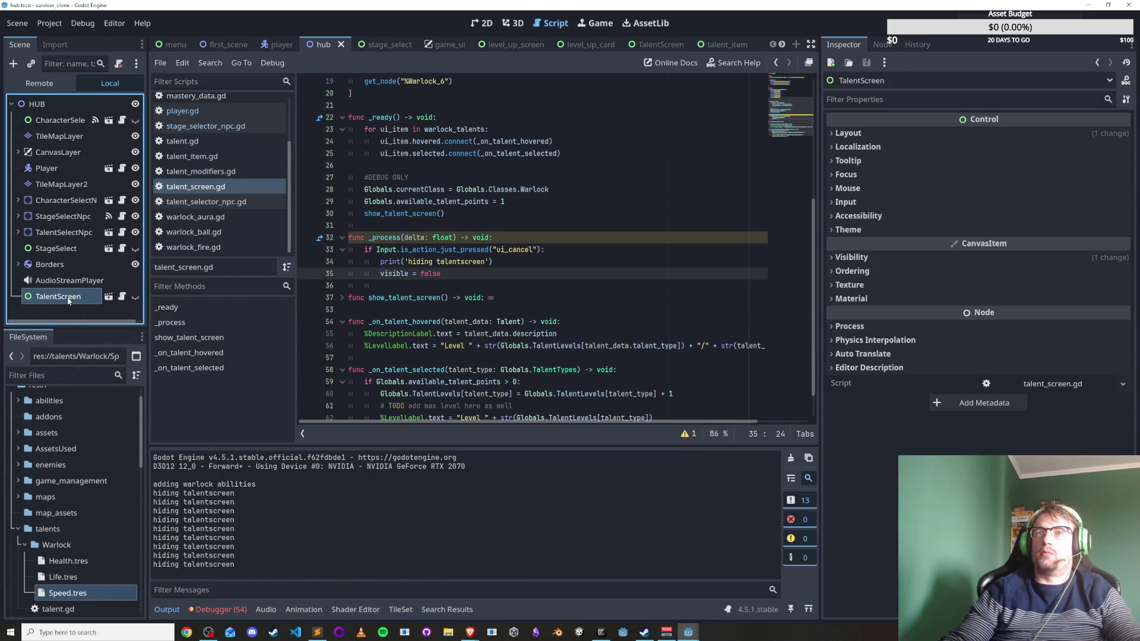
{"action": "left_click", "coordinate": [135, 296]}
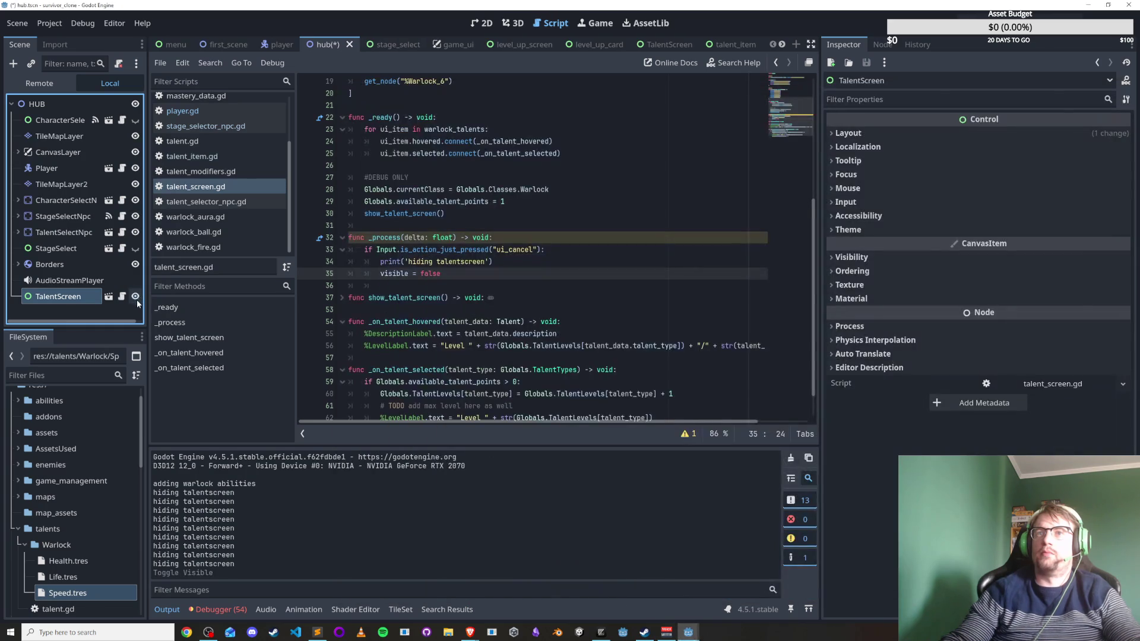
{"action": "left_click", "coordinate": [594, 297]}
{"action": "key", "text": "F5"}
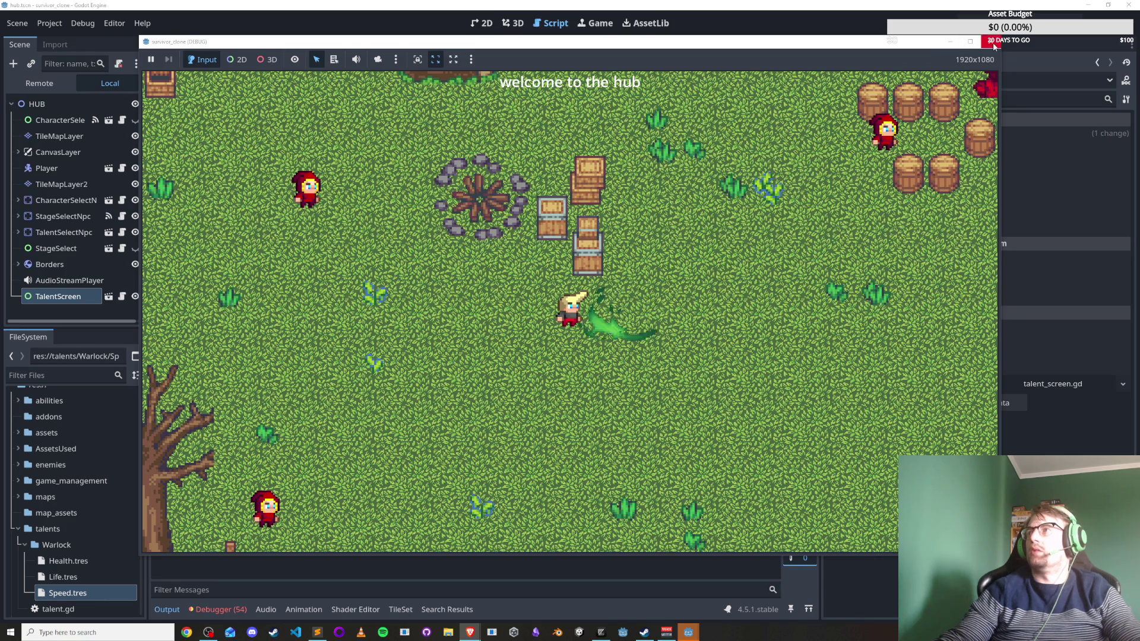
{"action": "left_click", "coordinate": [993, 43]}
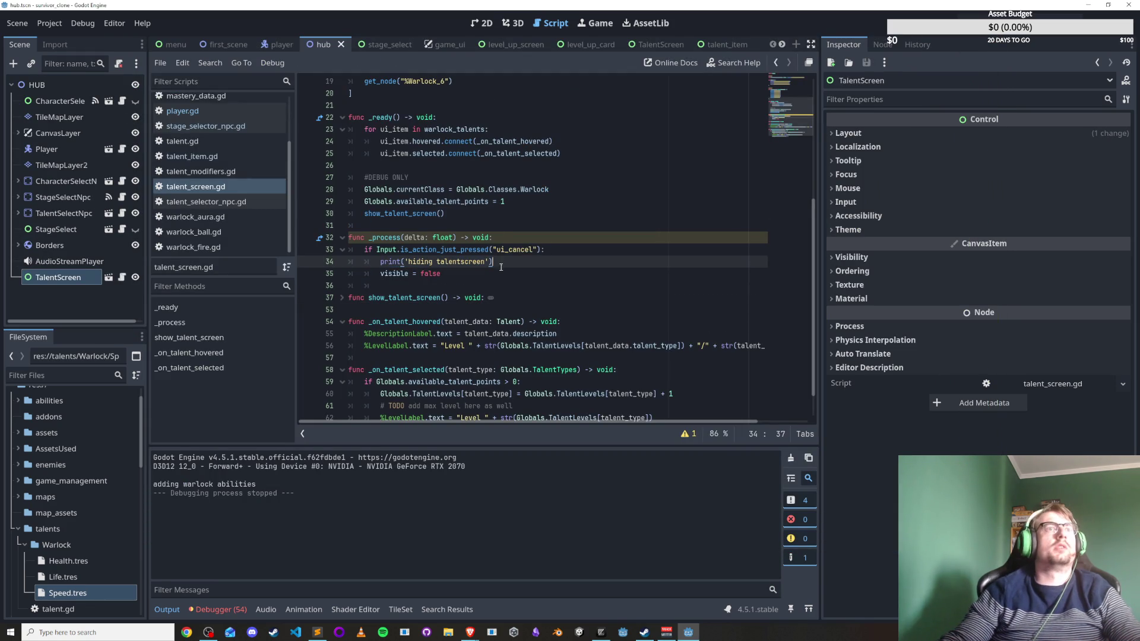
Replace visible = false in the cancel handler with queue_free(), save talent_screen.gd, and run the project.
{"action": "left_click_drag", "start_coordinate": [440, 274], "coordinate": [381, 273]}
{"action": "type", "text": "queue"}
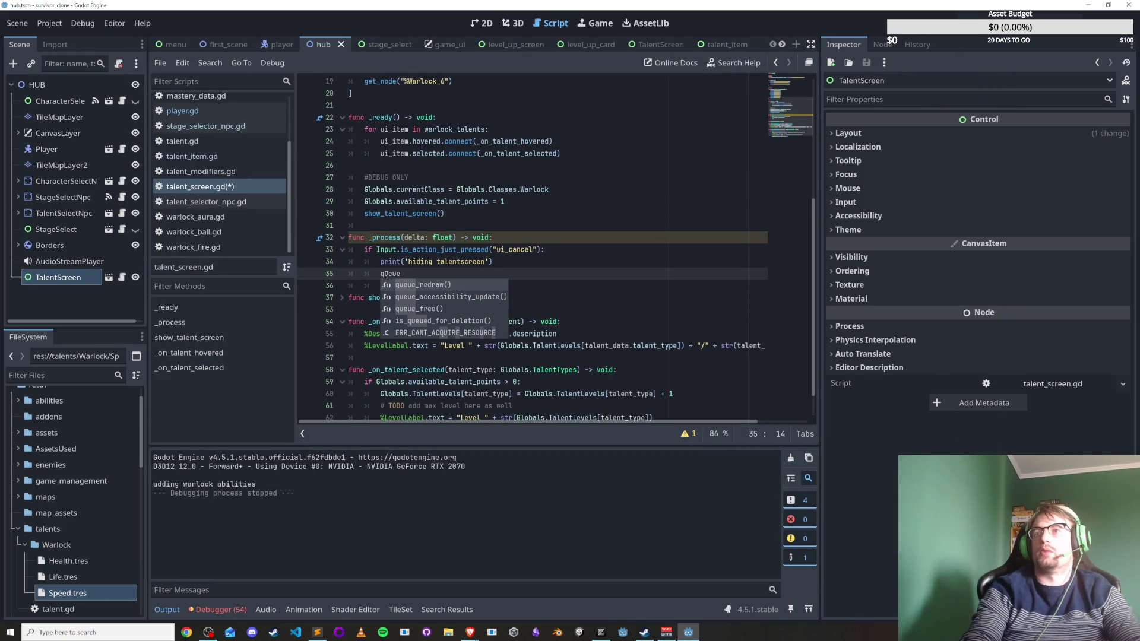
{"action": "type", "text": "_f"}
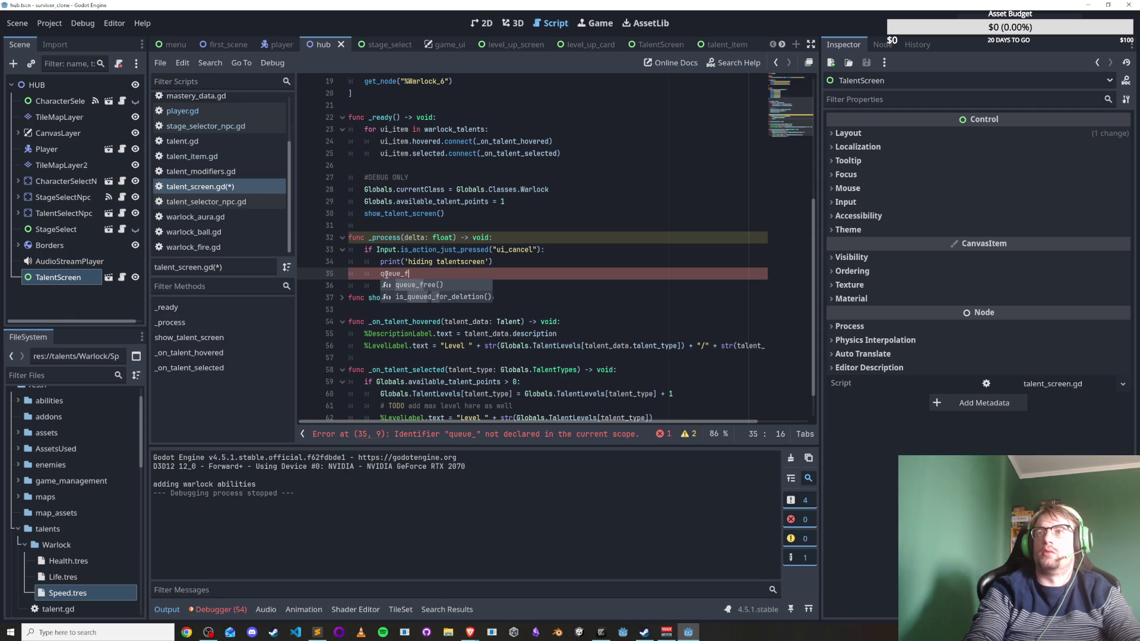
{"action": "key", "text": "Return"}
{"action": "key", "text": "ctrl+s"}
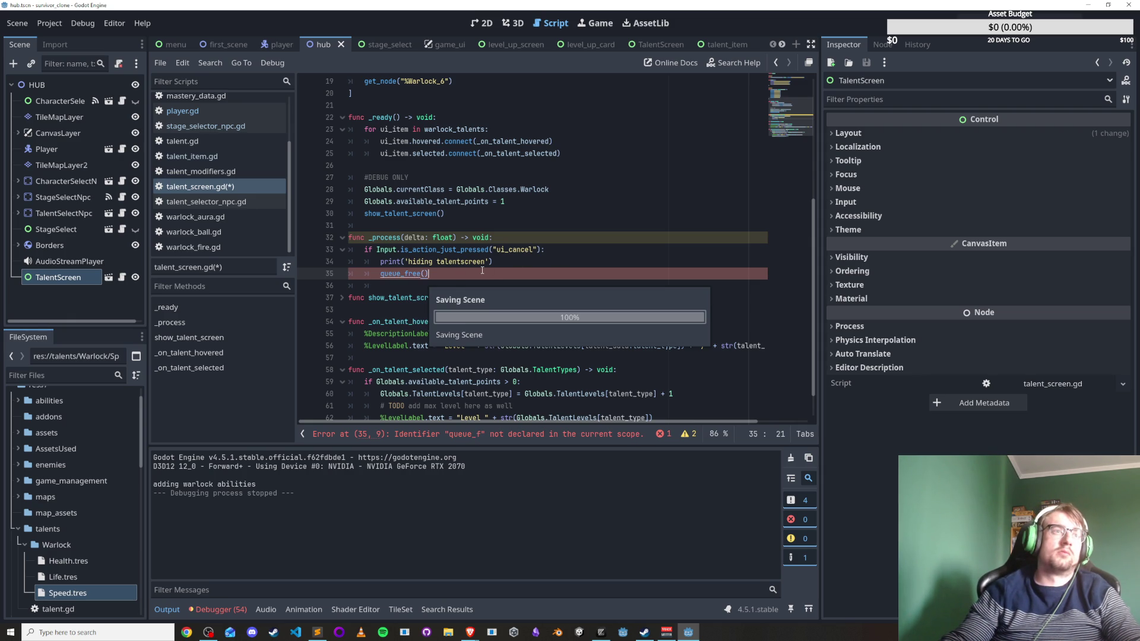
{"action": "key", "text": "Up"}
{"action": "key", "text": "Up"}
{"action": "key", "text": "Up"}
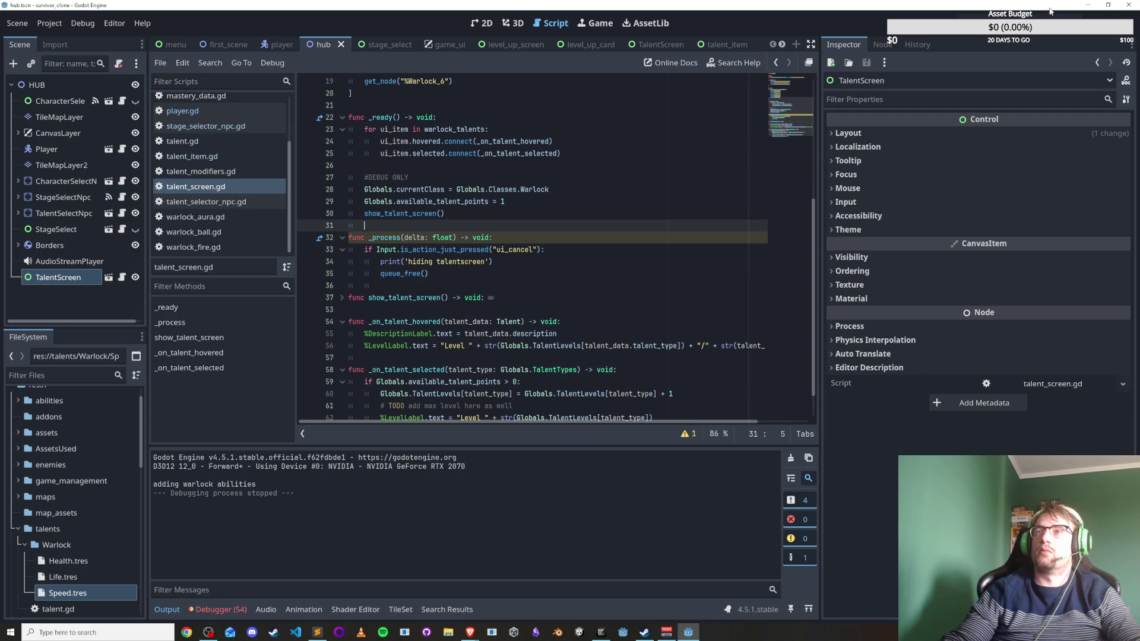
{"action": "key", "text": "F5"}
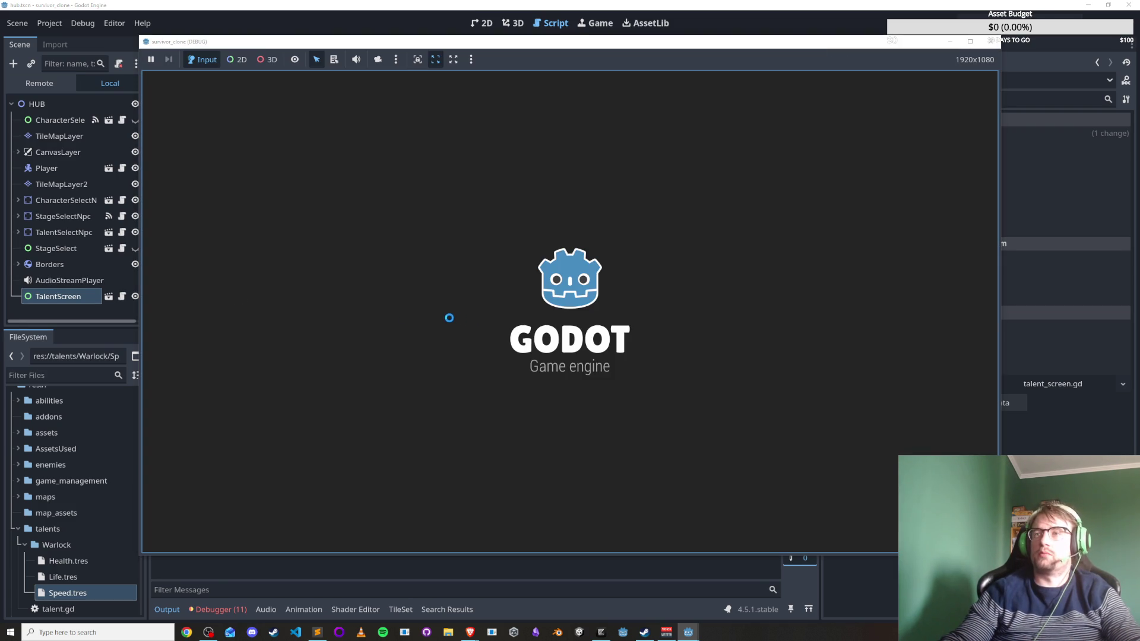
In the running hub, open the talent screen from the NPC, close it, then interact with the NPC again.
{"action": "key", "text": "a+s"}
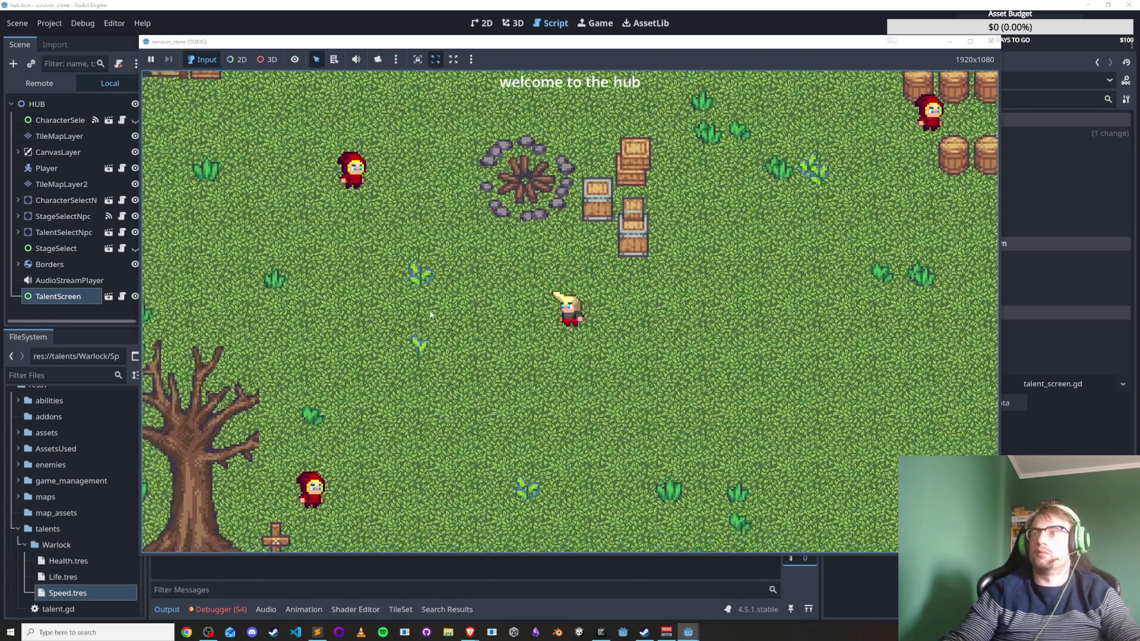
{"action": "key", "text": "a+s"}
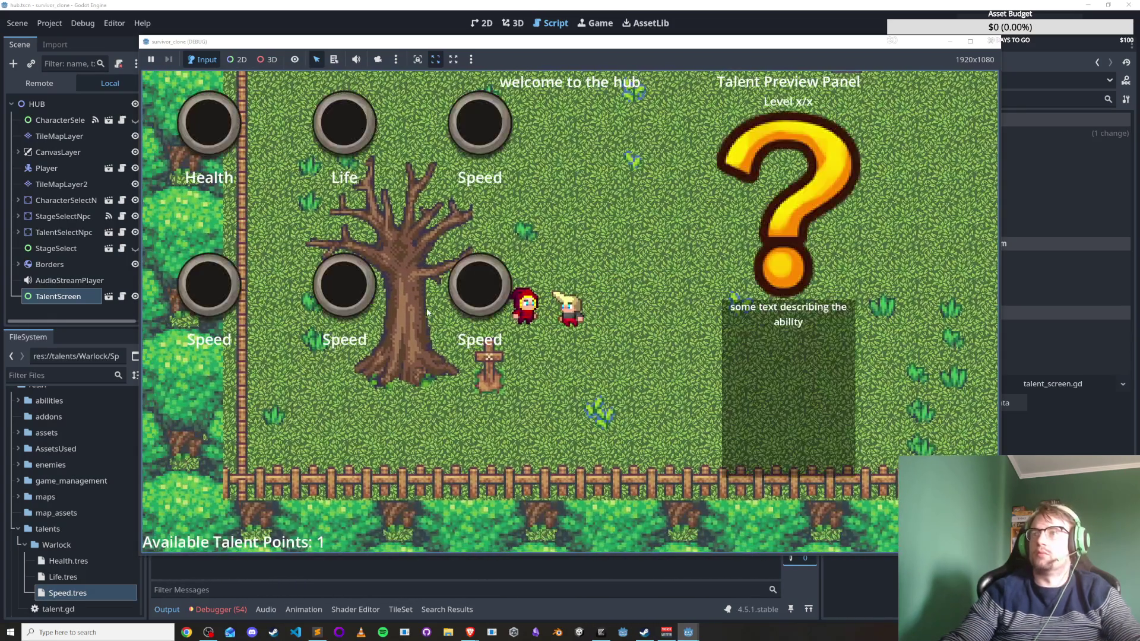
{"action": "key", "text": "w+d"}
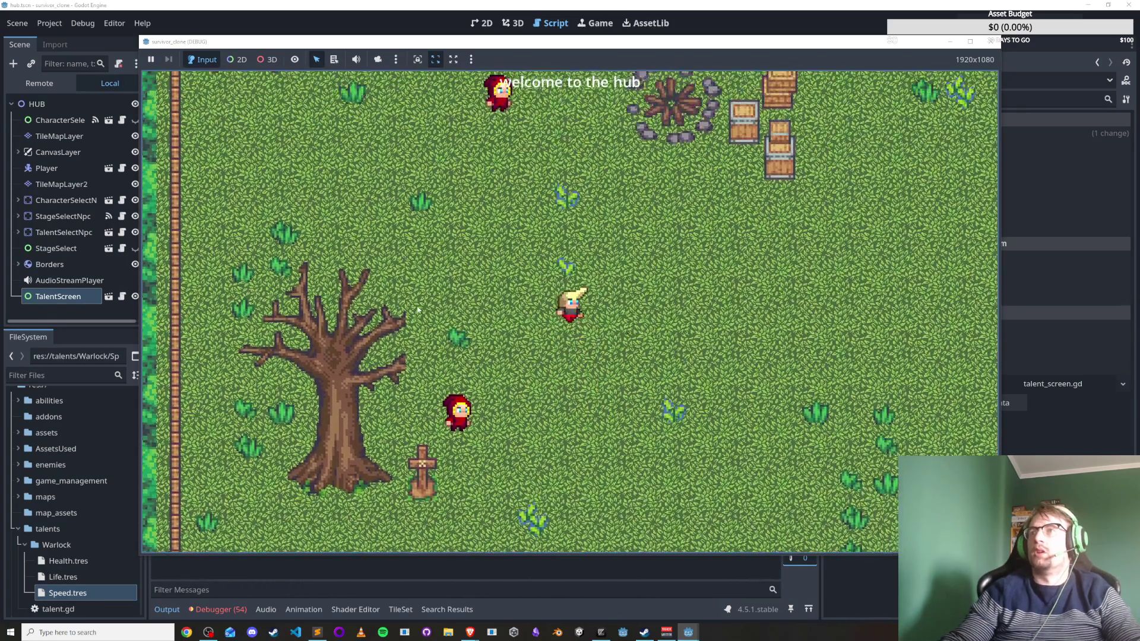
{"action": "key", "text": "s"}
{"action": "key", "text": "e"}
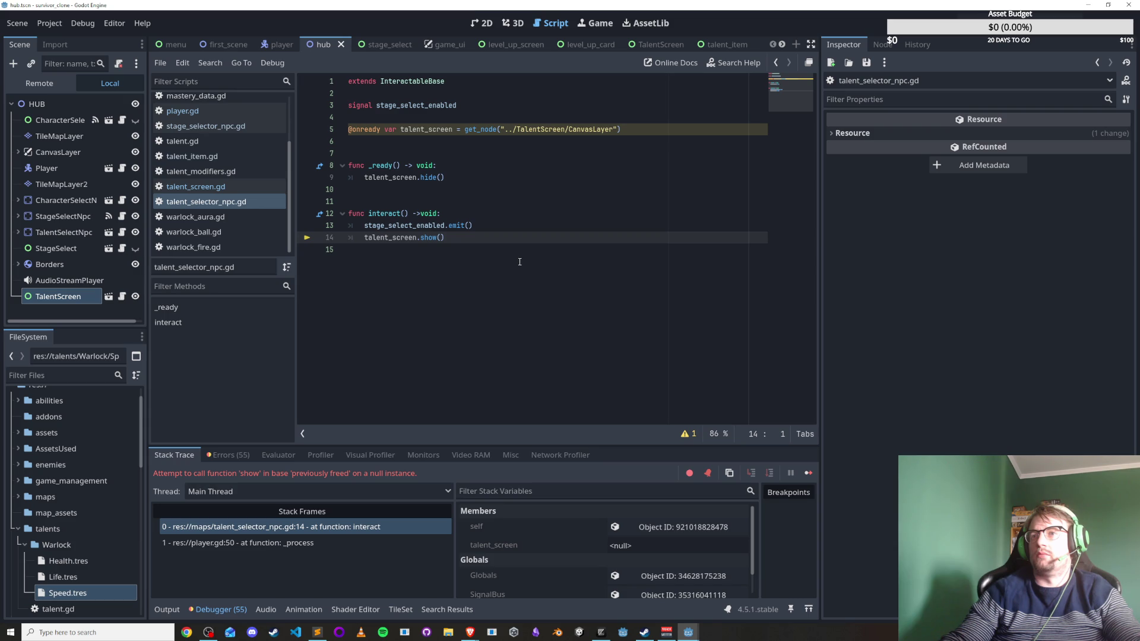
Review the talent_screen.hide() and show() lines in talent_selector_npc.gd, stop debugging, and switch to level_up_screen.
{"action": "triple_click", "coordinate": [432, 177]}
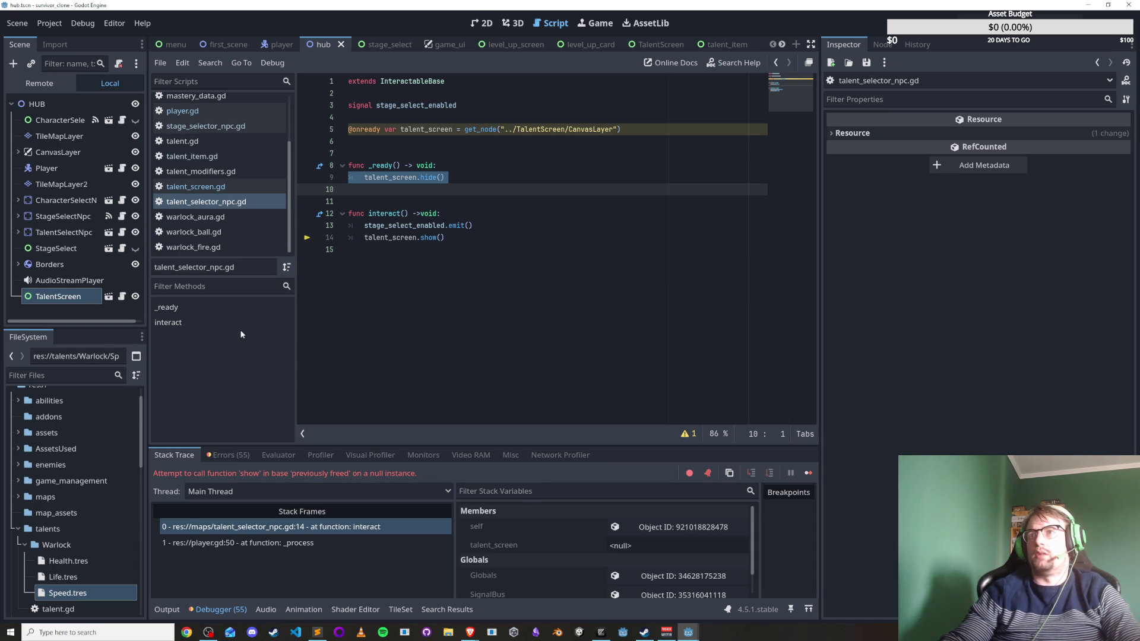
{"action": "key", "text": "Down"}
{"action": "key", "text": "Up"}
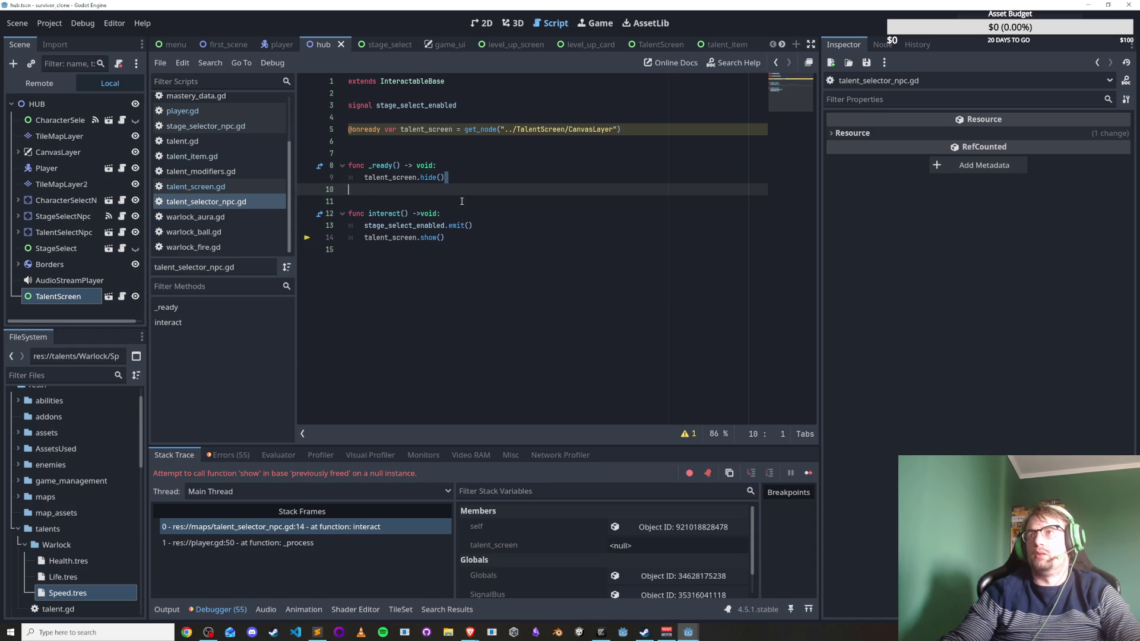
{"action": "key", "text": "Down"}
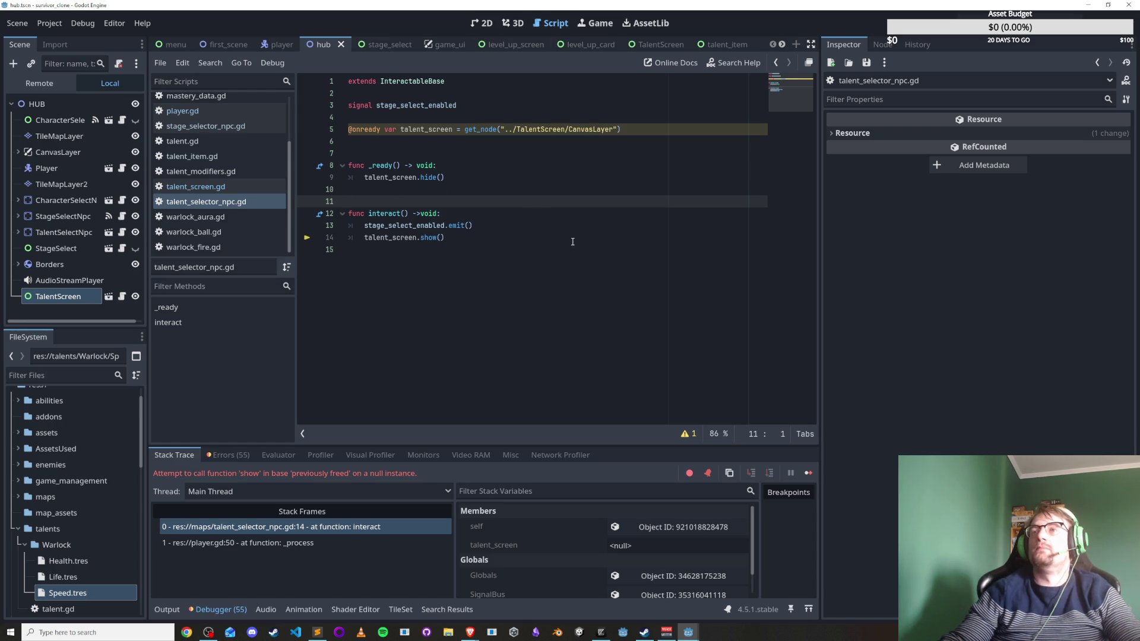
{"action": "key", "text": "Down"}
{"action": "key", "text": "Down"}
{"action": "key", "text": "Down"}
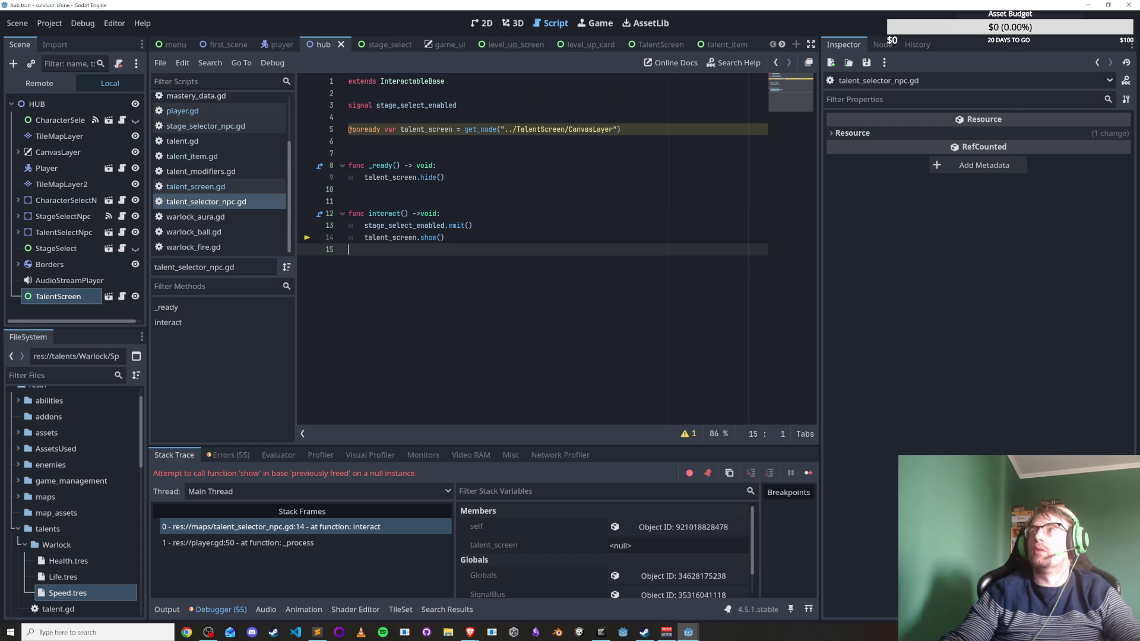
{"action": "key", "text": "F8"}
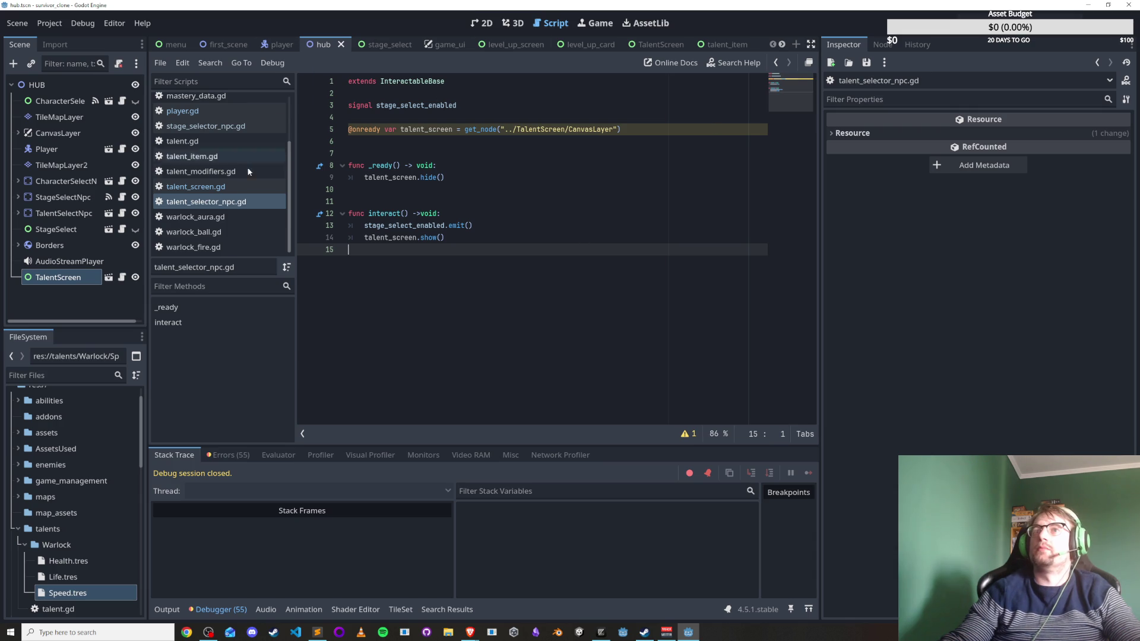
{"action": "left_click", "coordinate": [491, 48]}
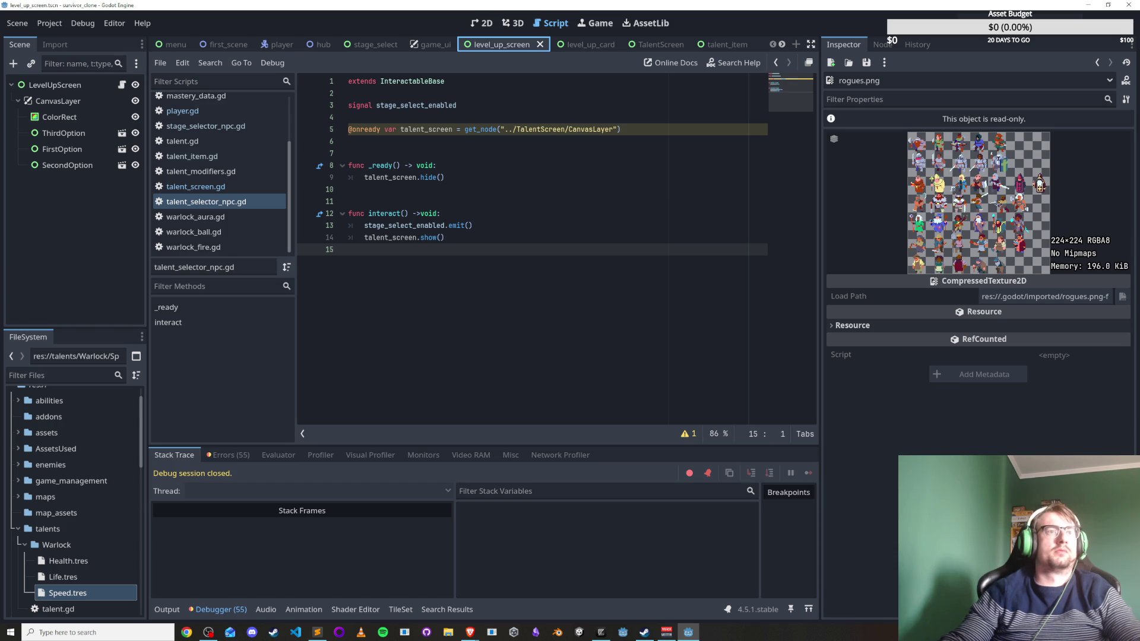
Examine the hide call on line 9 and the CanvasLayer part of the get_node path.
{"action": "left_click", "coordinate": [416, 176]}
{"action": "left_click_drag", "start_coordinate": [445, 176], "coordinate": [365, 177]}
{"action": "left_click", "coordinate": [366, 177]}
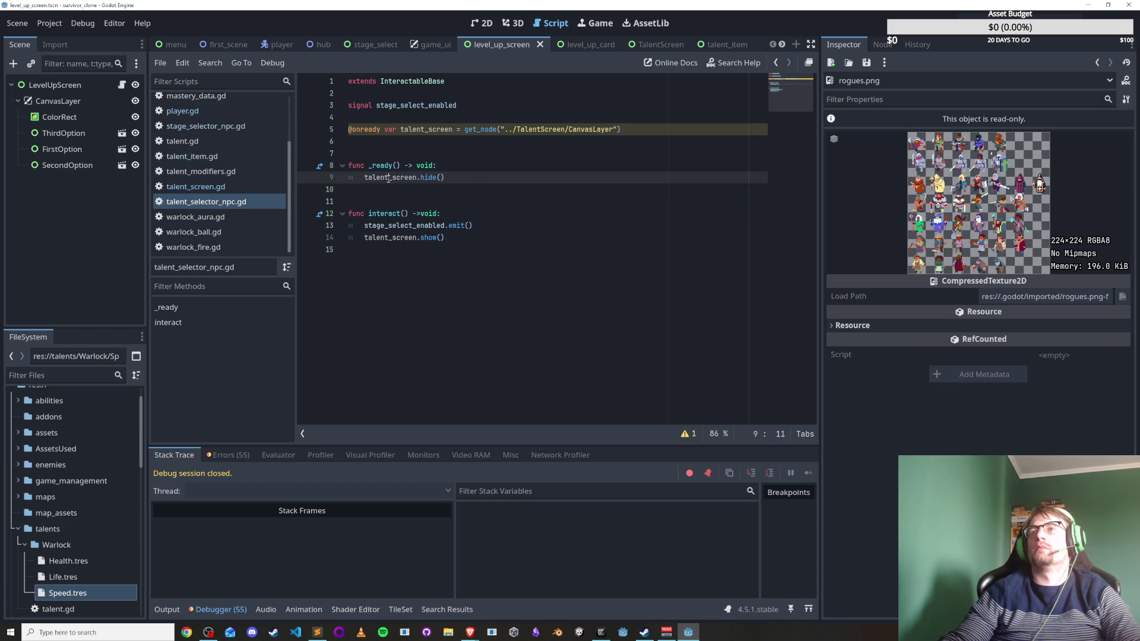
{"action": "left_click", "coordinate": [429, 177]}
{"action": "double_click", "coordinate": [590, 129]}
Check the TalentScreen scene's nodes, then return to the level_up_screen scene.
{"action": "left_click", "coordinate": [660, 45]}
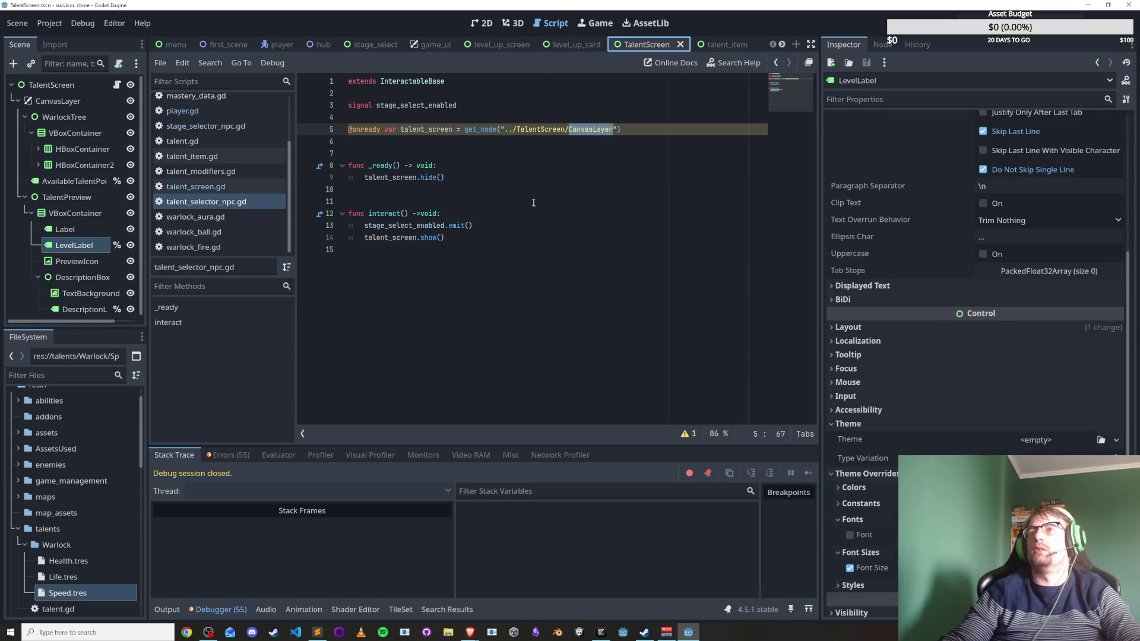
{"action": "left_click", "coordinate": [564, 44]}
{"action": "left_click", "coordinate": [646, 39]}
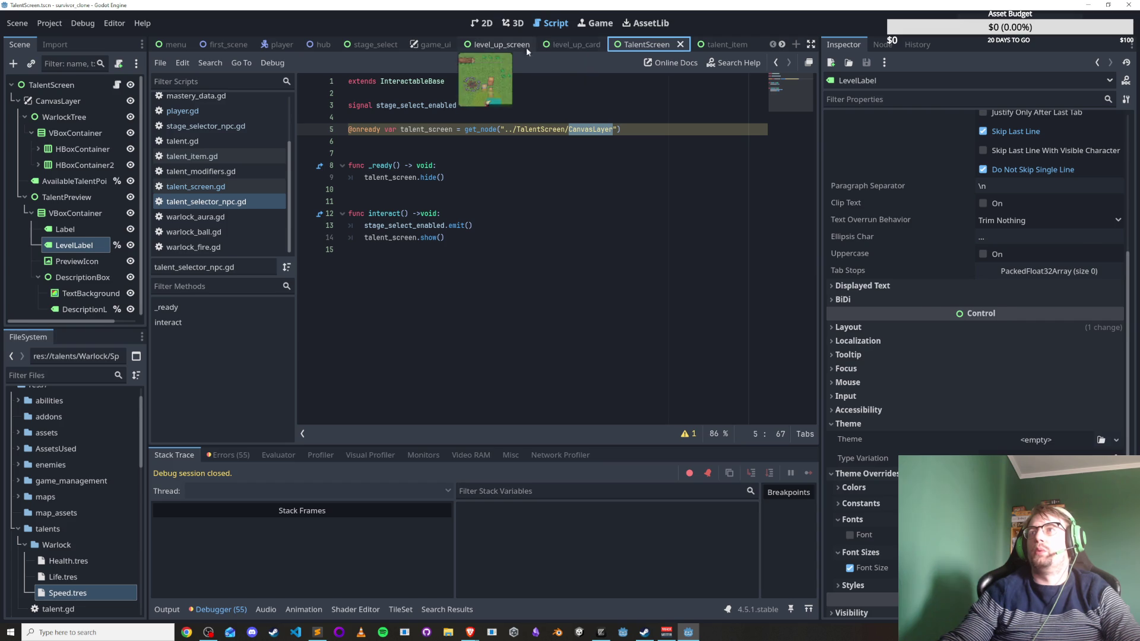
{"action": "left_click", "coordinate": [532, 45]}
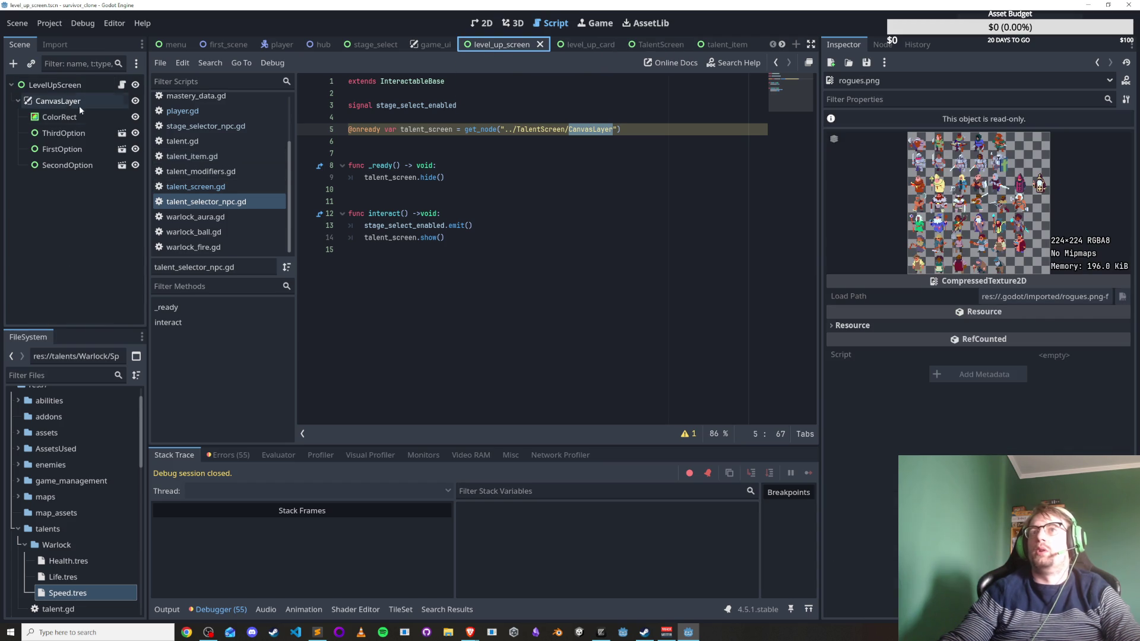
{"action": "key", "text": "Left"}
{"action": "key", "text": "Right"}
{"action": "key", "text": "Right"}
{"action": "key", "text": "Right"}
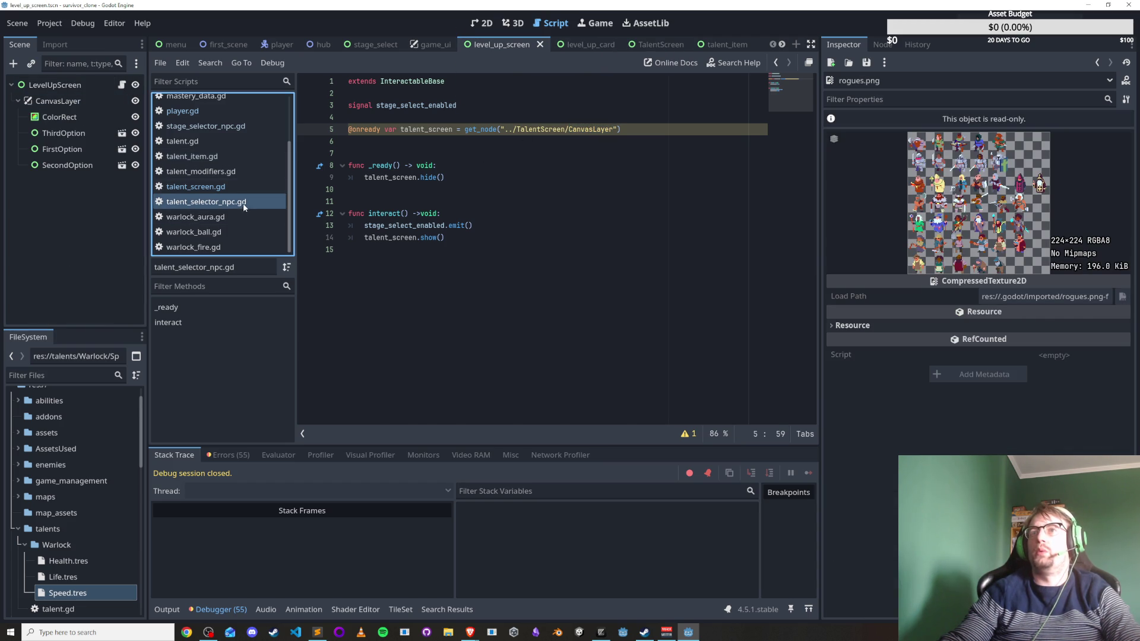
In talent_screen.gd, select queue_free() on line 35 and begin replacing it with a get_node call.
{"action": "left_click", "coordinate": [234, 189]}
{"action": "scroll", "coordinate": [415, 238], "scroll_direction": "down", "scroll_amount": 1}
{"action": "left_click_drag", "start_coordinate": [429, 237], "coordinate": [374, 238]}
{"action": "type", "text": "get"}
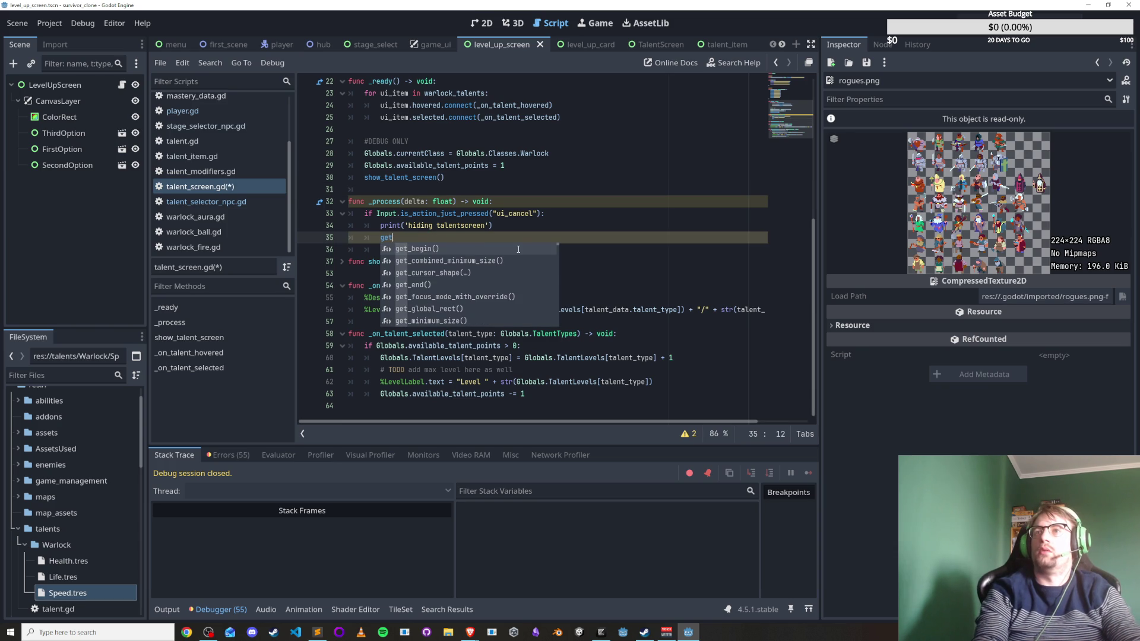
{"action": "type", "text": "_node"}
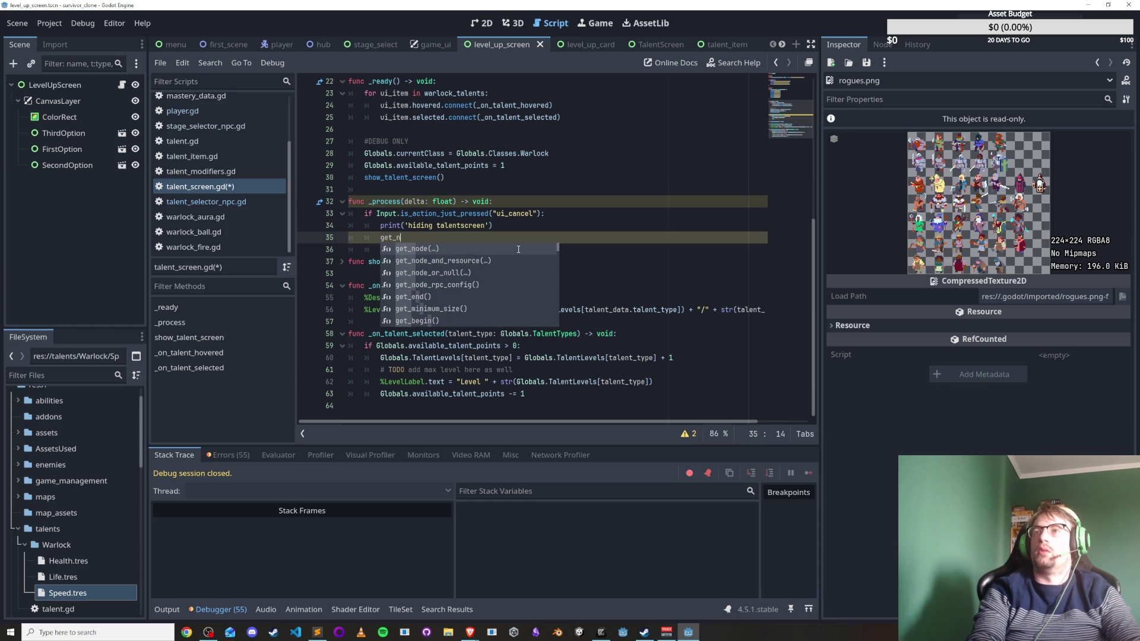
{"action": "key", "text": "Return"}
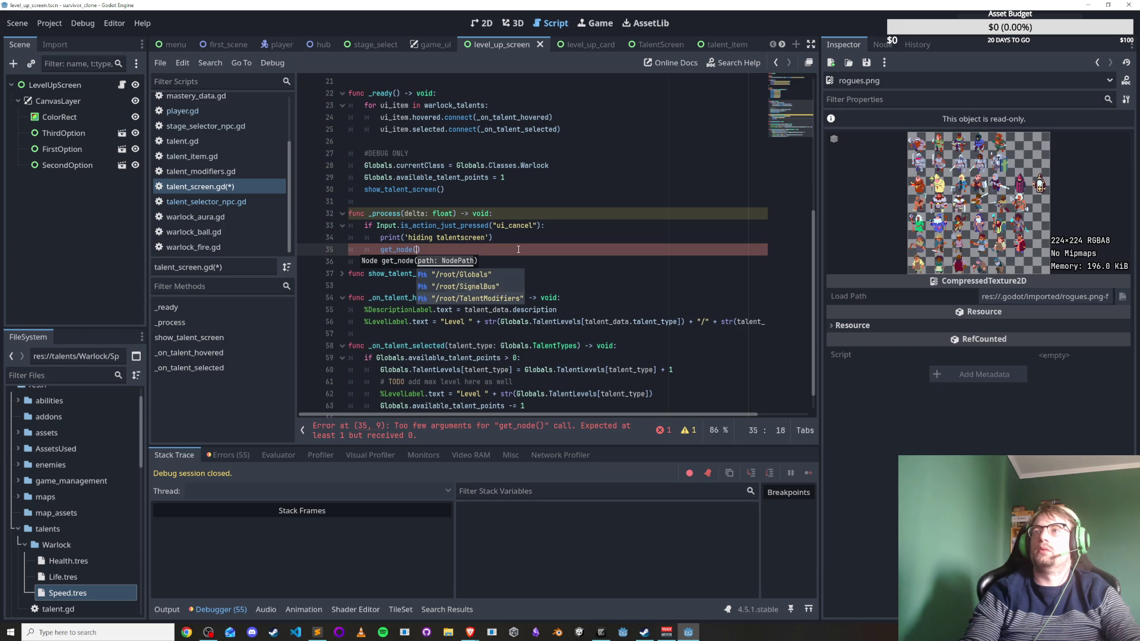
{"action": "key", "text": "Up"}
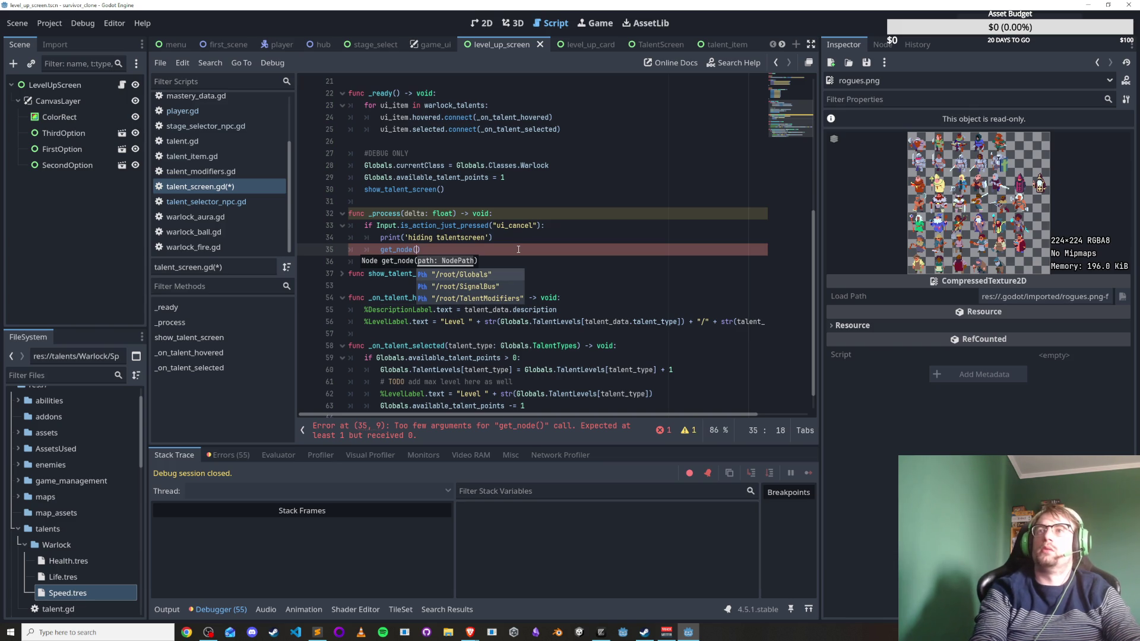
{"action": "key", "text": "BackSpace"}
{"action": "key", "text": "BackSpace"}
{"action": "key", "text": "BackSpace"}
Complete line 35 as get_node("./CanvasLayer").hide() and save the script.
{"action": "type", "text": "get"}
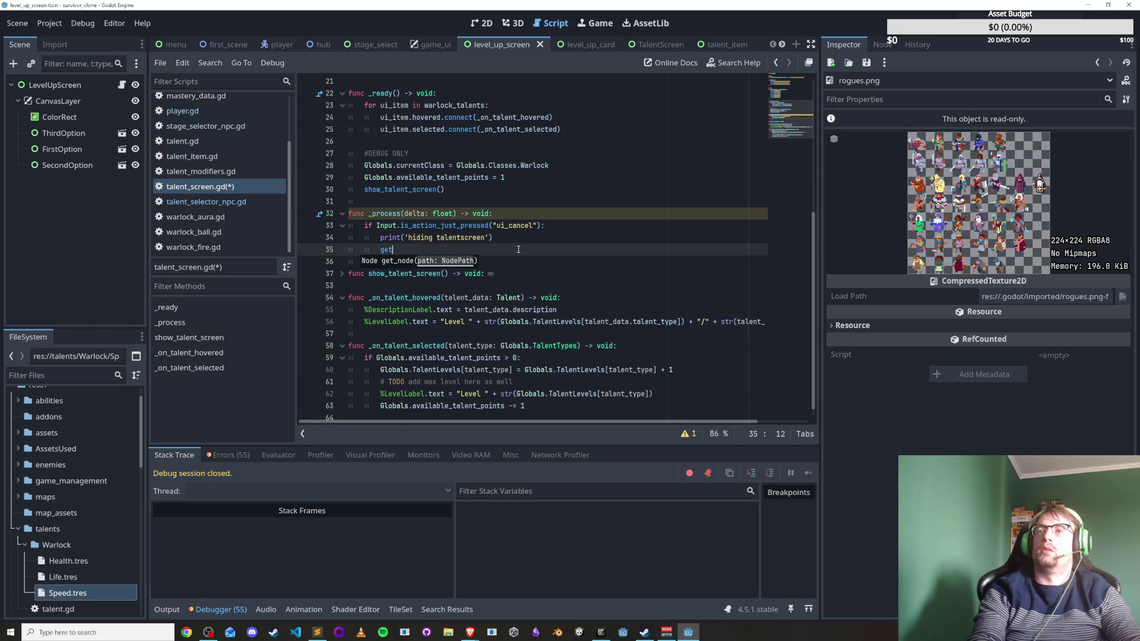
{"action": "type", "text": "_node(."}
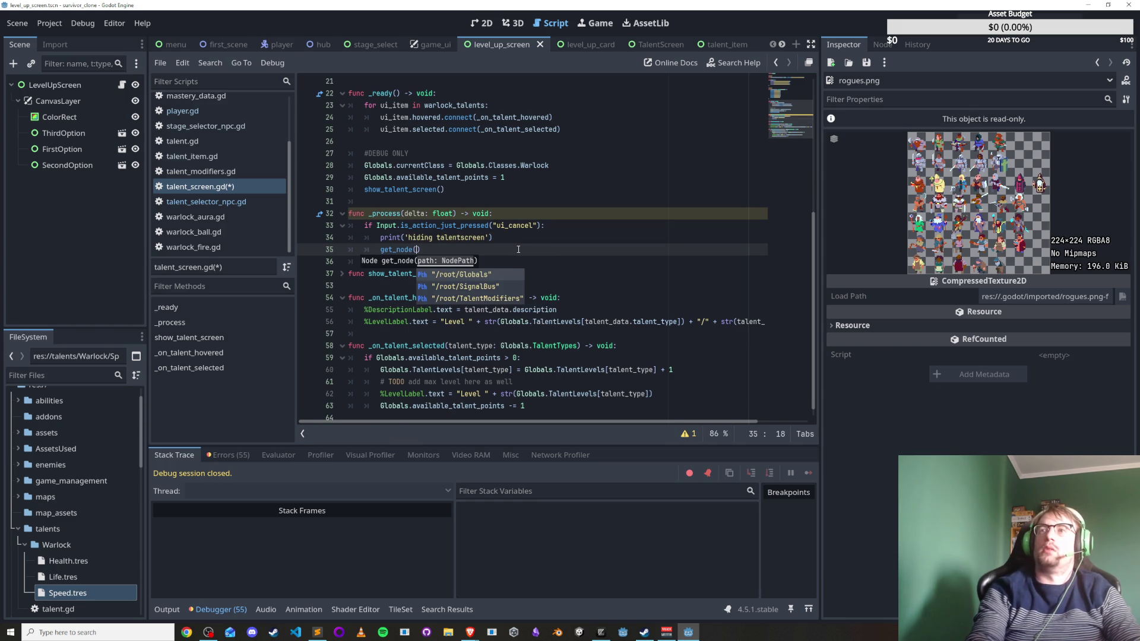
{"action": "key", "text": "BackSpace"}
{"action": "type", "text": "\""}
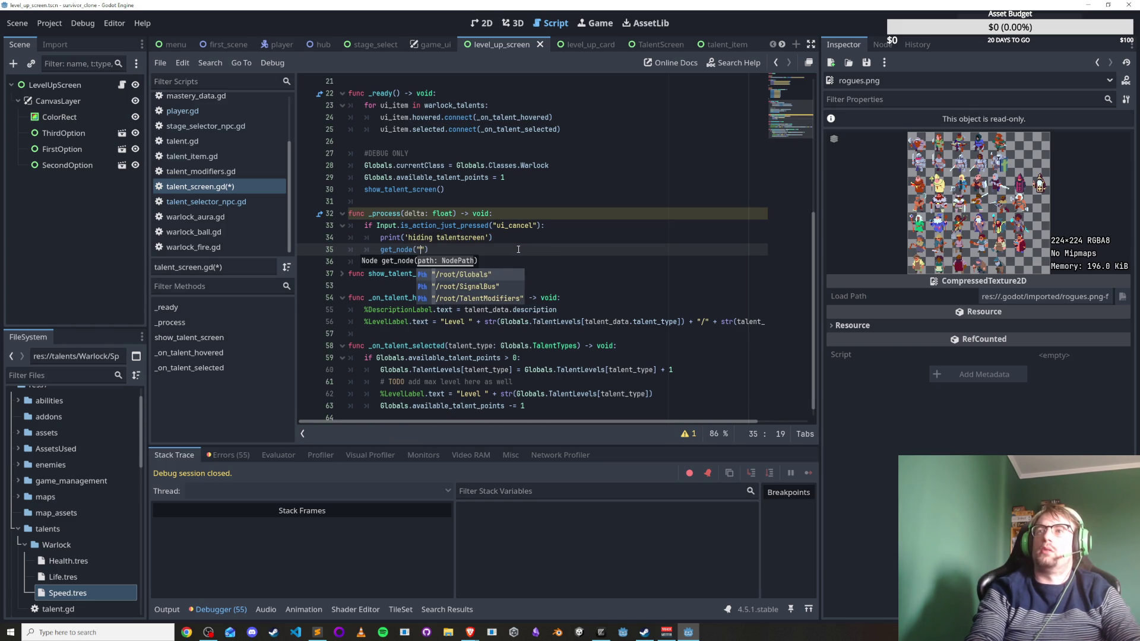
{"action": "type", "text": "./Can"}
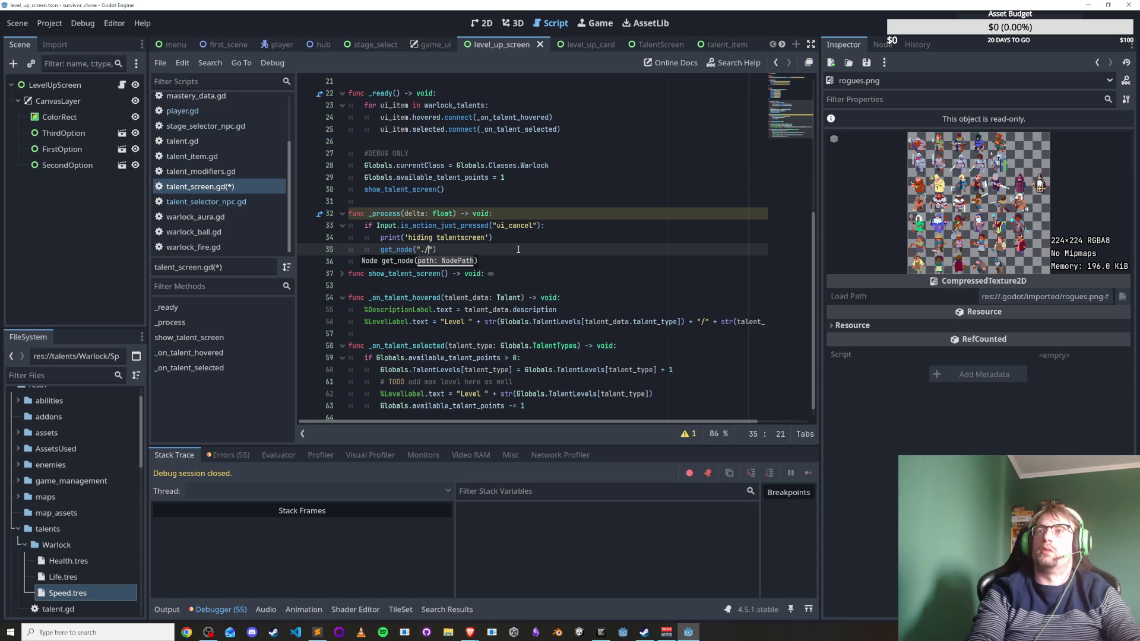
{"action": "type", "text": "vasLAy"}
{"action": "key", "text": "BackSpace"}
{"action": "key", "text": "BackSpace"}
{"action": "key", "text": "BackSpace"}
{"action": "type", "text": "er\")."}
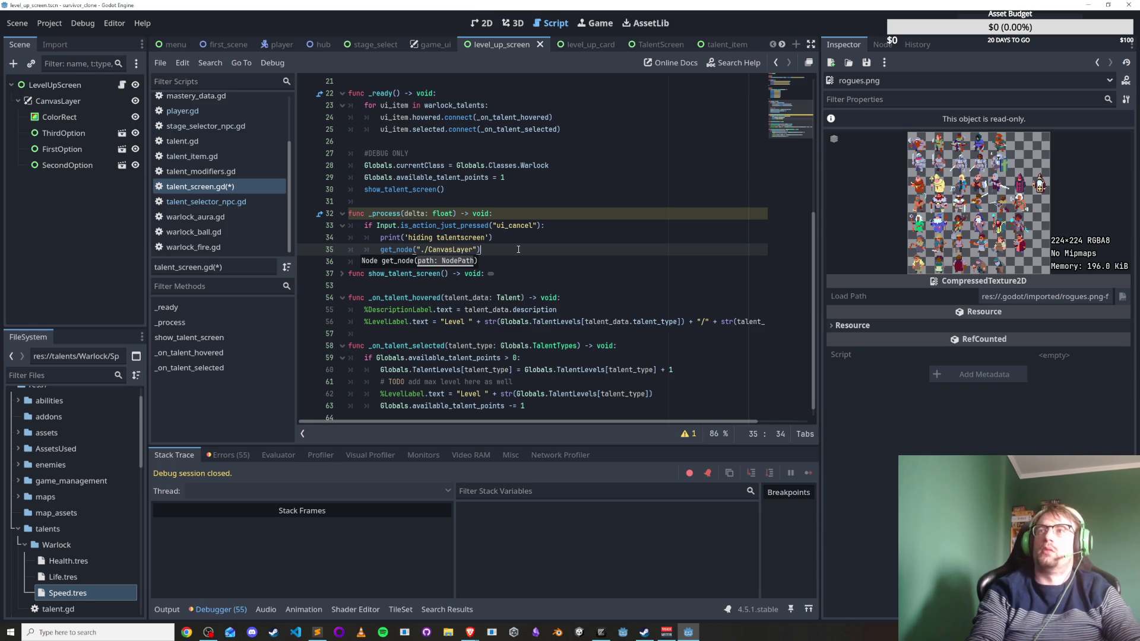
{"action": "type", "text": "hide()"}
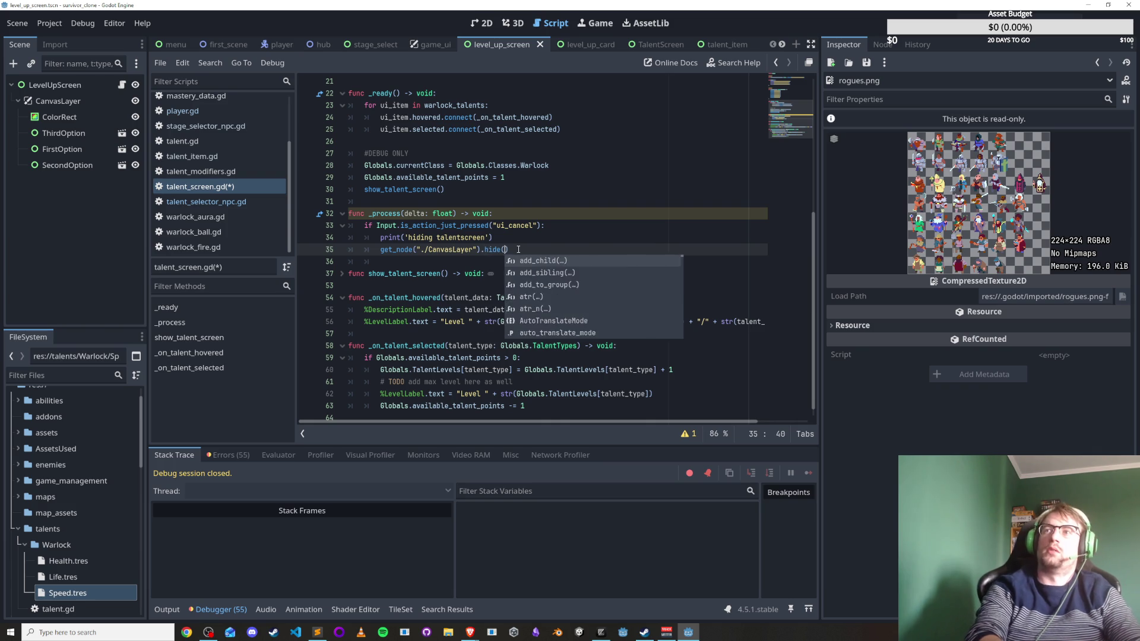
{"action": "key", "text": "Return"}
{"action": "key", "text": "ctrl+s"}
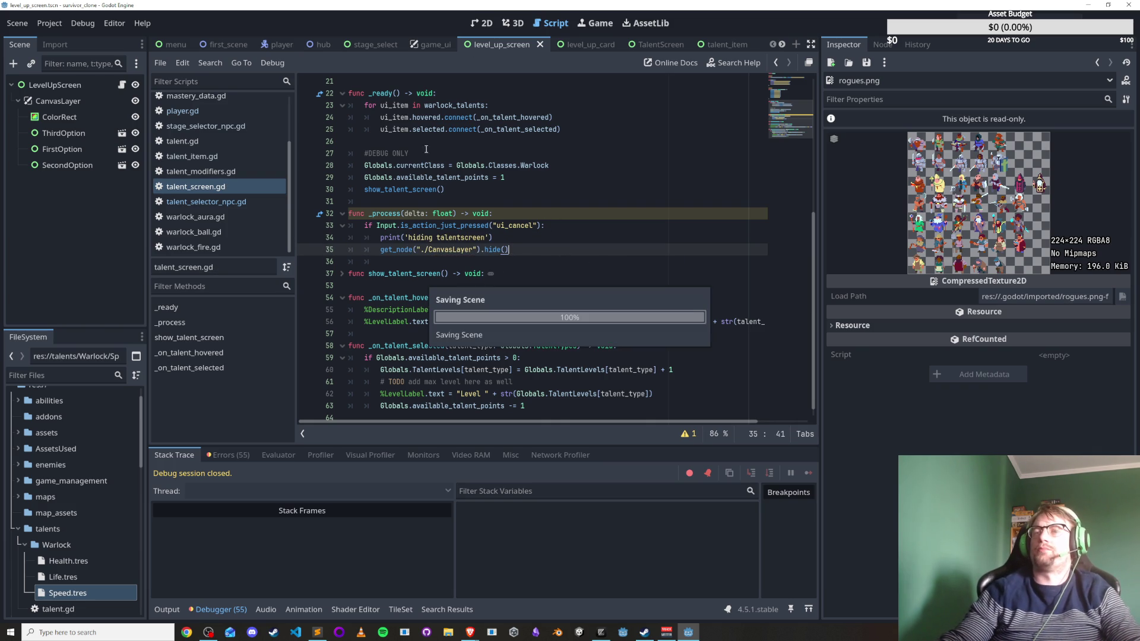
Open the stage selector NPC, talent selector NPC, talent modifiers and talent screen scripts.
{"action": "left_click", "coordinate": [238, 127]}
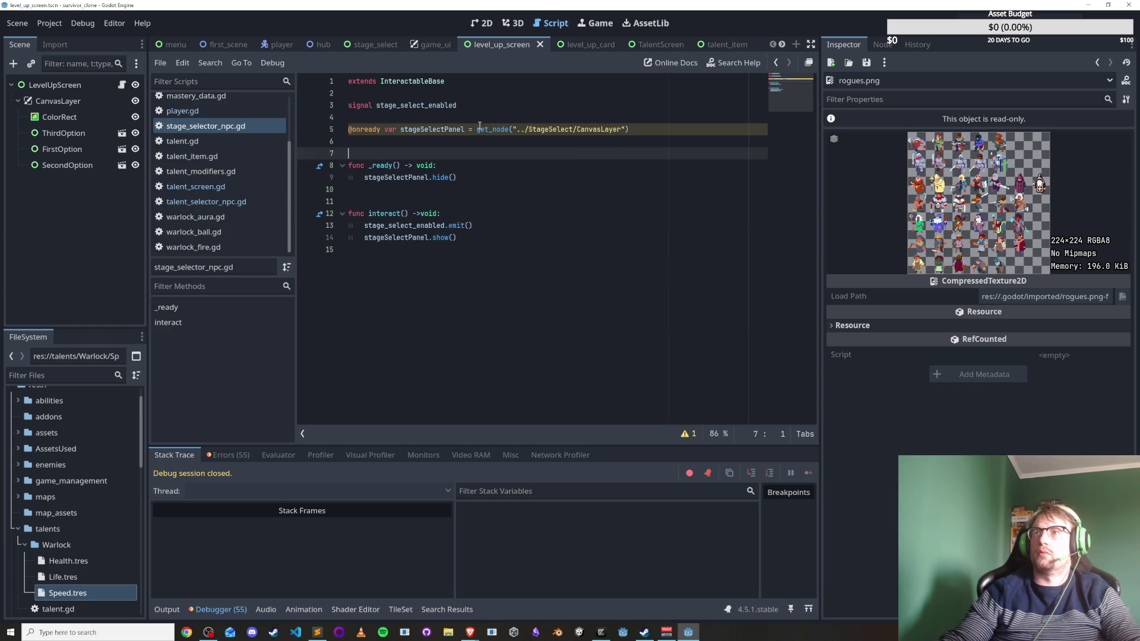
{"action": "left_click", "coordinate": [600, 129]}
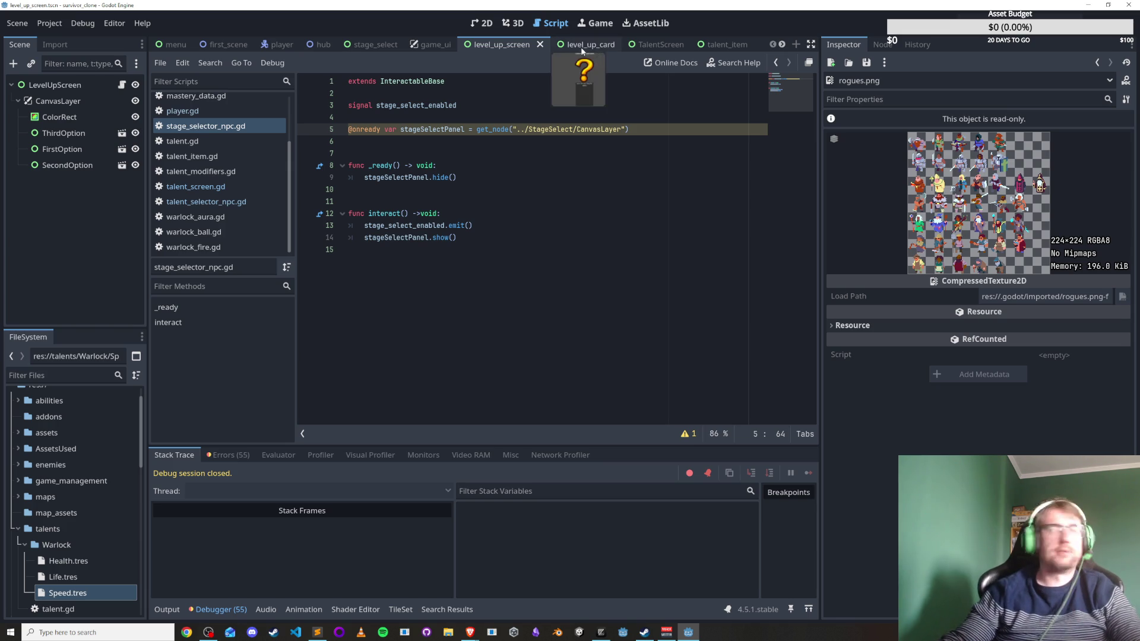
{"action": "left_click", "coordinate": [232, 202]}
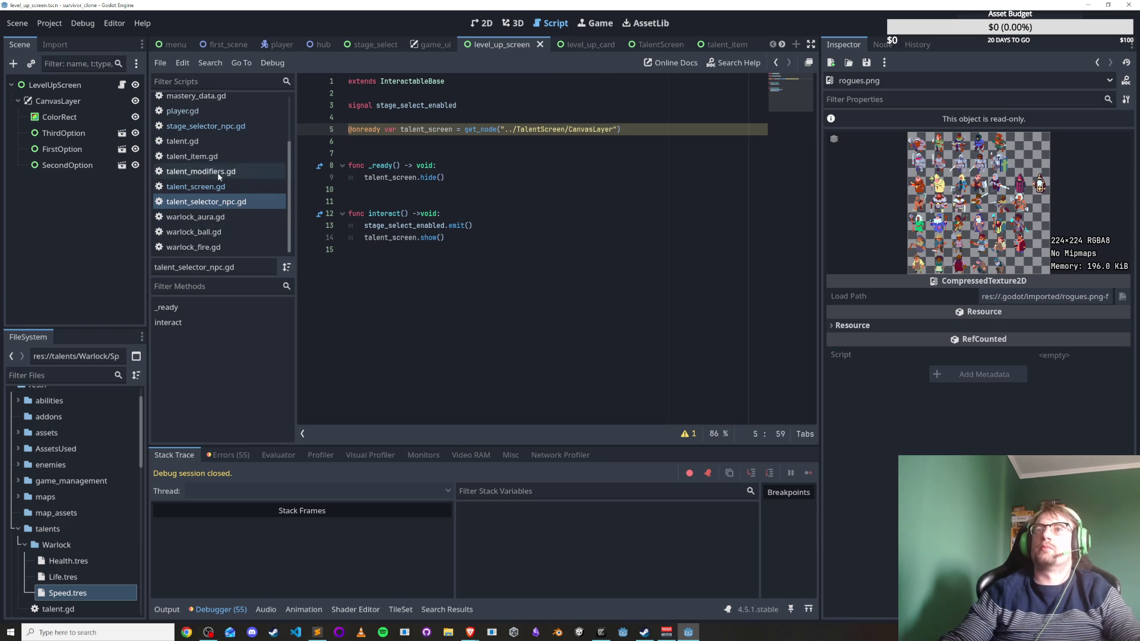
{"action": "left_click", "coordinate": [200, 171]}
{"action": "left_click", "coordinate": [196, 186]}
{"action": "left_click", "coordinate": [570, 257]}
Test-run the TalentScreen scene with F6, hide it with Escape, and stop the game.
{"action": "key", "text": "F6"}
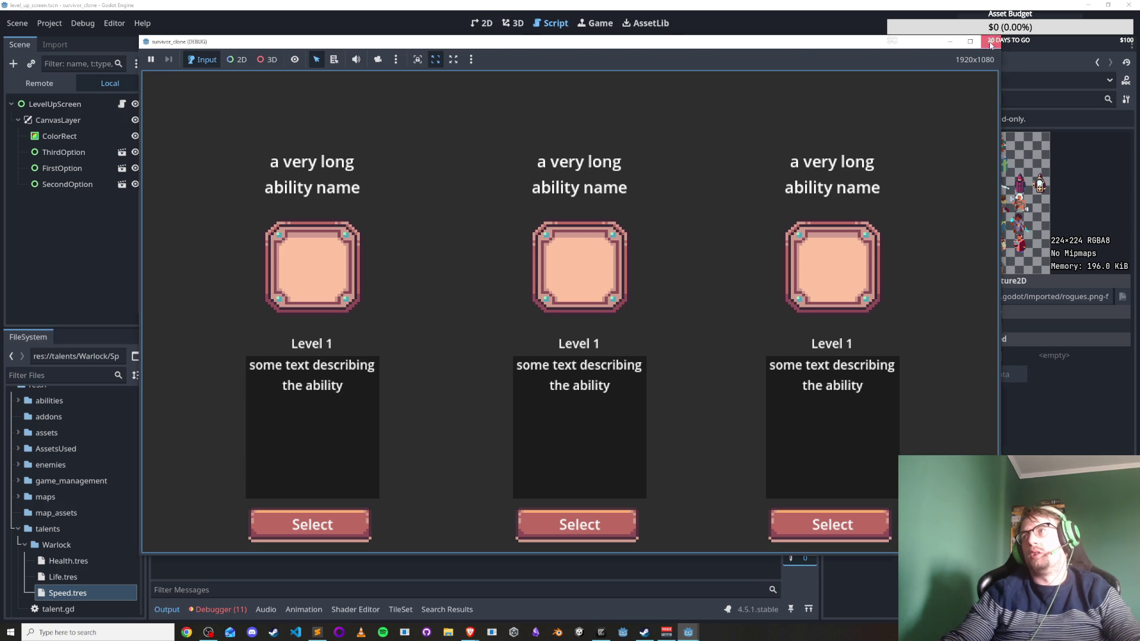
{"action": "left_click", "coordinate": [990, 41]}
{"action": "key", "text": "F6"}
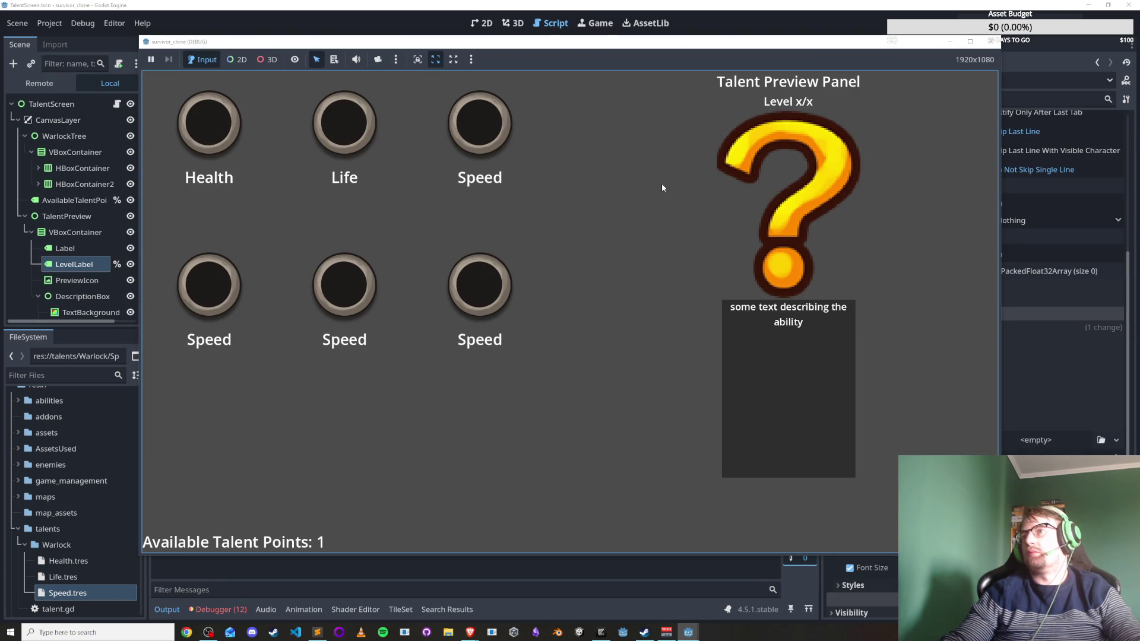
{"action": "mouse_move", "coordinate": [279, 170]}
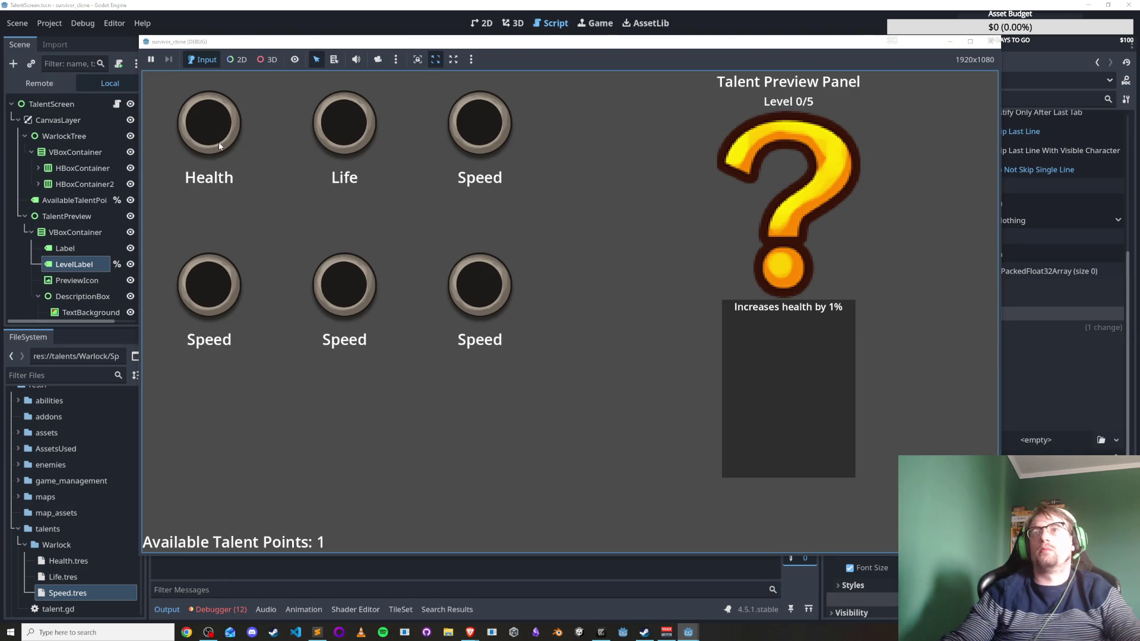
{"action": "key", "text": "Escape"}
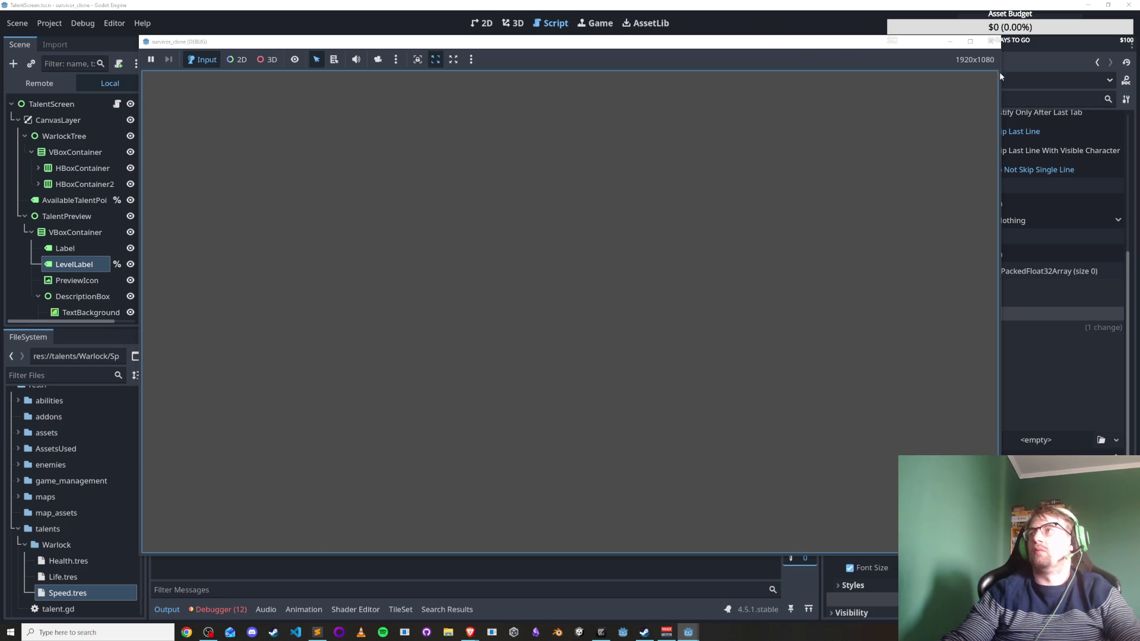
{"action": "left_click", "coordinate": [990, 41]}
Test-run the level_up_screen scene, stop it, and switch back to the hub scene.
{"action": "left_click", "coordinate": [501, 45]}
{"action": "key", "text": "F6"}
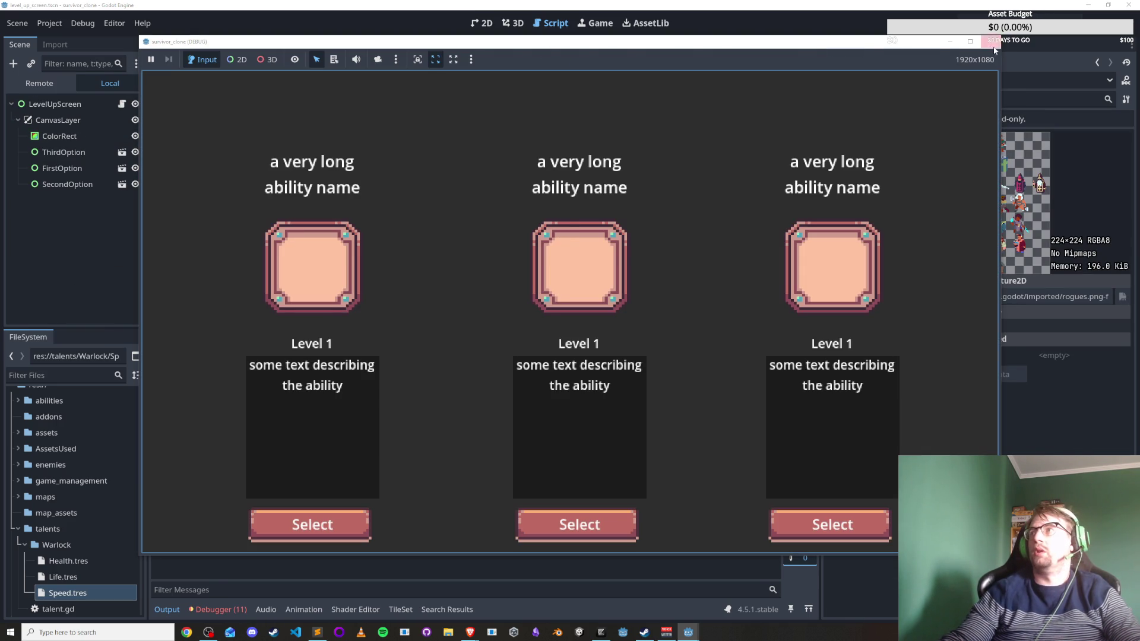
{"action": "left_click", "coordinate": [990, 41]}
{"action": "left_click", "coordinate": [323, 45]}
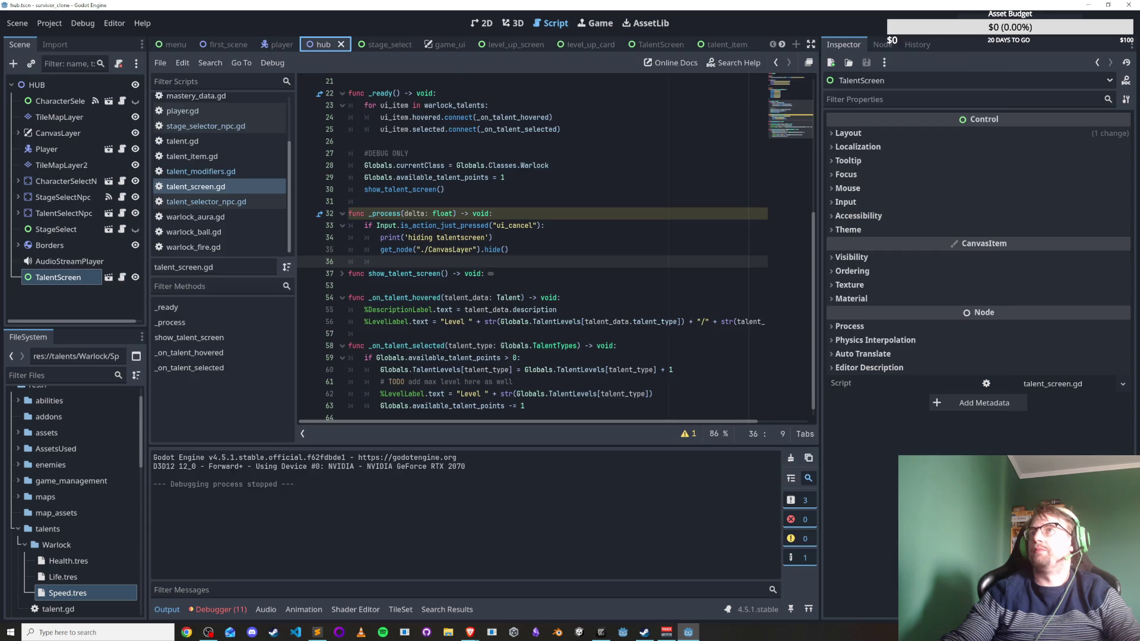
Run the hub, open the talent screen at the red NPC, choose Health, close it, and stop.
{"action": "key", "text": "F6"}
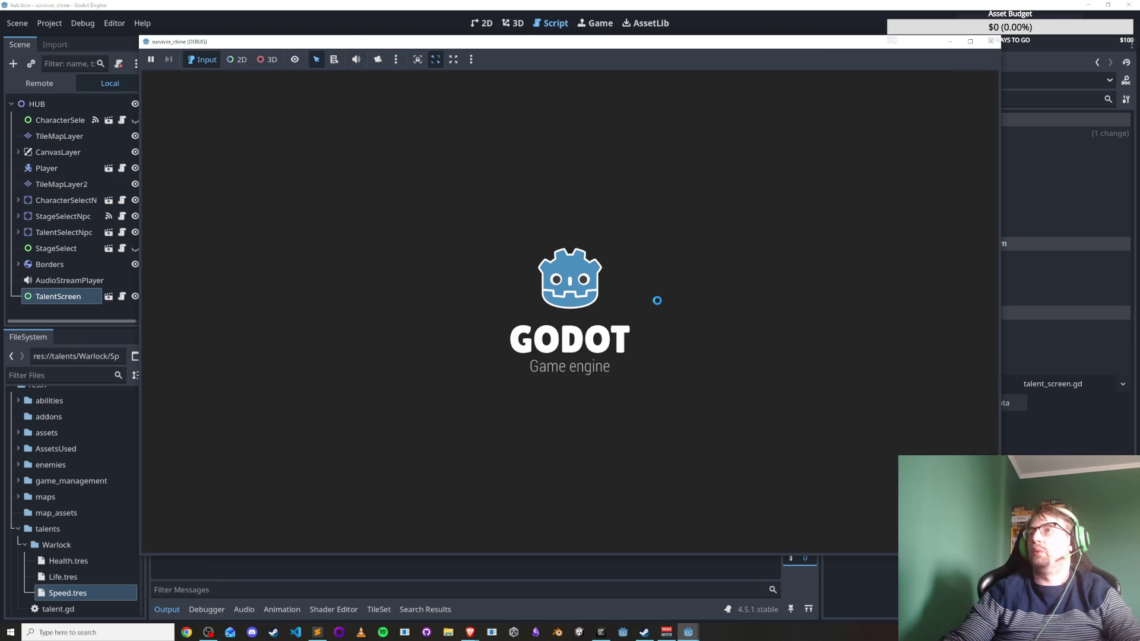
{"action": "key", "text": "s"}
{"action": "key", "text": "a"}
{"action": "key", "text": "s"}
{"action": "key", "text": "a"}
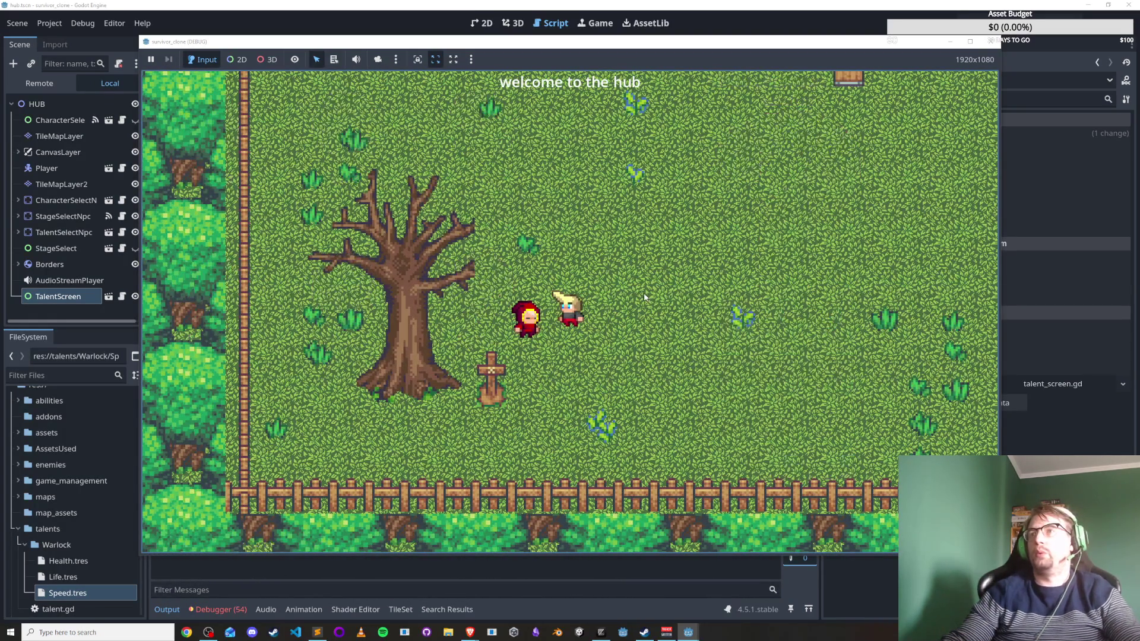
{"action": "key", "text": "w"}
{"action": "key", "text": "d"}
{"action": "key", "text": "a"}
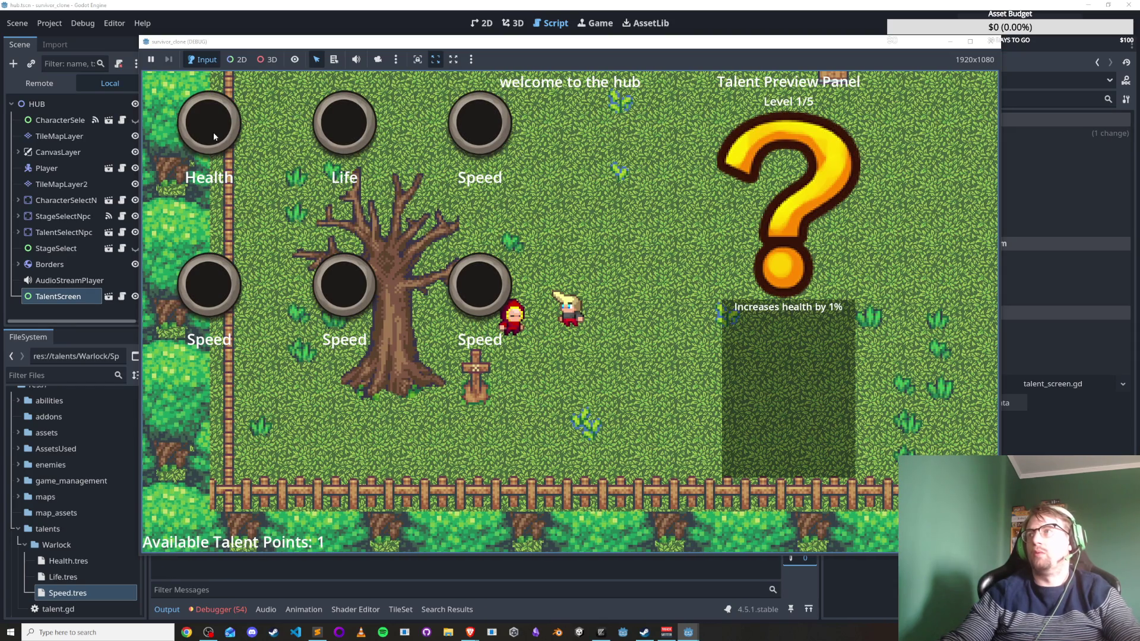
{"action": "left_click", "coordinate": [213, 132]}
{"action": "key", "text": "d"}
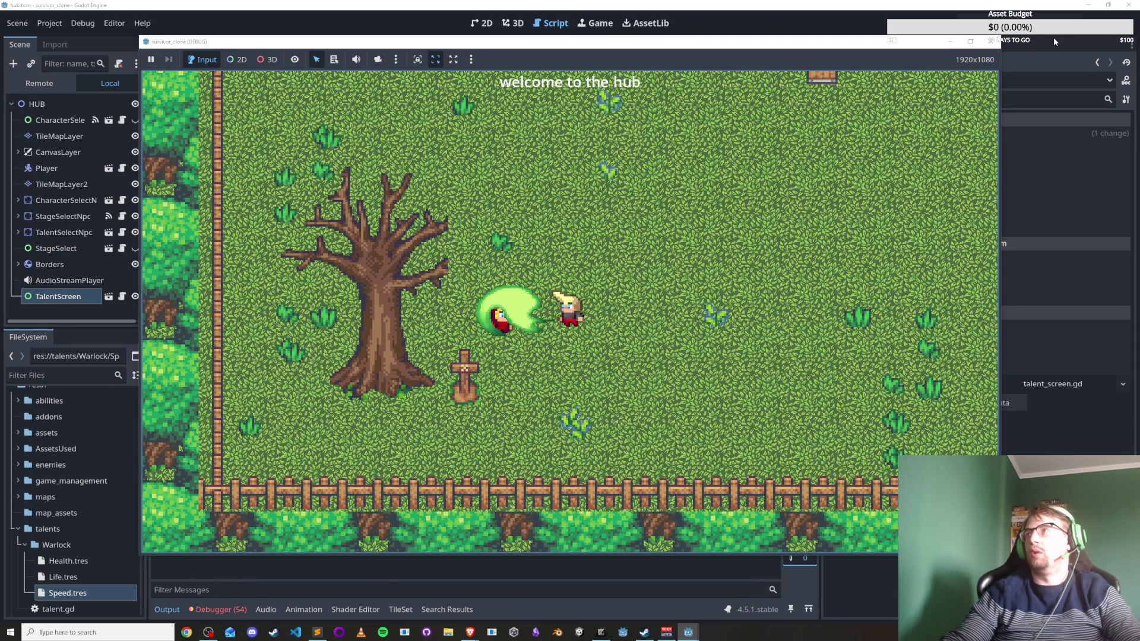
{"action": "left_click", "coordinate": [990, 41]}
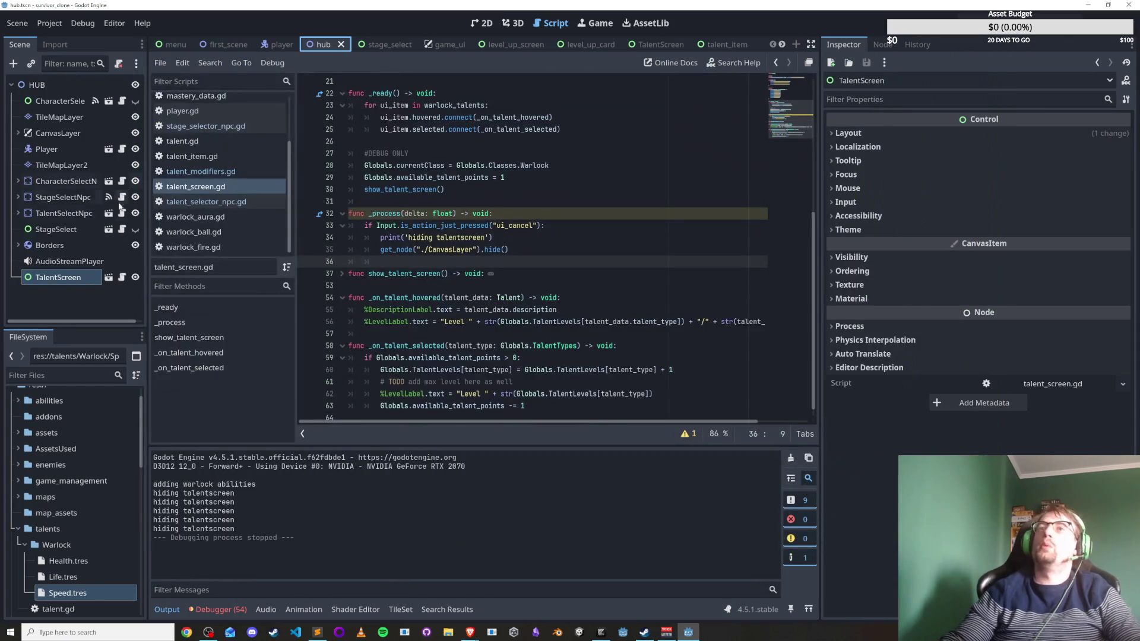
Review talent_screen.gd, including the starting talent points value 1 and the description label line.
{"action": "left_click", "coordinate": [222, 185]}
{"action": "scroll", "coordinate": [514, 309], "scroll_direction": "up", "scroll_amount": 2}
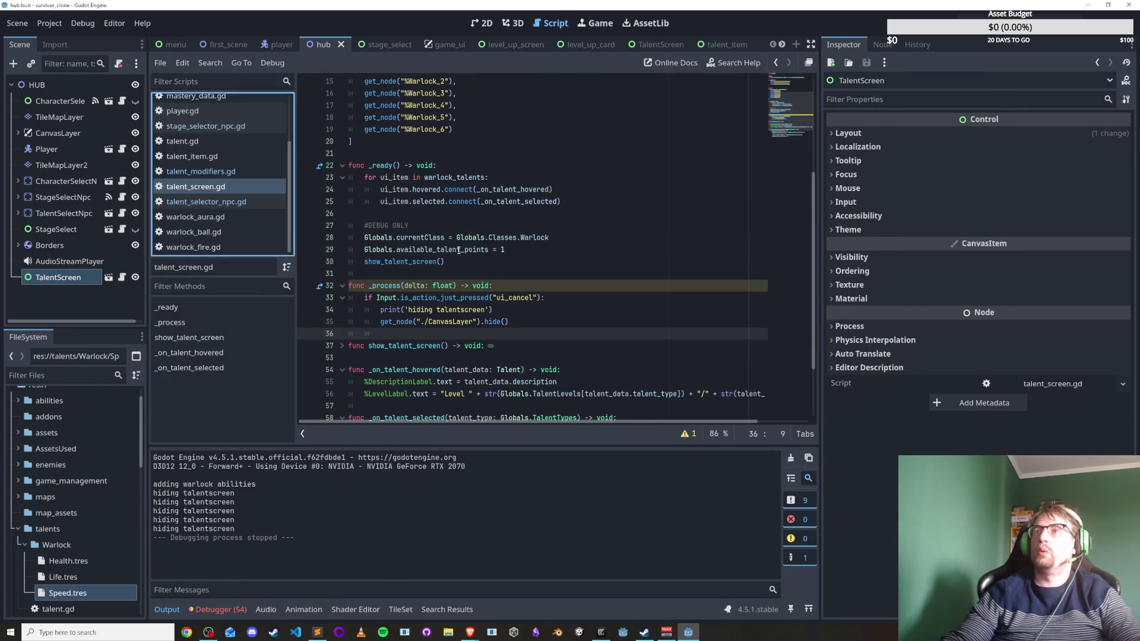
{"action": "double_click", "coordinate": [503, 249]}
{"action": "scroll", "coordinate": [591, 293], "scroll_direction": "down", "scroll_amount": 1}
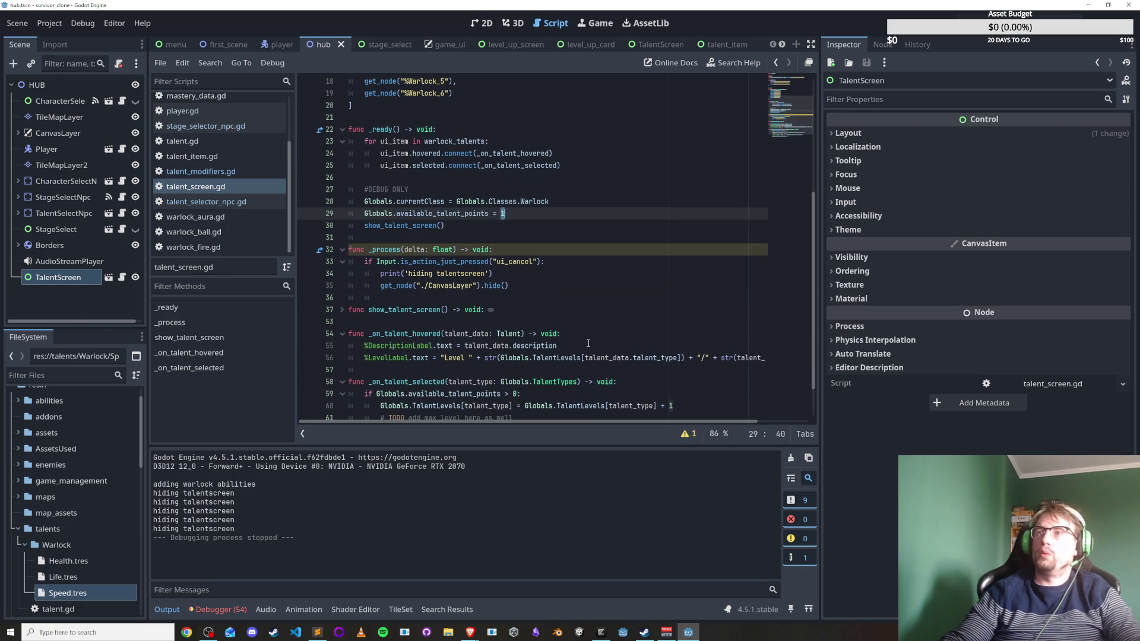
{"action": "triple_click", "coordinate": [588, 343]}
{"action": "scroll", "coordinate": [589, 343], "scroll_direction": "down", "scroll_amount": 1}
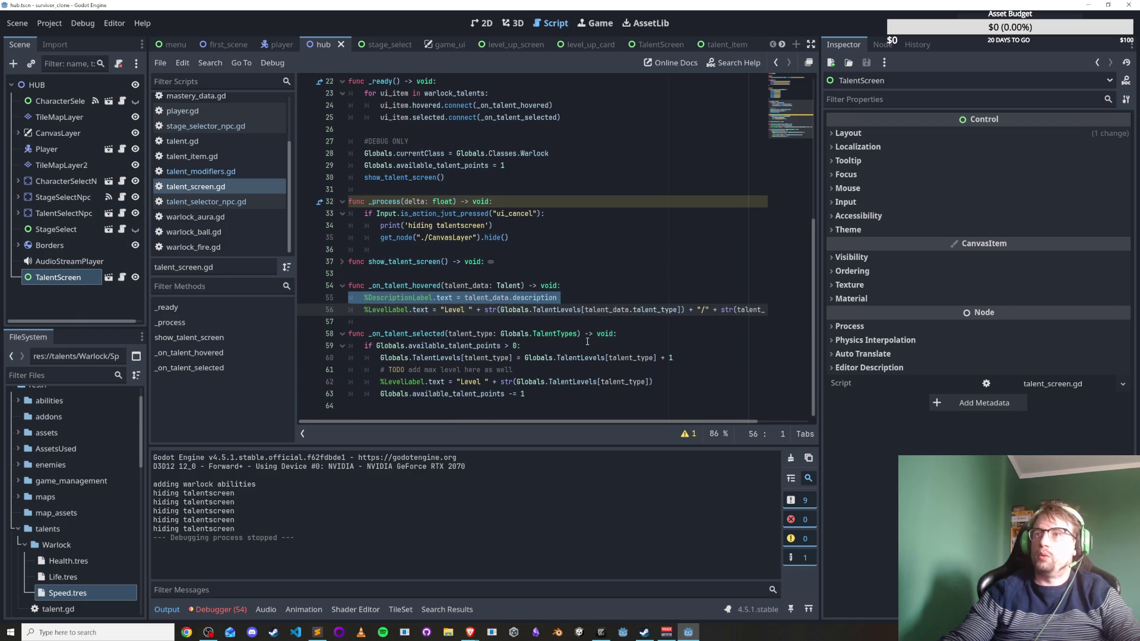
{"action": "scroll", "coordinate": [584, 343], "scroll_direction": "up", "scroll_amount": 5}
{"action": "scroll", "coordinate": [583, 343], "scroll_direction": "down", "scroll_amount": 4}
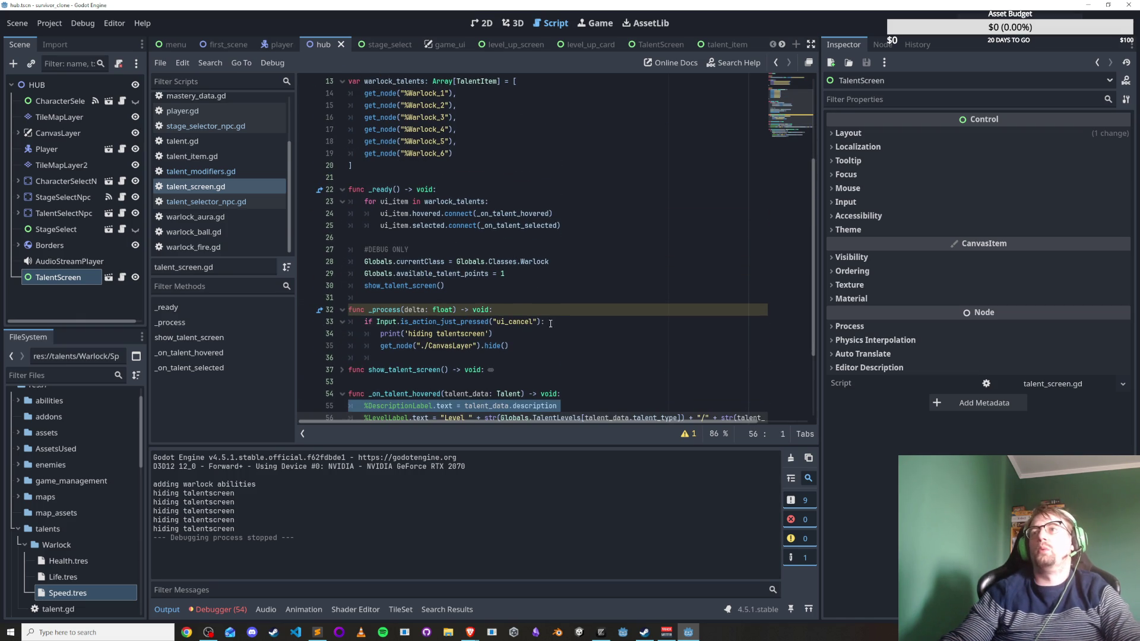
{"action": "scroll", "coordinate": [583, 343], "scroll_direction": "down", "scroll_amount": 2}
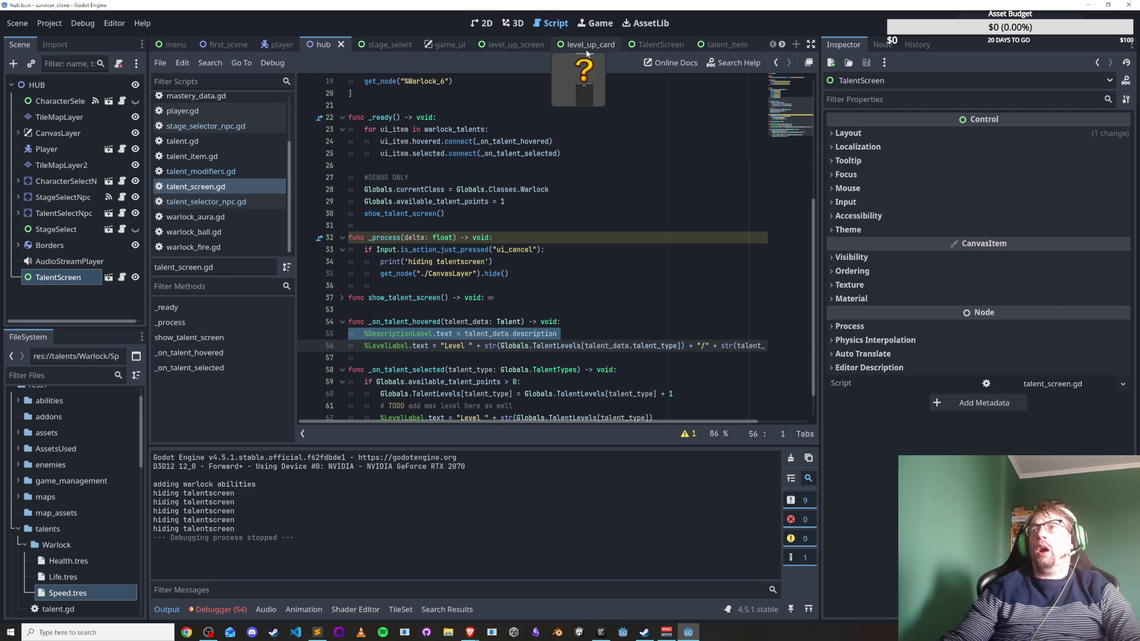
In the TalentScreen scene, select AvailableTalentPointsText and filter the node tree by 'ava'.
{"action": "left_click", "coordinate": [647, 44]}
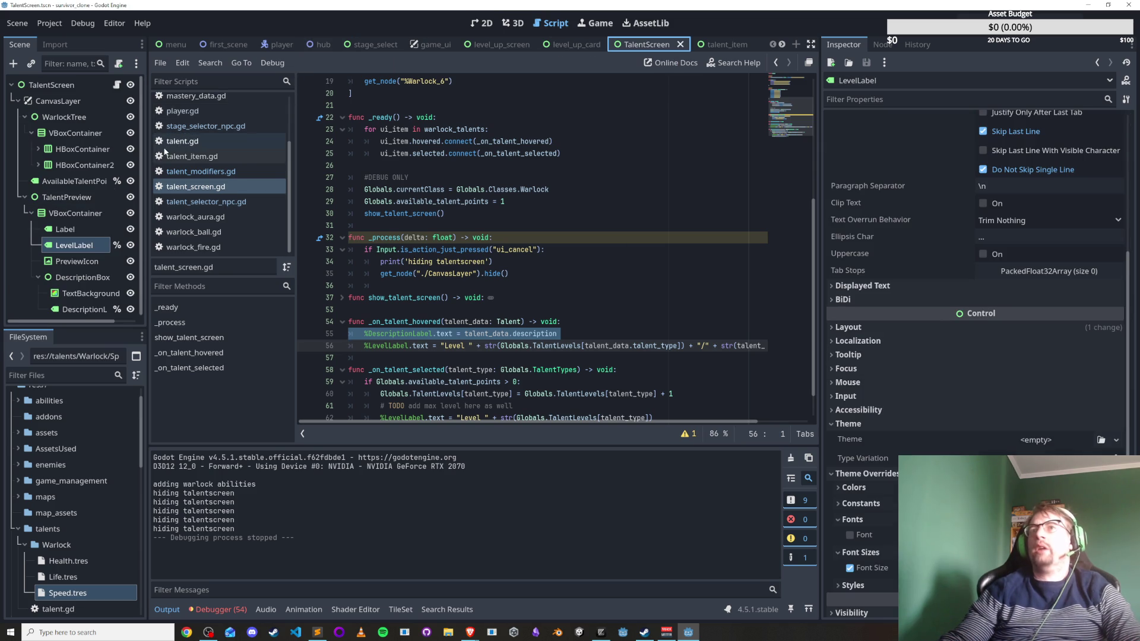
{"action": "left_click", "coordinate": [23, 198]}
{"action": "left_click", "coordinate": [49, 182]}
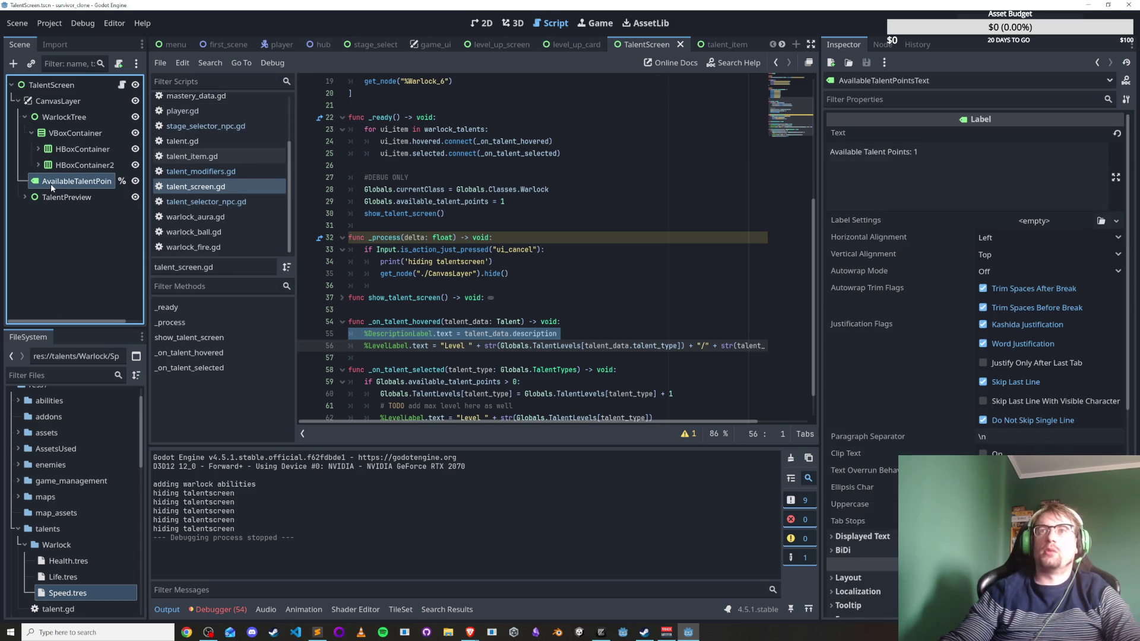
{"action": "scroll", "coordinate": [484, 323], "scroll_direction": "down", "scroll_amount": 1}
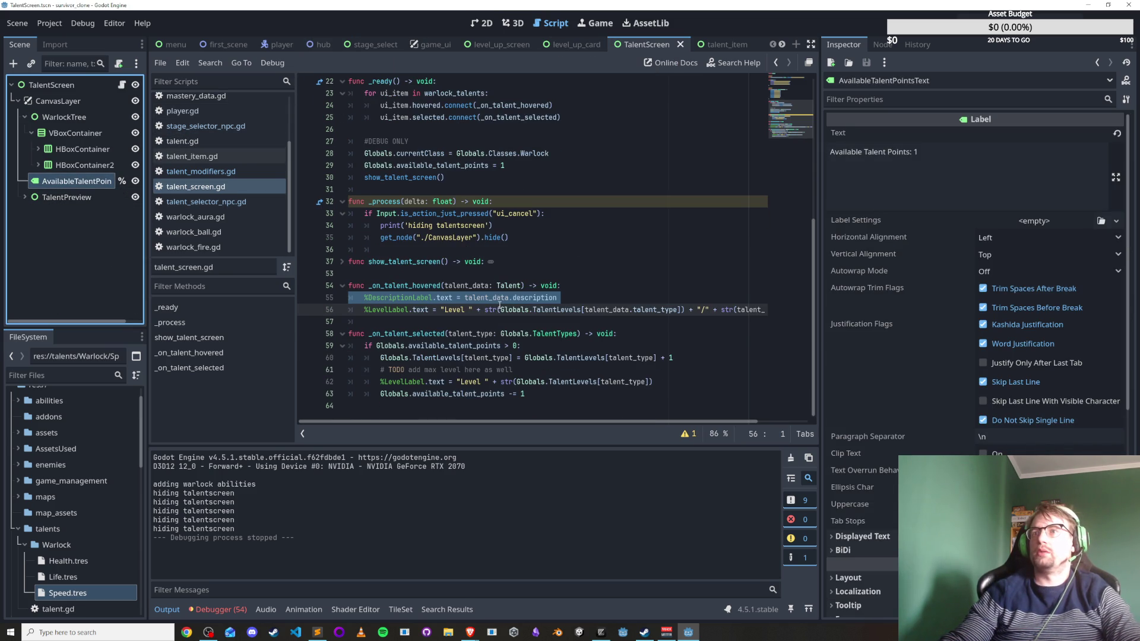
{"action": "key", "text": "ctrl+f"}
{"action": "type", "text": "ava"}
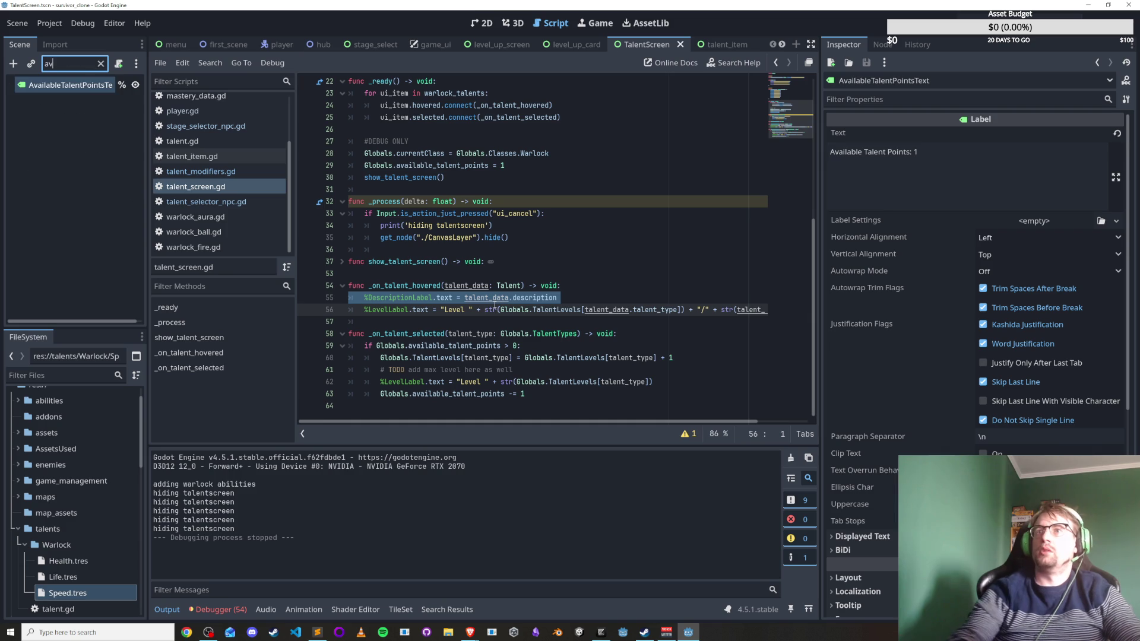
Search the script for 'available' and select the available_talent_points_text variable on line 38.
{"action": "left_click", "coordinate": [572, 237]}
{"action": "key", "text": "ctrl+f"}
{"action": "type", "text": "available"}
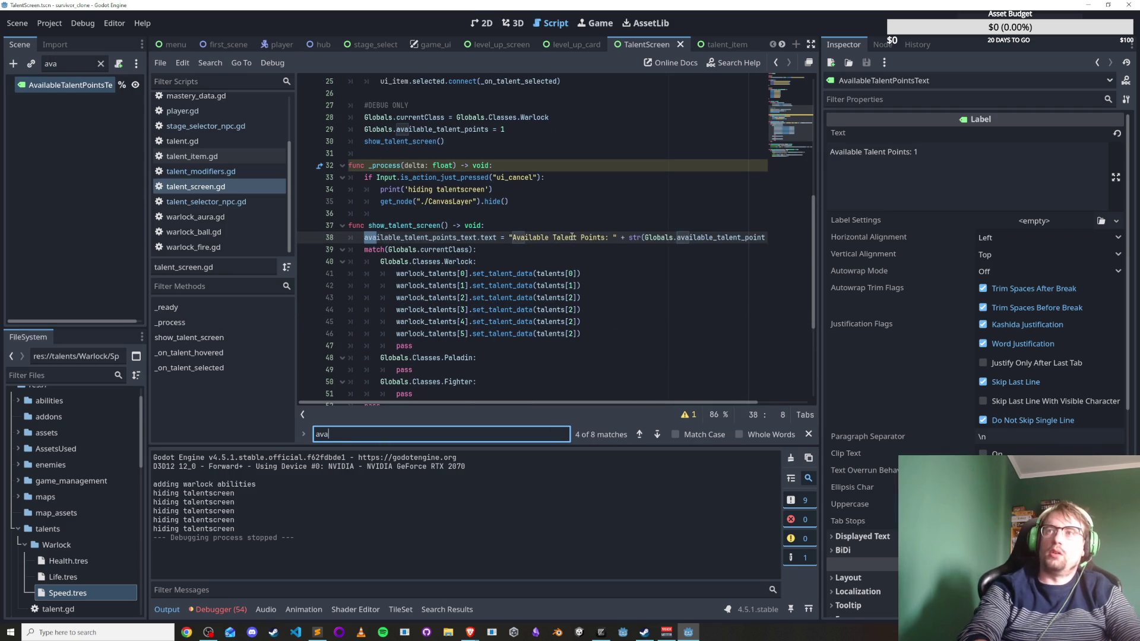
{"action": "left_click_drag", "start_coordinate": [365, 237], "coordinate": [477, 238]}
{"action": "double_click", "coordinate": [593, 238]}
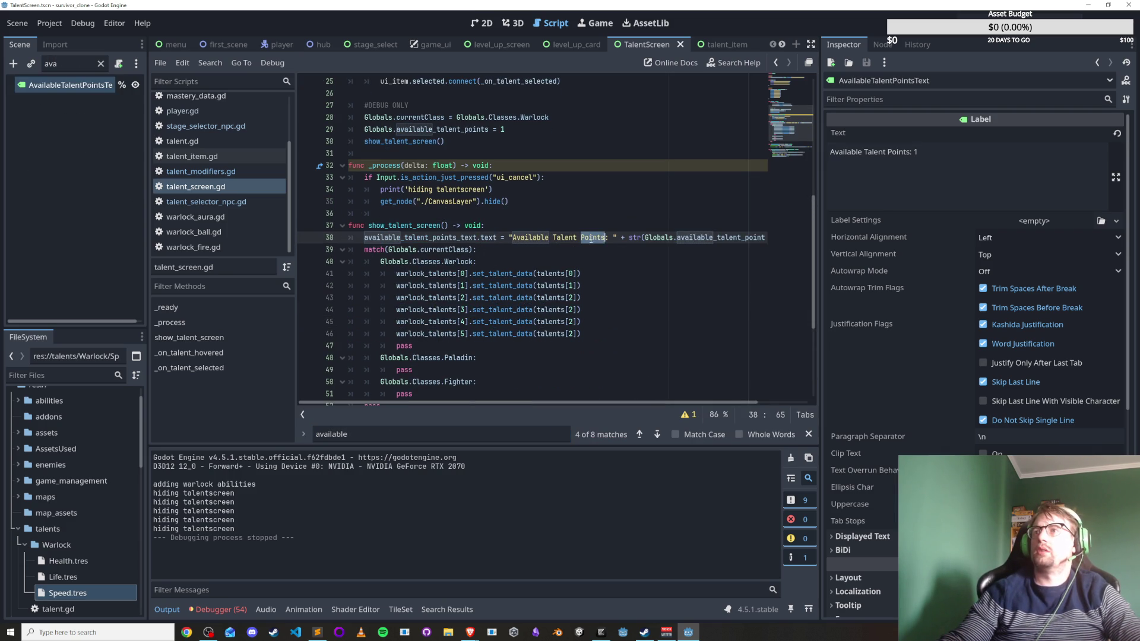
Review the remaining uses and select the %AvailableTalentPointsText node path on line 4.
{"action": "mouse_move", "coordinate": [554, 404]}
{"action": "left_mouse_down"}
{"action": "mouse_move", "coordinate": [623, 407]}
{"action": "mouse_move", "coordinate": [468, 390]}
{"action": "left_mouse_up"}
{"action": "scroll", "coordinate": [562, 349], "scroll_direction": "down", "scroll_amount": 4}
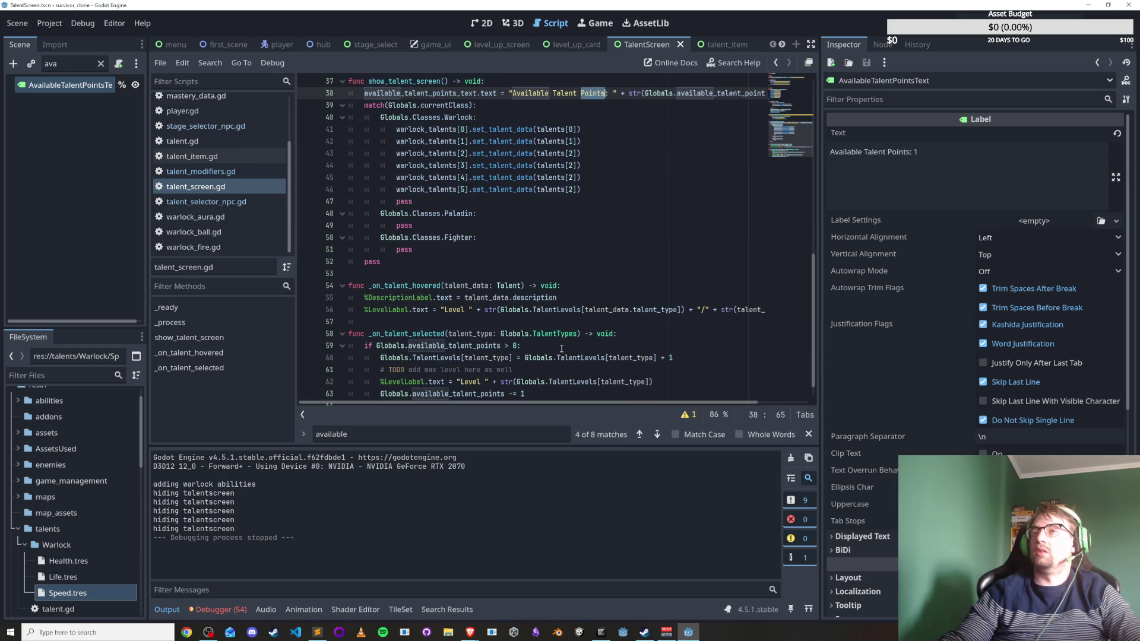
{"action": "scroll", "coordinate": [562, 349], "scroll_direction": "down", "scroll_amount": 1}
{"action": "scroll", "coordinate": [564, 371], "scroll_direction": "up", "scroll_amount": 7}
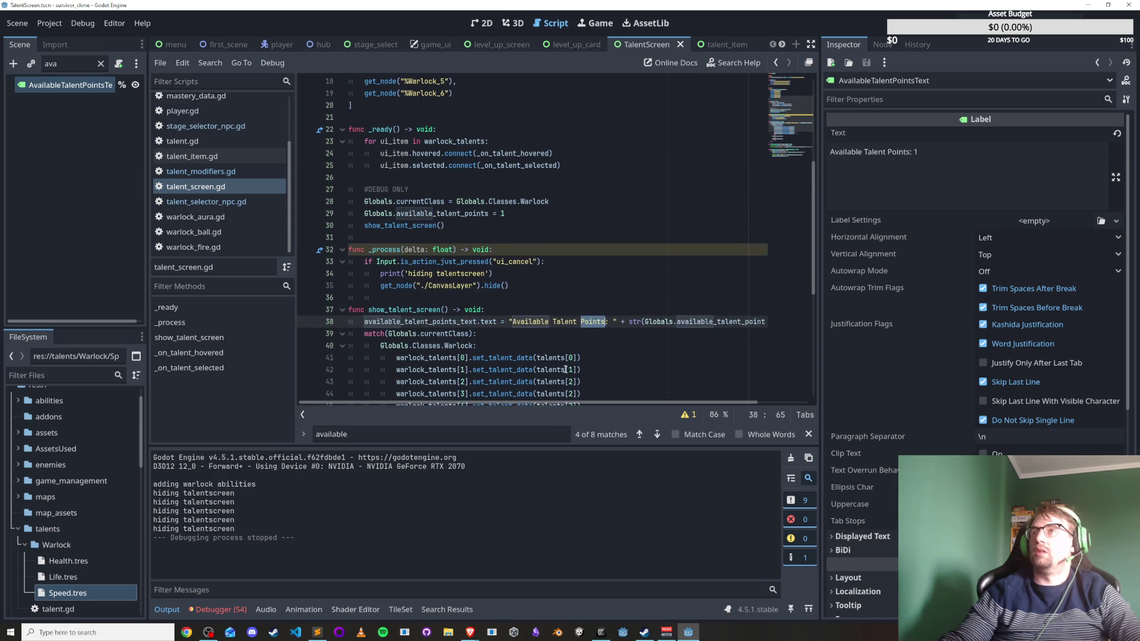
{"action": "double_click", "coordinate": [462, 322]}
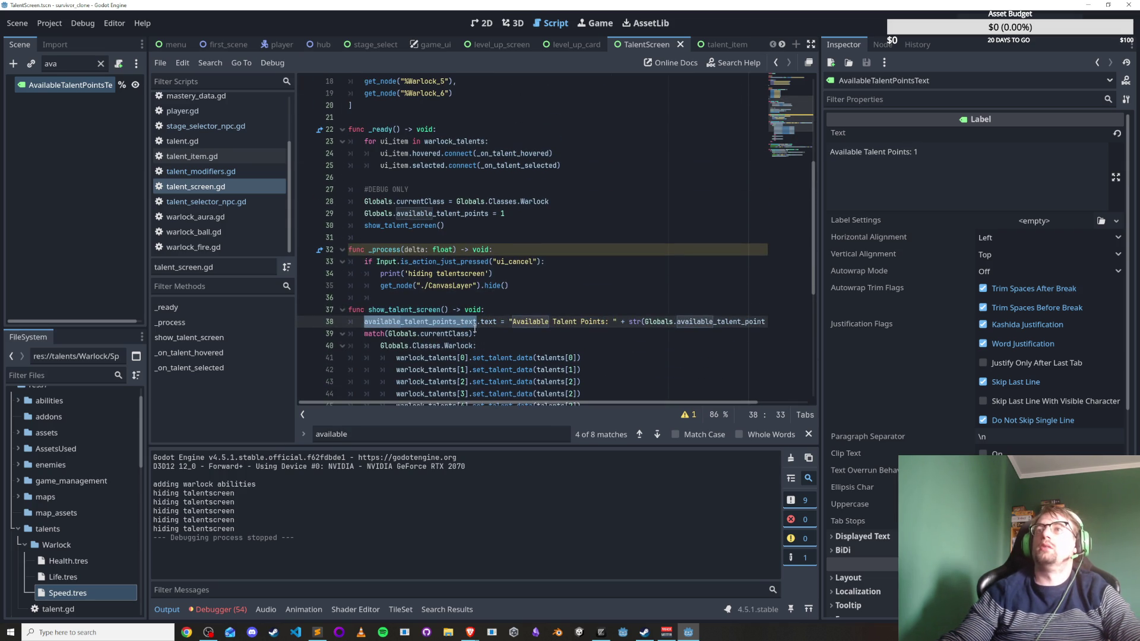
{"action": "scroll", "coordinate": [427, 320], "scroll_direction": "up", "scroll_amount": 6}
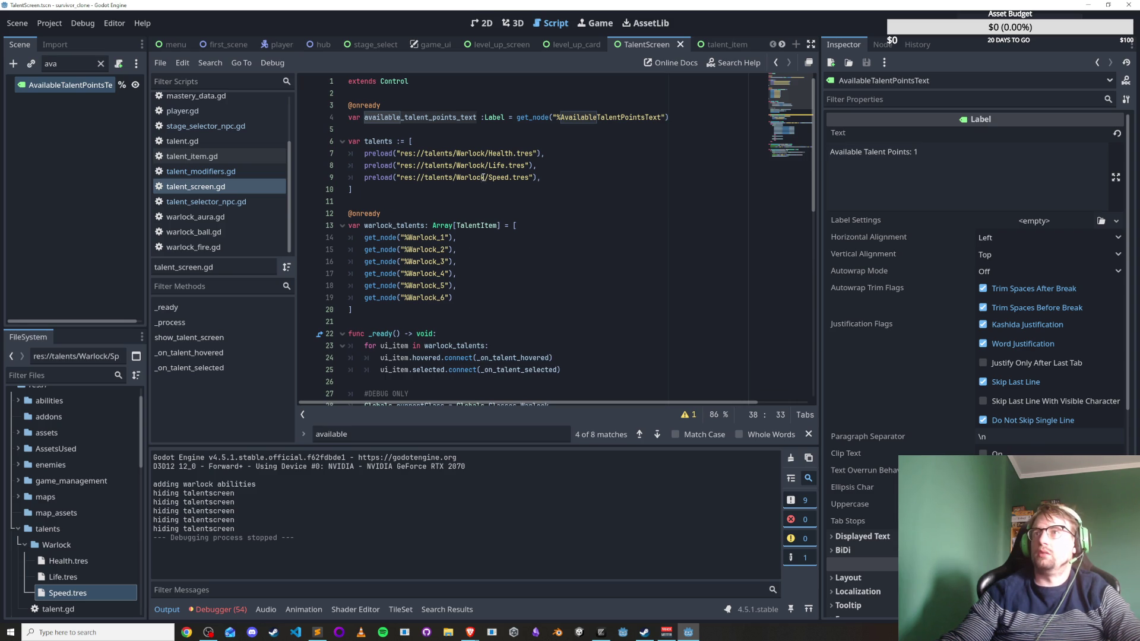
{"action": "left_click", "coordinate": [587, 144]}
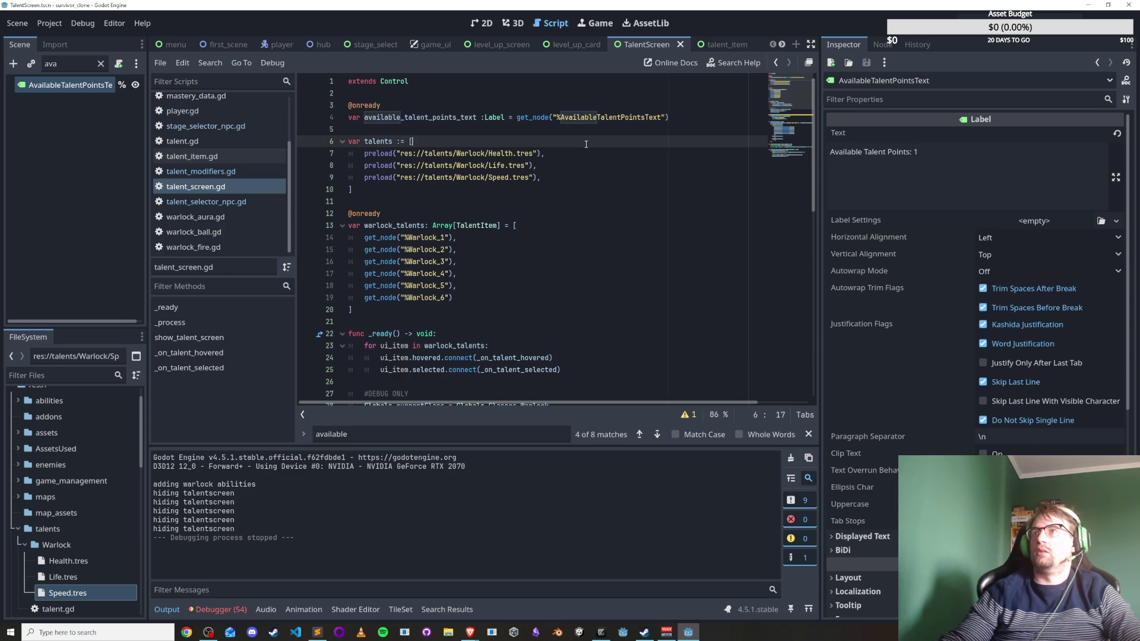
{"action": "left_click_drag", "start_coordinate": [557, 117], "coordinate": [662, 117]}
{"action": "key", "text": "ctrl+c"}
{"action": "scroll", "coordinate": [618, 165], "scroll_direction": "down", "scroll_amount": 6}
{"action": "double_click", "coordinate": [413, 305]}
{"action": "key", "text": "ctrl+v"}
{"action": "key", "text": "ctrl+s"}
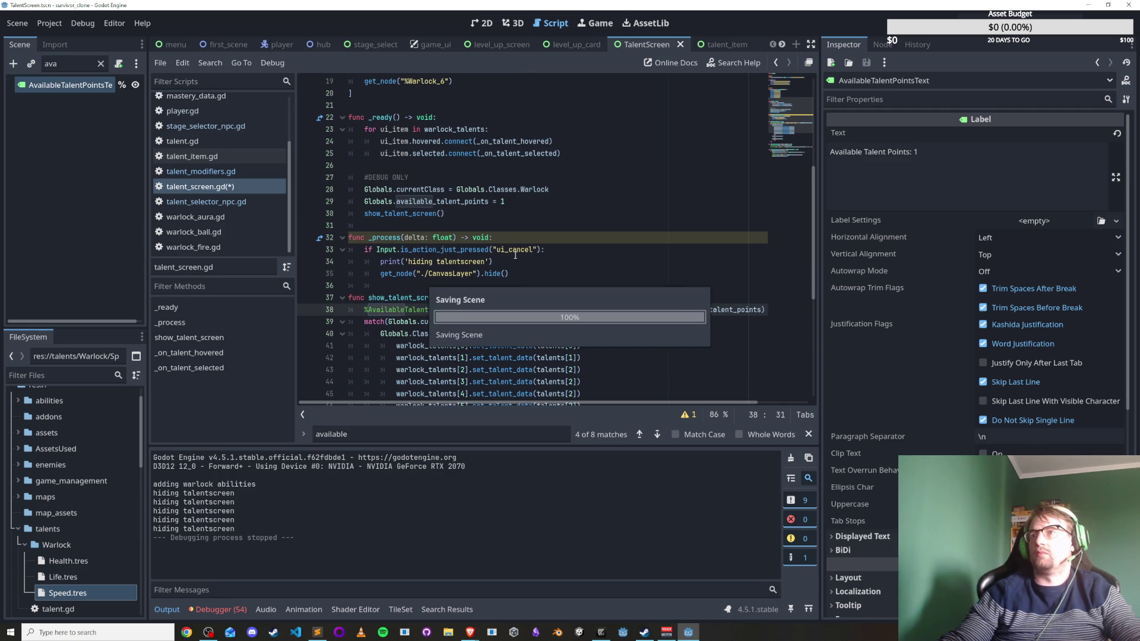
{"action": "scroll", "coordinate": [475, 178], "scroll_direction": "up", "scroll_amount": 6}
{"action": "triple_click", "coordinate": [437, 117]}
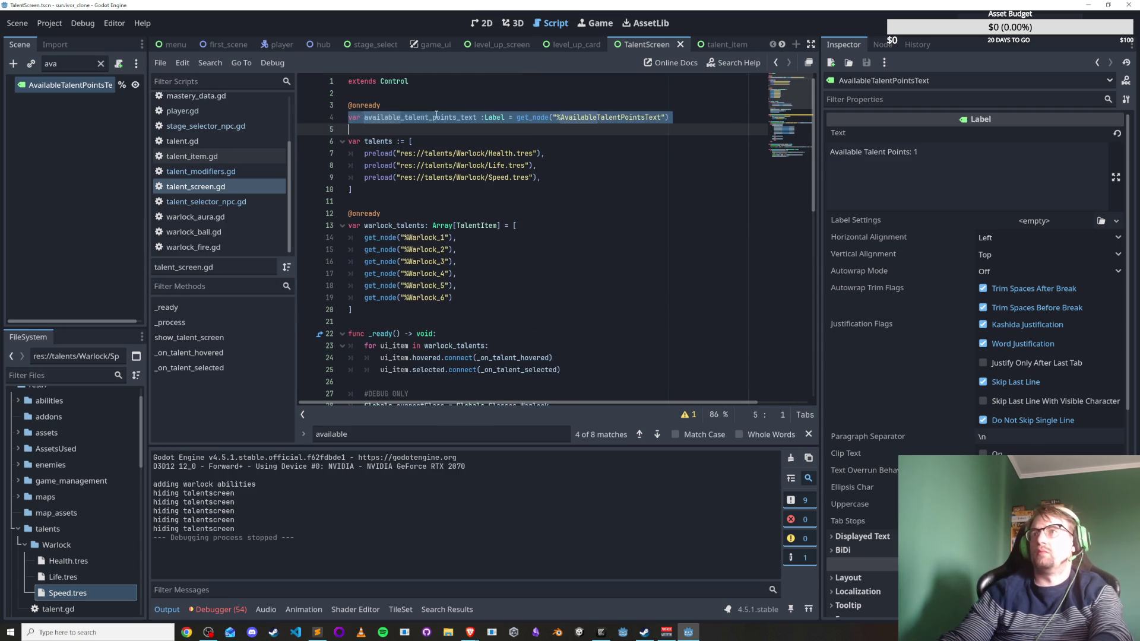
{"action": "key", "text": "Delete"}
{"action": "key", "text": "Up"}
{"action": "key", "text": "ctrl+shift+k"}
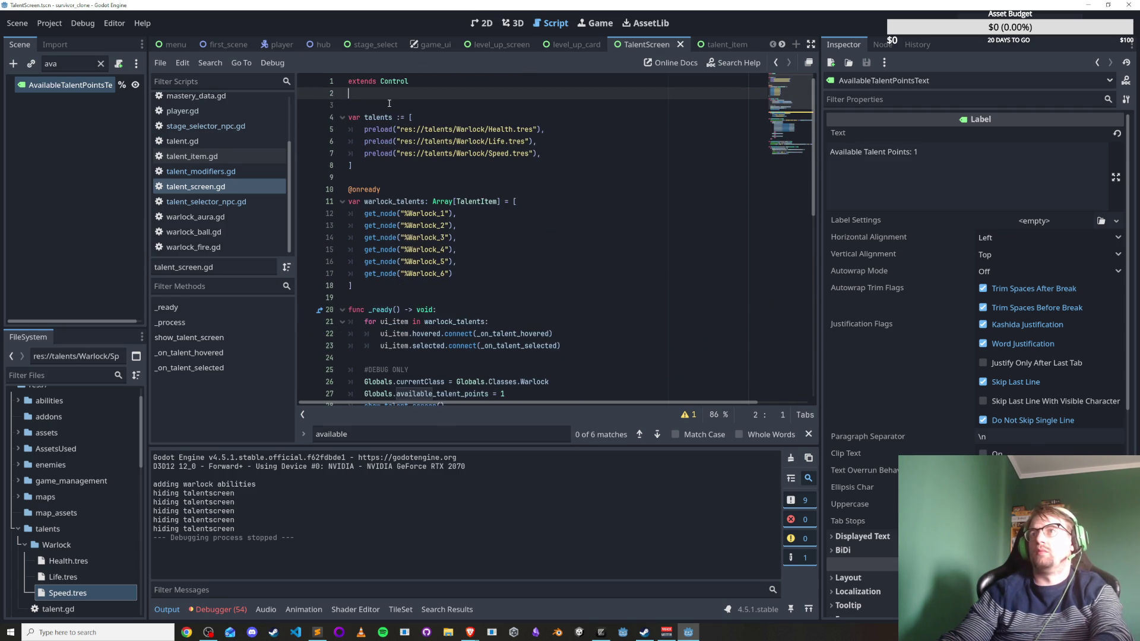
{"action": "key", "text": "BackSpace"}
{"action": "key", "text": "ctrl+s"}
Rename the AvailableTalentPointsText node to AvailableTalentPointsLabel.
{"action": "left_click", "coordinate": [87, 88]}
{"action": "double_click", "coordinate": [87, 88]}
{"action": "key", "text": "BackSpace"}
{"action": "key", "text": "BackSpace"}
{"action": "key", "text": "BackSpace"}
{"action": "type", "text": "La"}
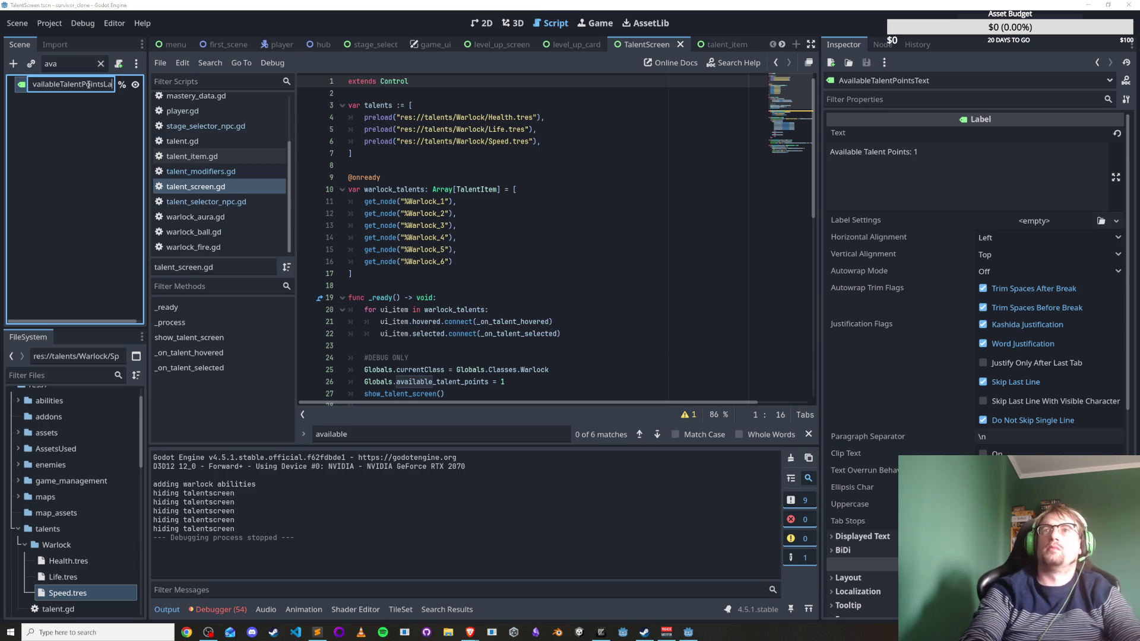
{"action": "type", "text": "bel"}
{"action": "key", "text": "Return"}
Update the line 35 reference to %AvailableTalentPointsLabel and save the script and scene.
{"action": "scroll", "coordinate": [471, 315], "scroll_direction": "down", "scroll_amount": 5}
{"action": "left_click", "coordinate": [471, 309]}
{"action": "left_click_drag", "start_coordinate": [471, 309], "coordinate": [453, 309]}
{"action": "type", "text": "La"}
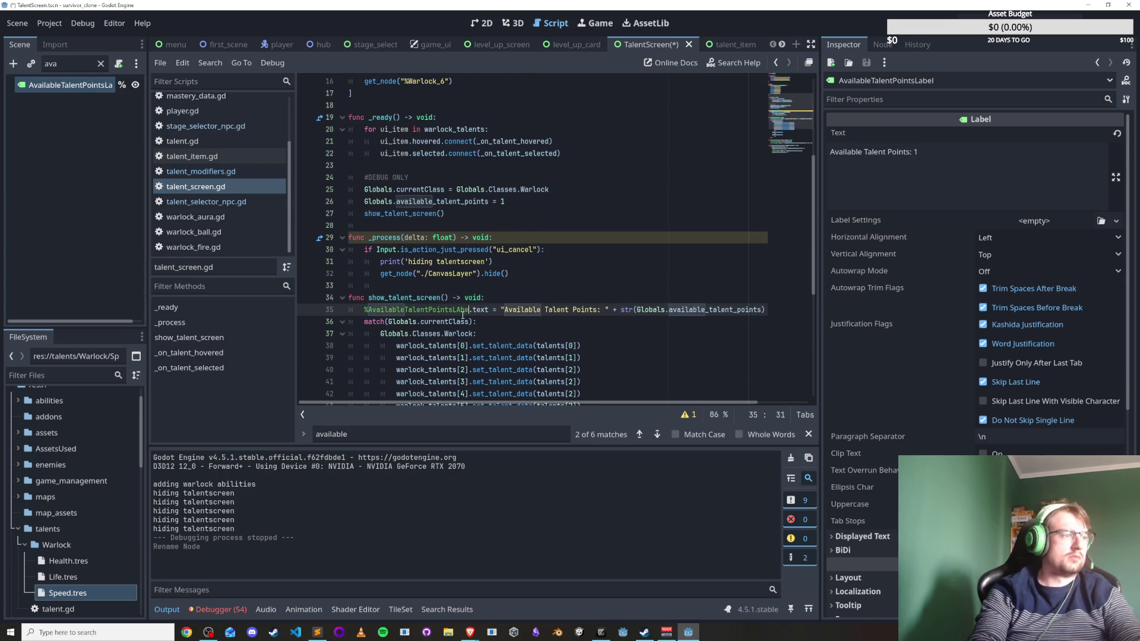
{"action": "type", "text": "bel"}
{"action": "key", "text": "ctrl+s"}
{"action": "left_click", "coordinate": [522, 261]}
{"action": "key", "text": "ctrl+s"}
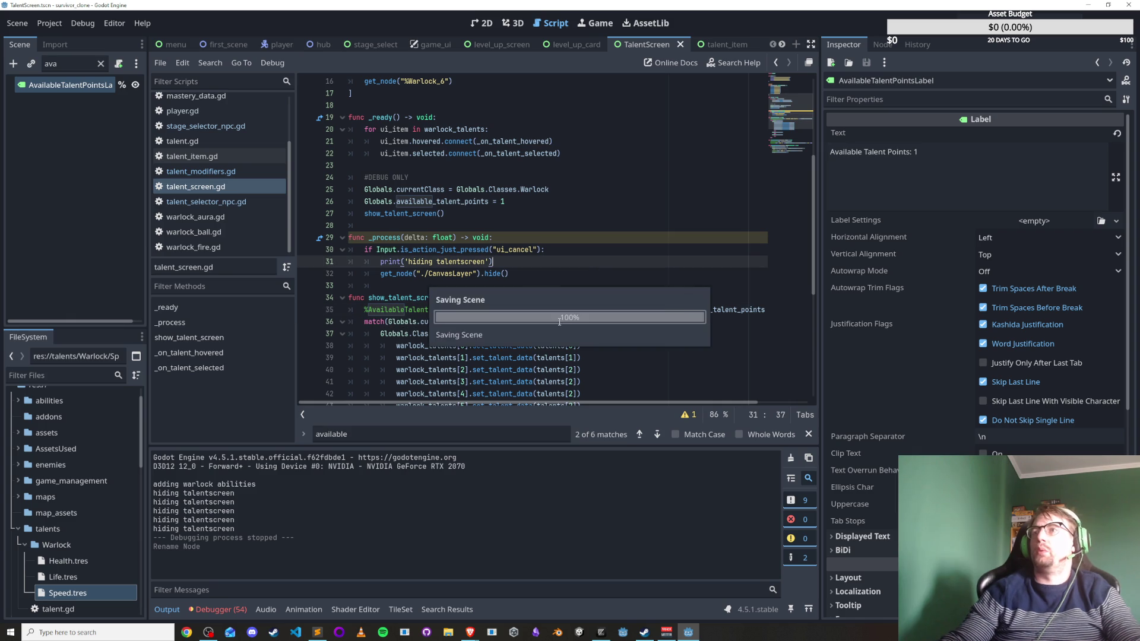
Copy the label text update line and paste it into the talent selection handler.
{"action": "left_click_drag", "start_coordinate": [564, 402], "coordinate": [617, 402]}
{"action": "left_click", "coordinate": [665, 309]}
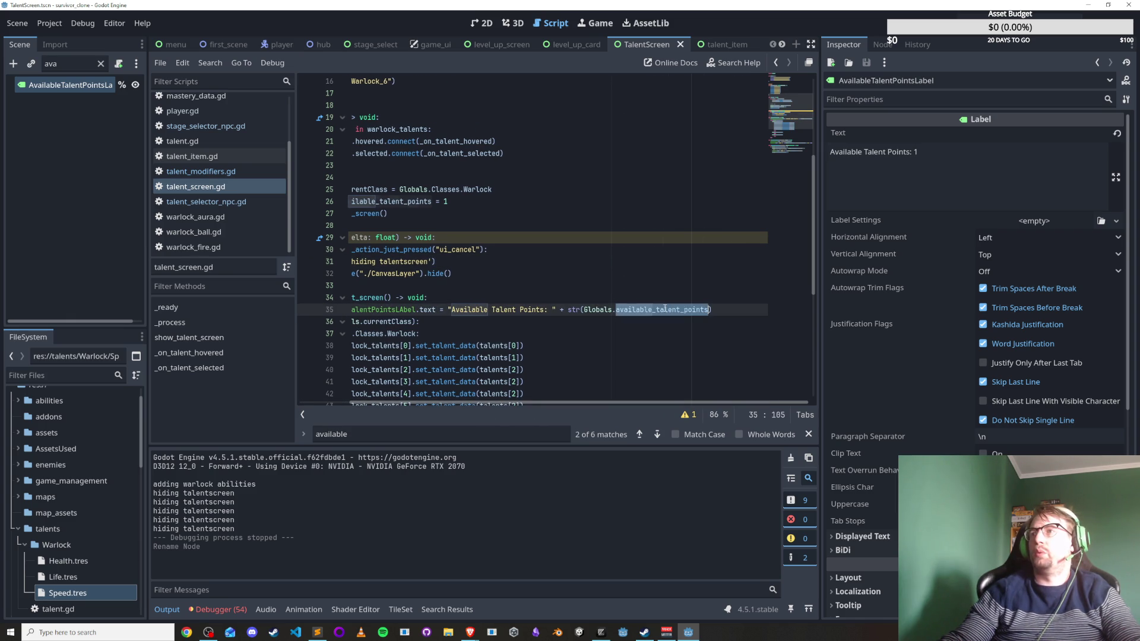
{"action": "left_click", "coordinate": [575, 321]}
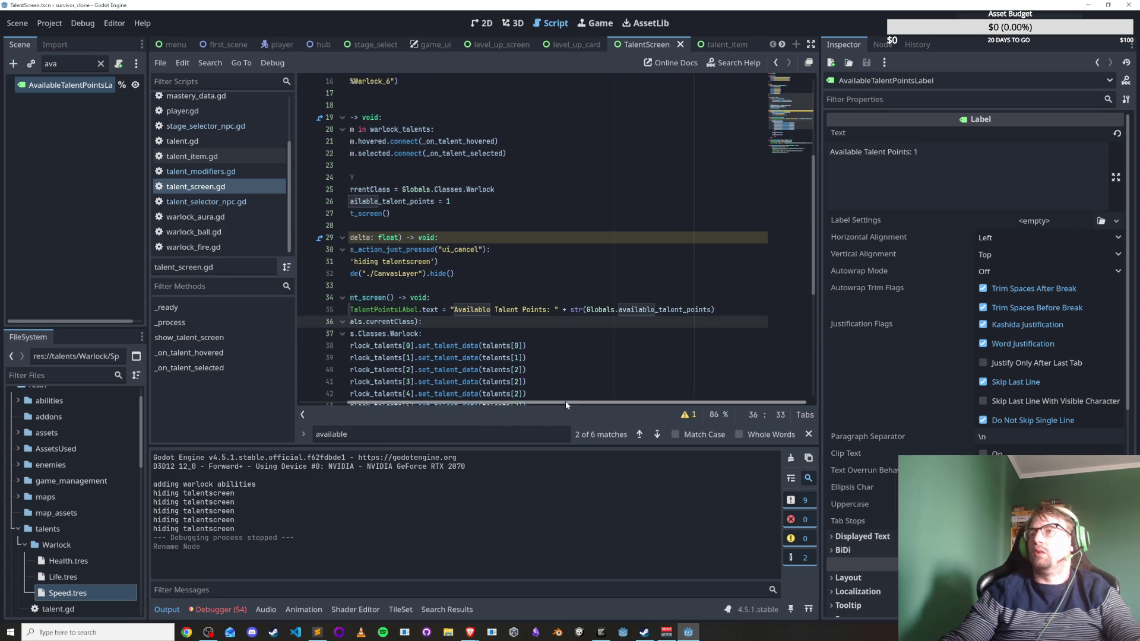
{"action": "left_click_drag", "start_coordinate": [576, 402], "coordinate": [526, 402]}
{"action": "key", "text": "ctrl+c"}
{"action": "triple_click", "coordinate": [472, 309]}
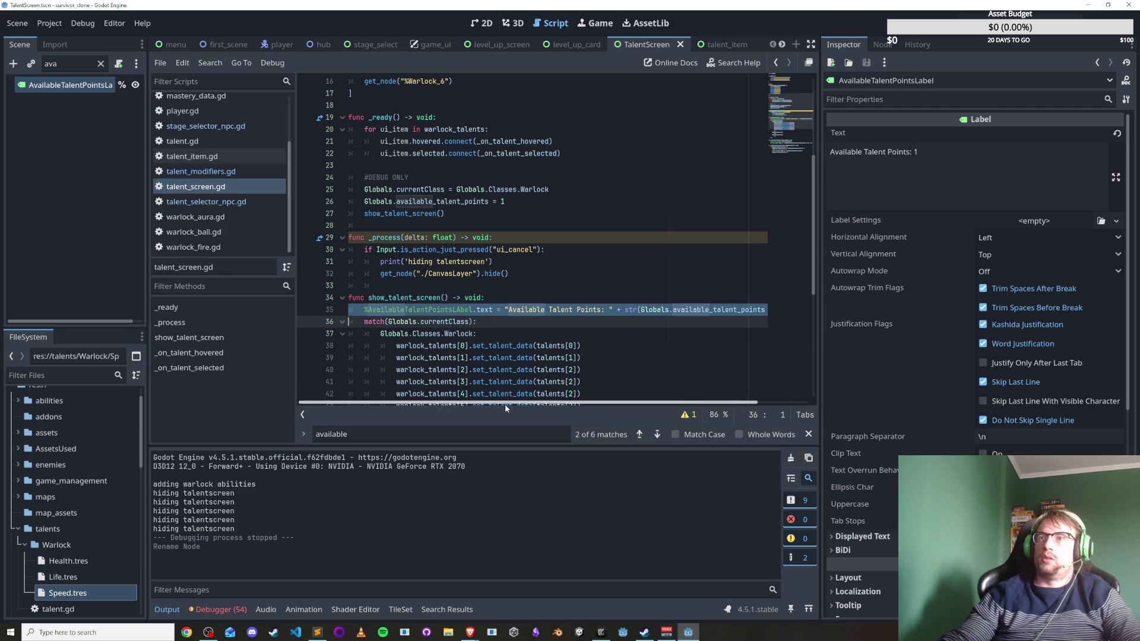
{"action": "scroll", "coordinate": [504, 356], "scroll_direction": "down", "scroll_amount": 5}
{"action": "left_click", "coordinate": [583, 370]}
{"action": "key", "text": "Up"}
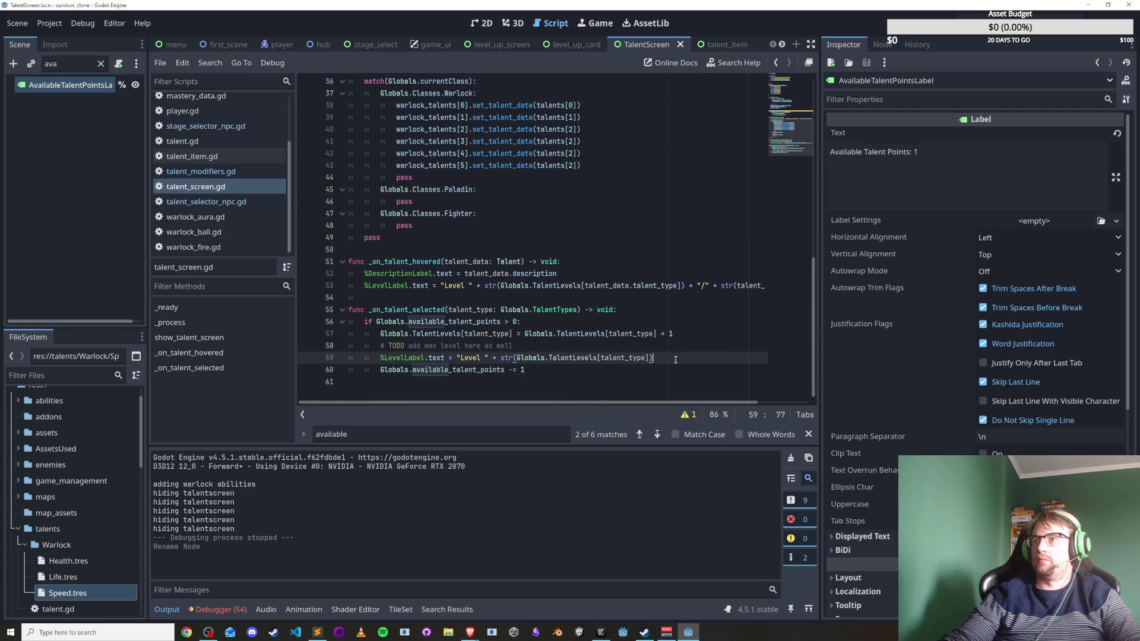
{"action": "key", "text": "Return"}
{"action": "key", "text": "ctrl+v"}
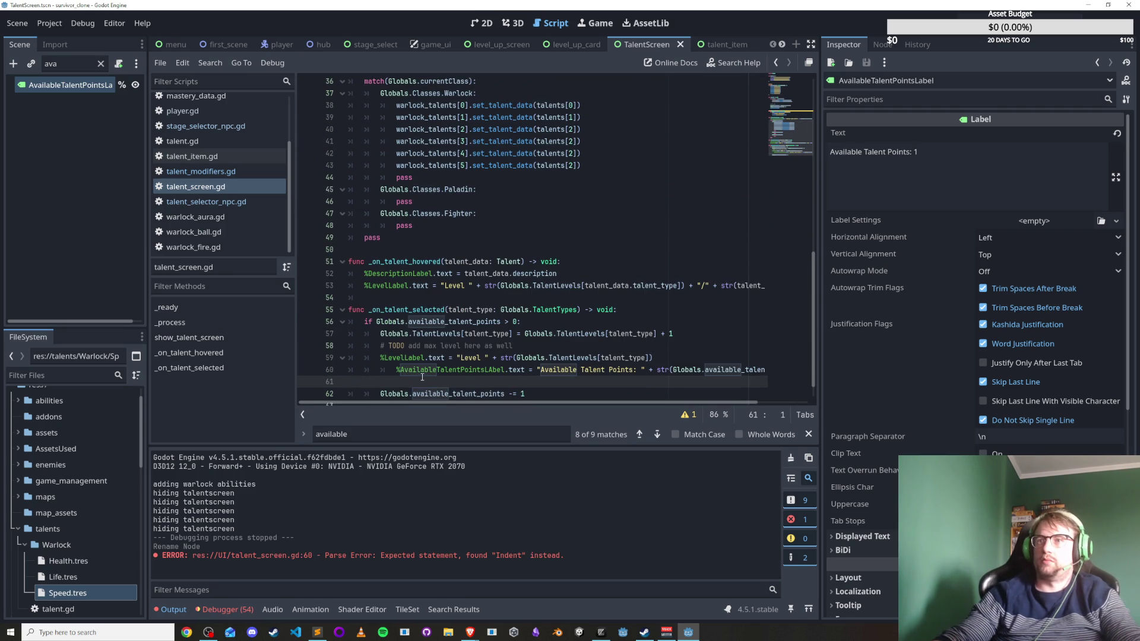
Fix the pasted line's indentation, move it below the points decrement, save, and run the game.
{"action": "left_click", "coordinate": [395, 369]}
{"action": "key", "text": "BackSpace"}
{"action": "key", "text": "End"}
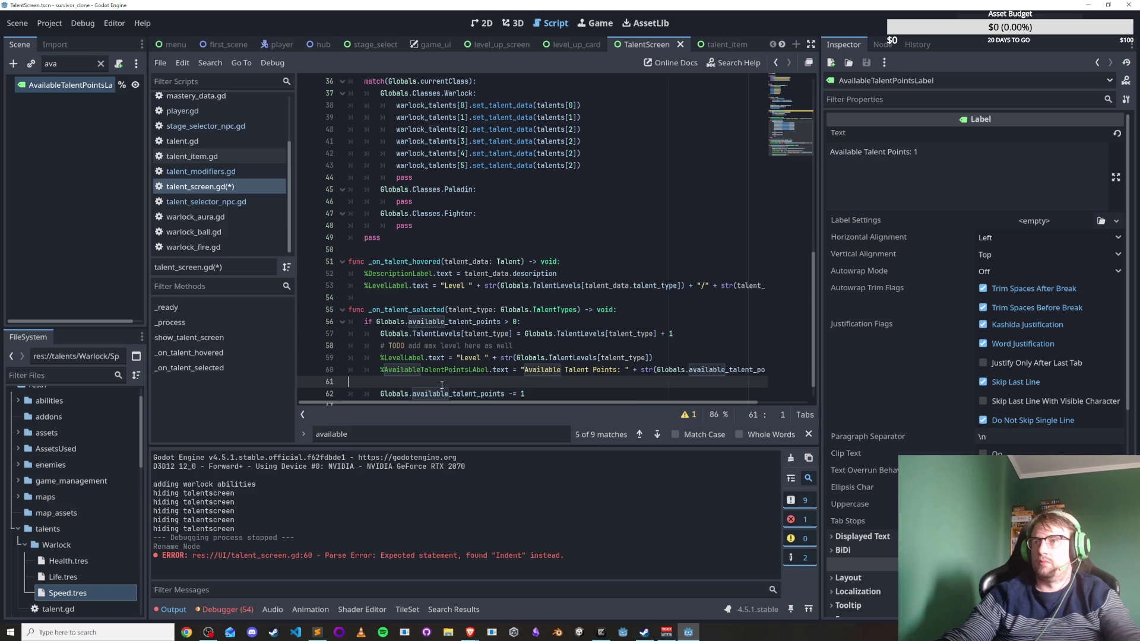
{"action": "key", "text": "Delete"}
{"action": "key", "text": "ctrl+s"}
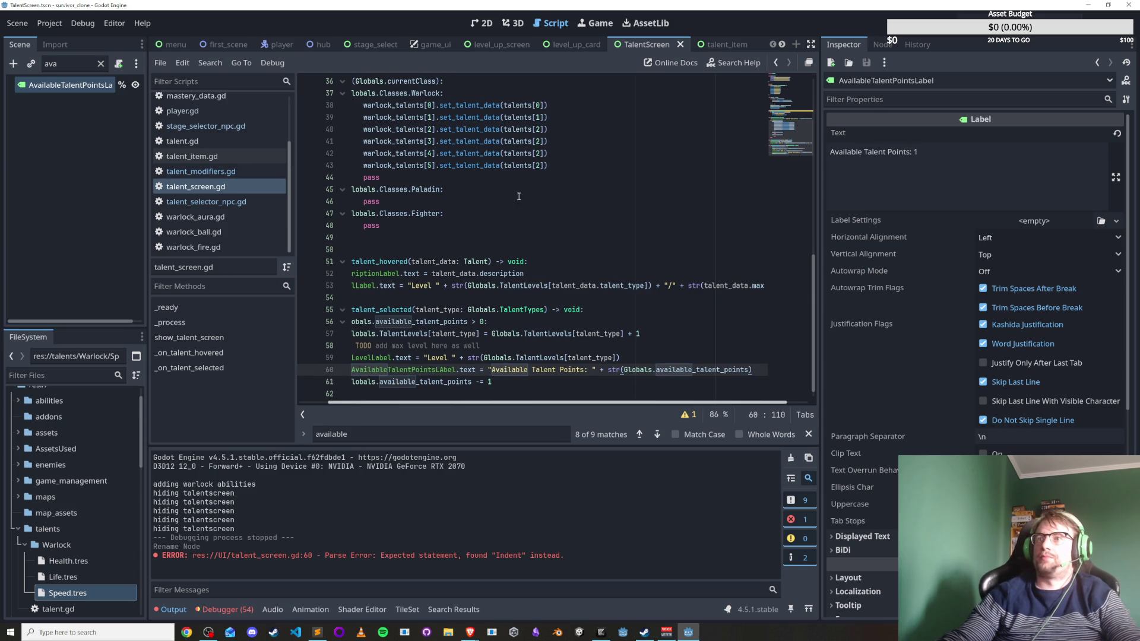
{"action": "left_click", "coordinate": [535, 369]}
{"action": "key", "text": "alt+Down"}
{"action": "key", "text": "F5"}
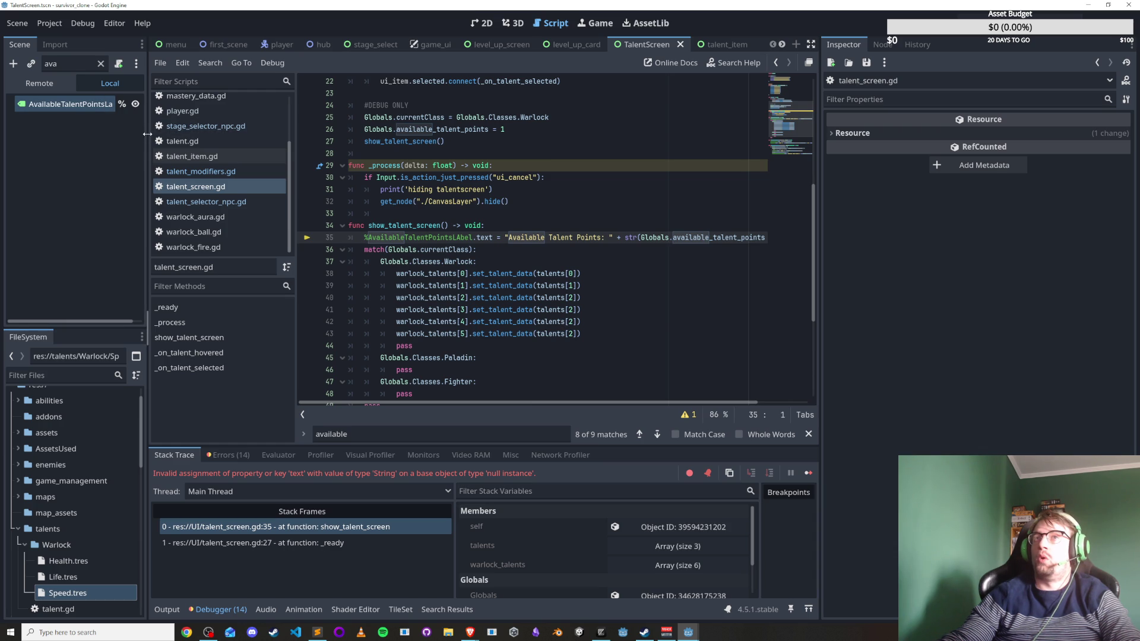
Widen the side panels and correct 'LAbel' to 'Label' on line 35, then save.
{"action": "left_click_drag", "start_coordinate": [147, 134], "coordinate": [303, 155]}
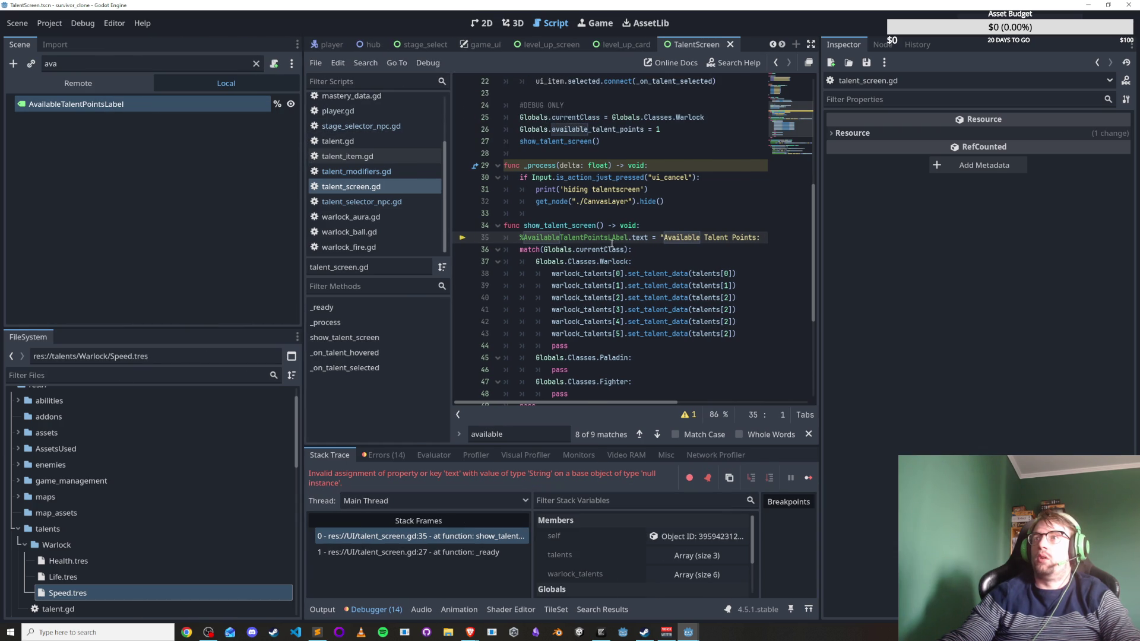
{"action": "left_click", "coordinate": [615, 238]}
{"action": "key", "text": "BackSpace"}
{"action": "type", "text": "a"}
{"action": "key", "text": "ctrl+s"}
Run hub.tscn with F5, walk the player to the talent NPC, and choose Health.
{"action": "key", "text": "F5"}
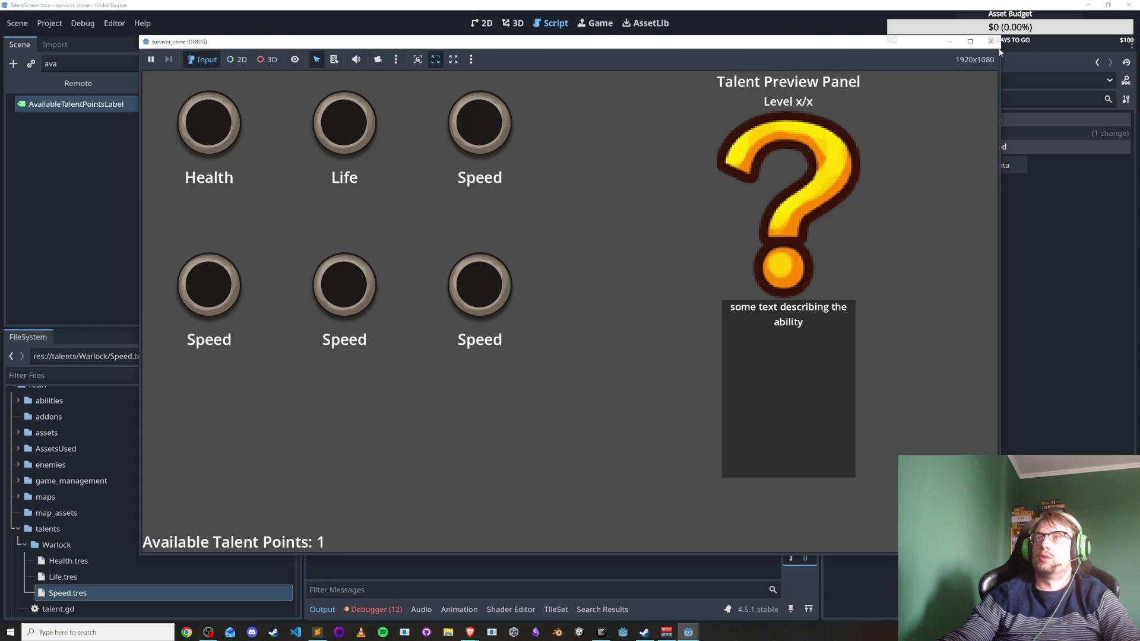
{"action": "left_click", "coordinate": [990, 41]}
{"action": "left_click", "coordinate": [369, 45]}
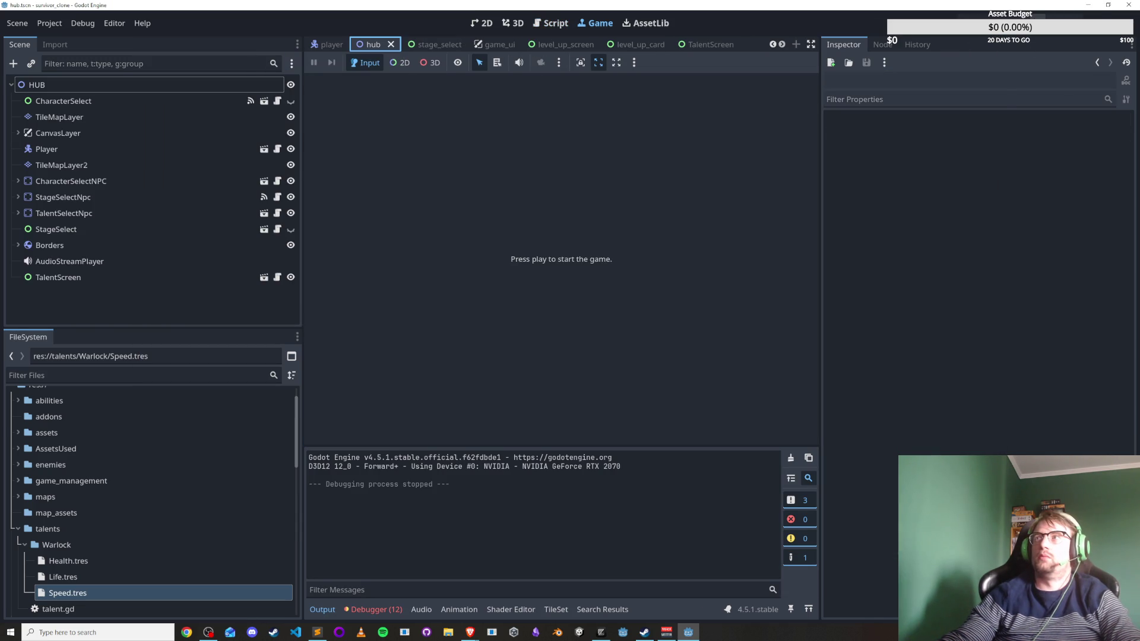
{"action": "key", "text": "F5"}
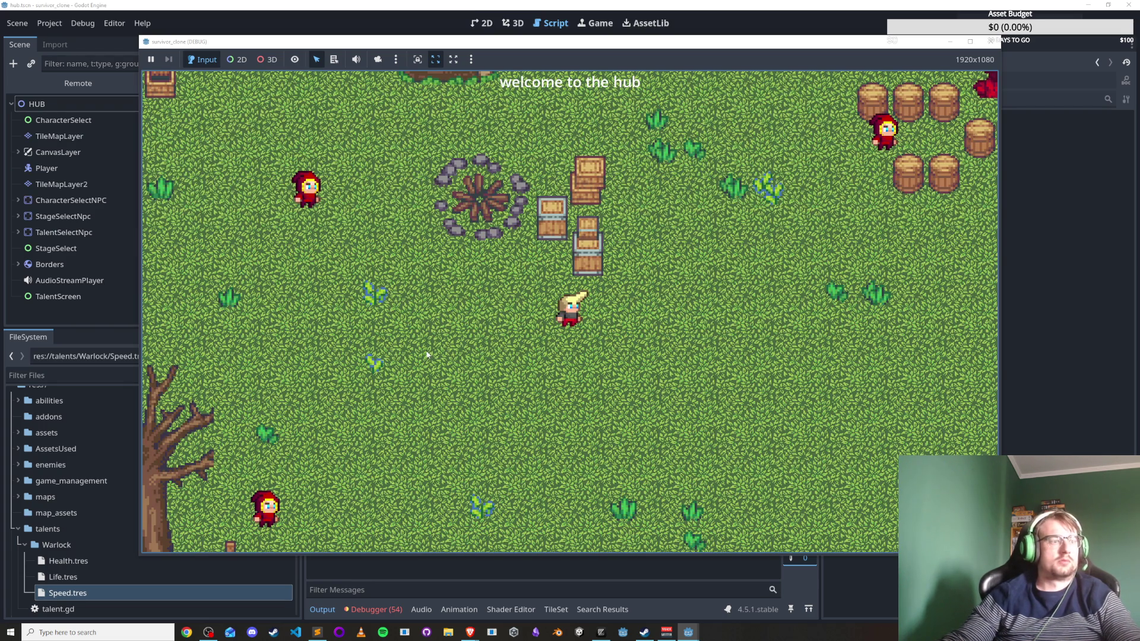
{"action": "key", "text": "a"}
{"action": "key", "text": "s"}
{"action": "key", "text": "a"}
{"action": "key", "text": "s"}
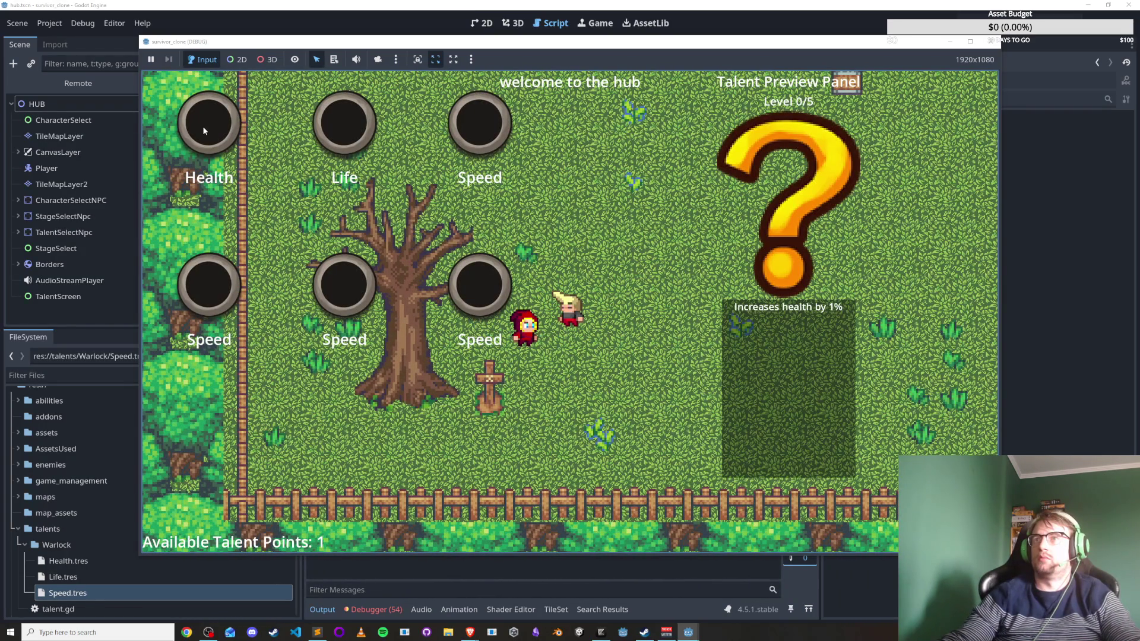
{"action": "left_click", "coordinate": [203, 130]}
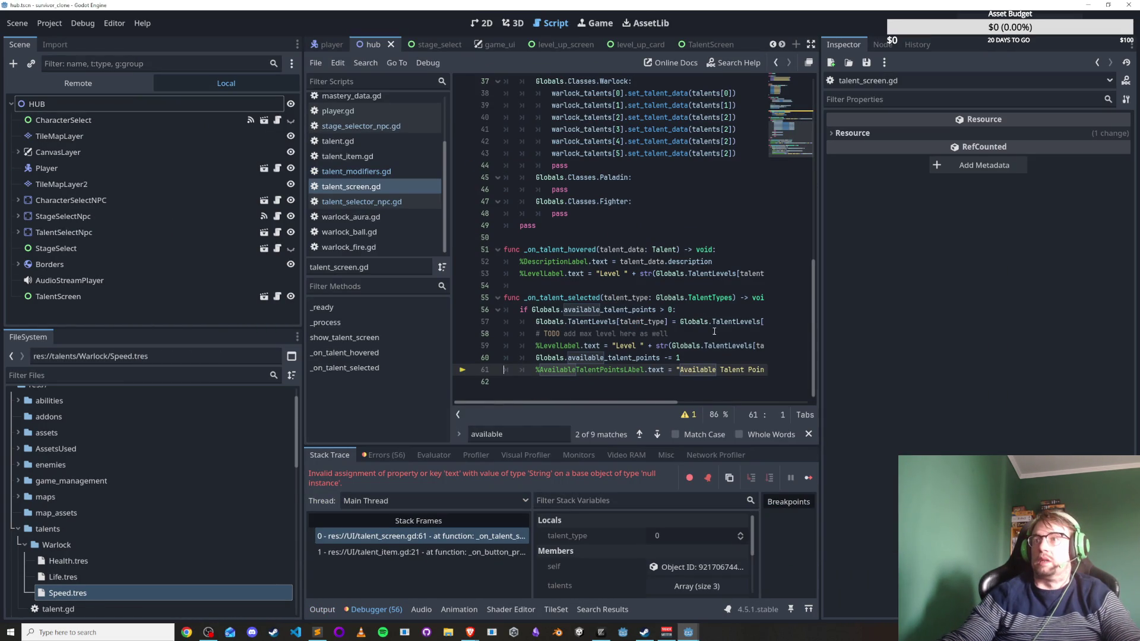
Correct the 'LAbel' typo on line 61 to 'Label' and save the script.
{"action": "left_click", "coordinate": [632, 369]}
{"action": "key", "text": "BackSpace"}
{"action": "type", "text": "a"}
{"action": "key", "text": "ctrl+s"}
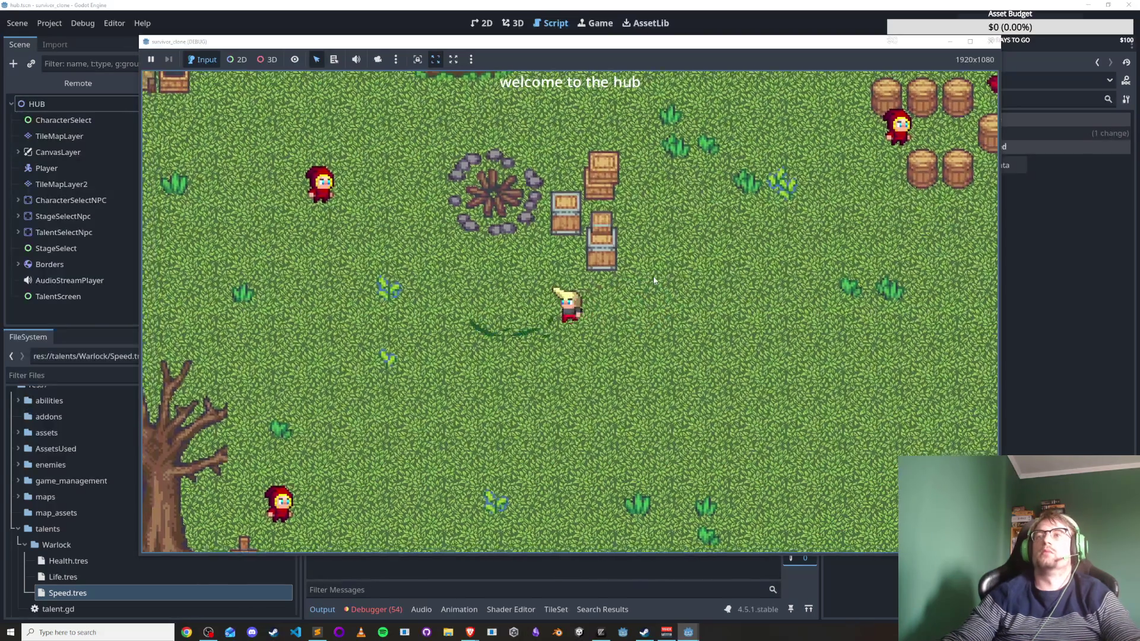
Walk back to the talent NPC, choose Health to see points drop to 0, then close the game.
{"action": "key", "text": "s"}
{"action": "key", "text": "a"}
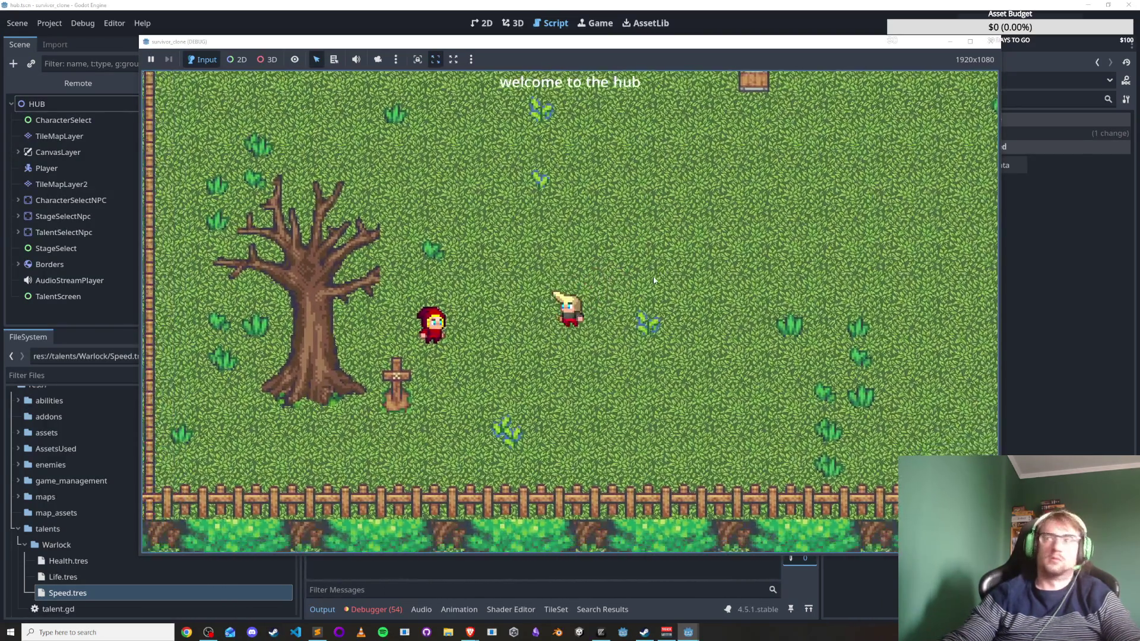
{"action": "key", "text": "a"}
{"action": "left_click", "coordinate": [206, 139]}
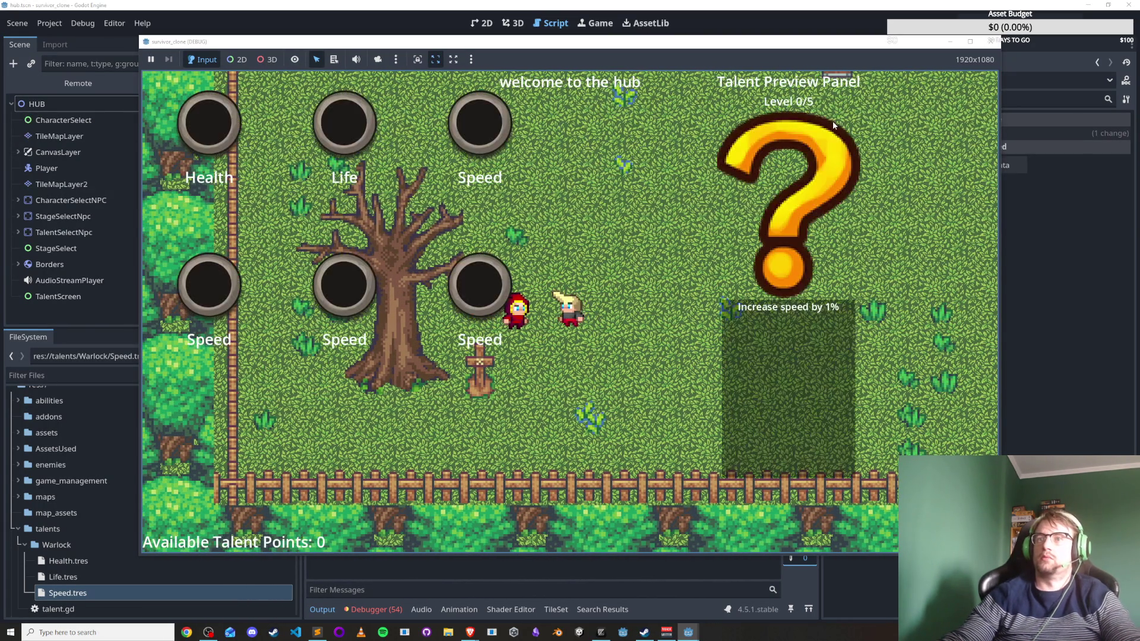
{"action": "key", "text": "a"}
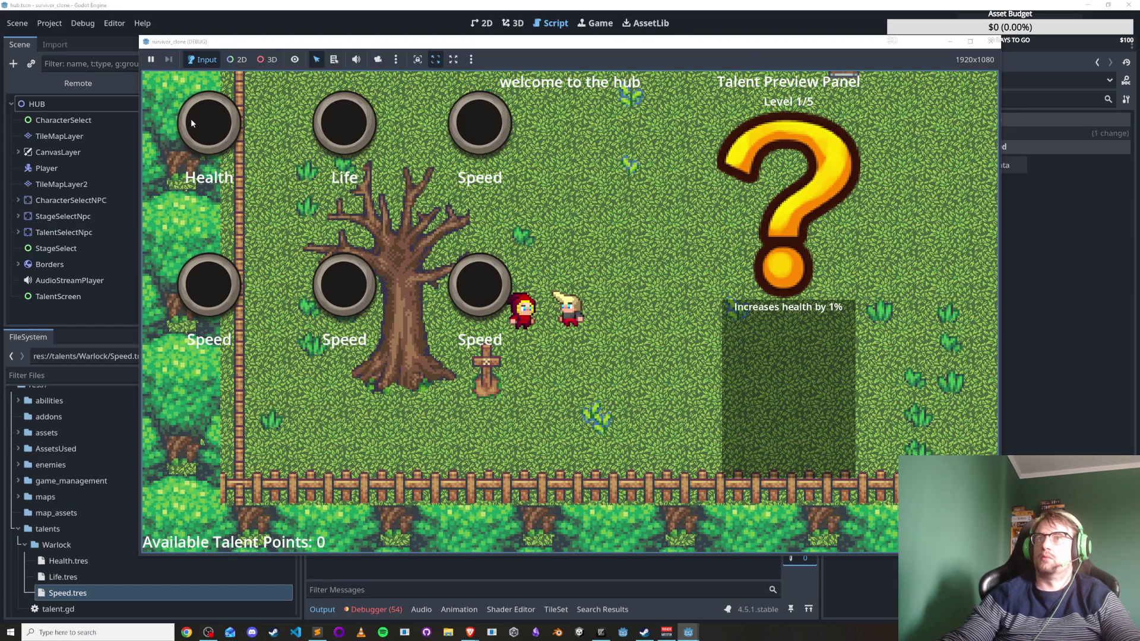
{"action": "left_click", "coordinate": [991, 41]}
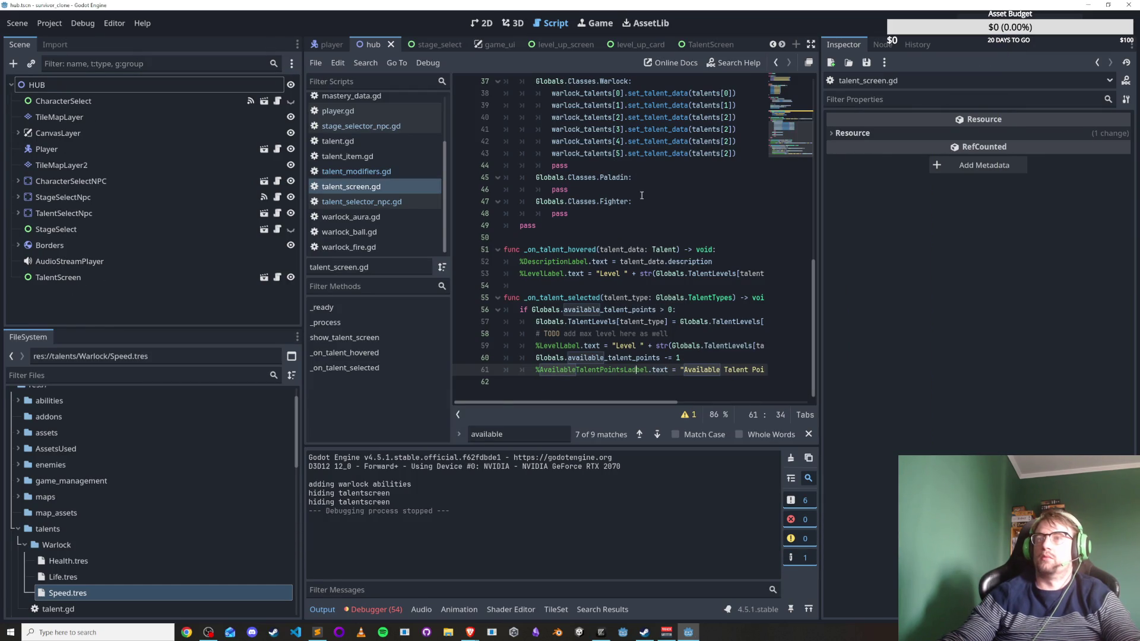
Remove the stray 'd' from 'Ladbel' on line 61, save, and show the desktop with Win+D.
{"action": "key", "text": "BackSpace"}
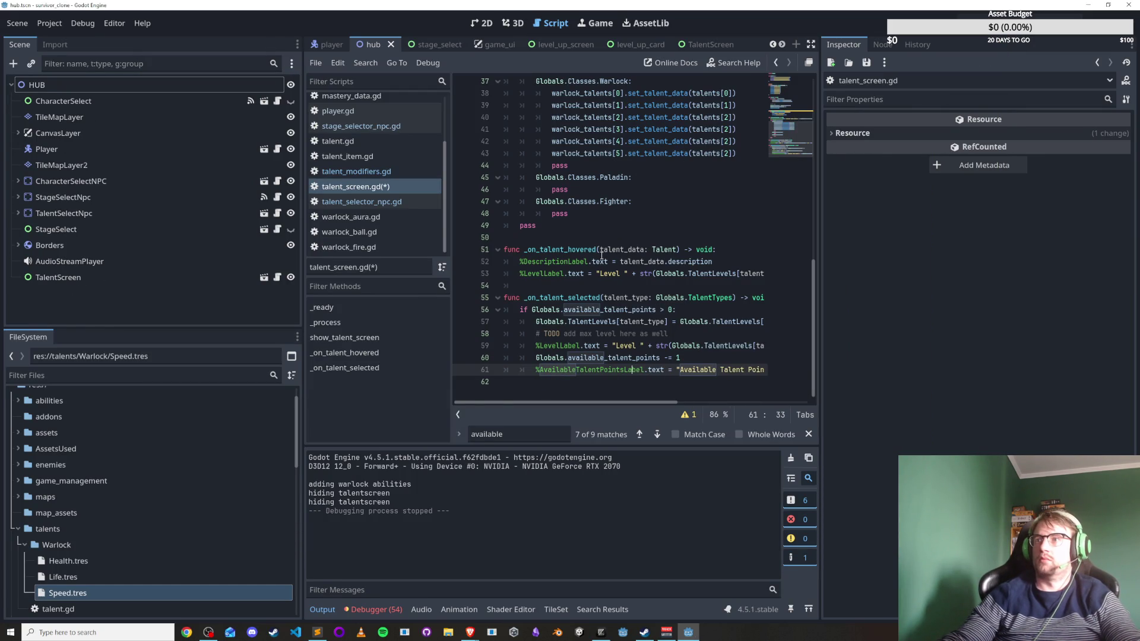
{"action": "key", "text": "ctrl+s"}
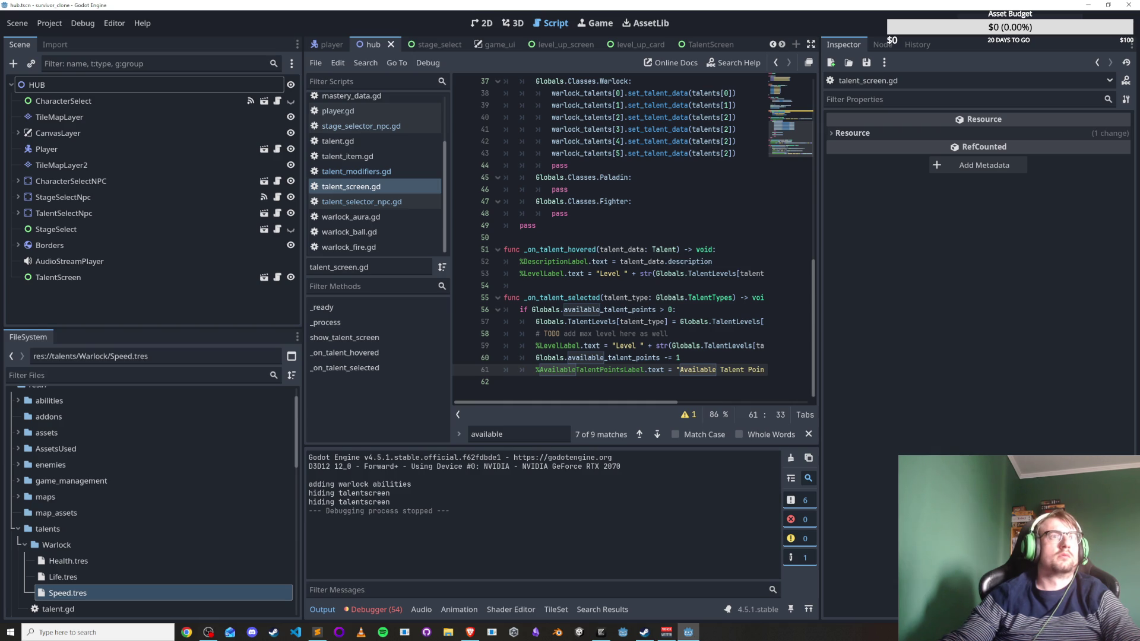
{"action": "key", "text": "alt+Tab"}
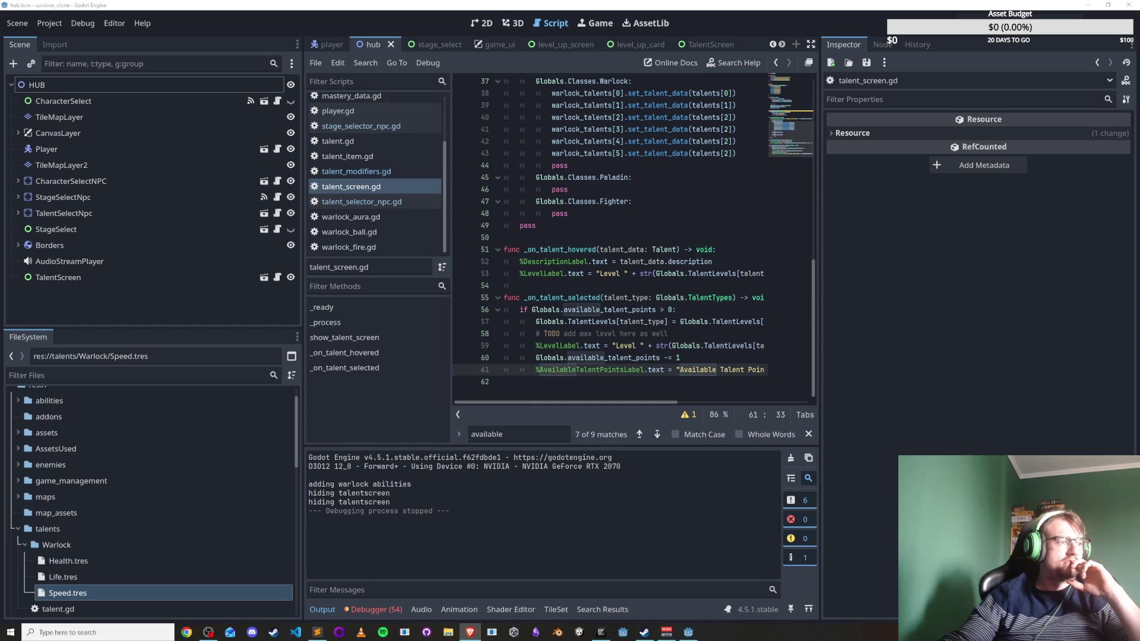
{"action": "key", "text": "super+d"}
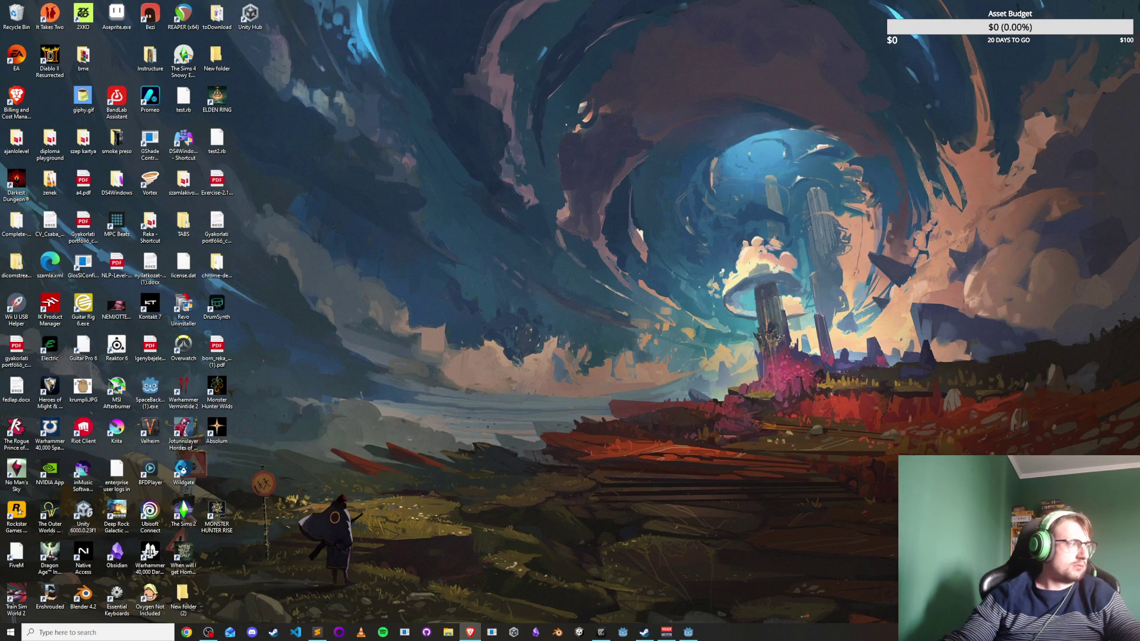
Restore Godot with Win+D and drag the dock splitter left to widen talent_screen.gd's script area.
{"action": "key", "text": "super+d"}
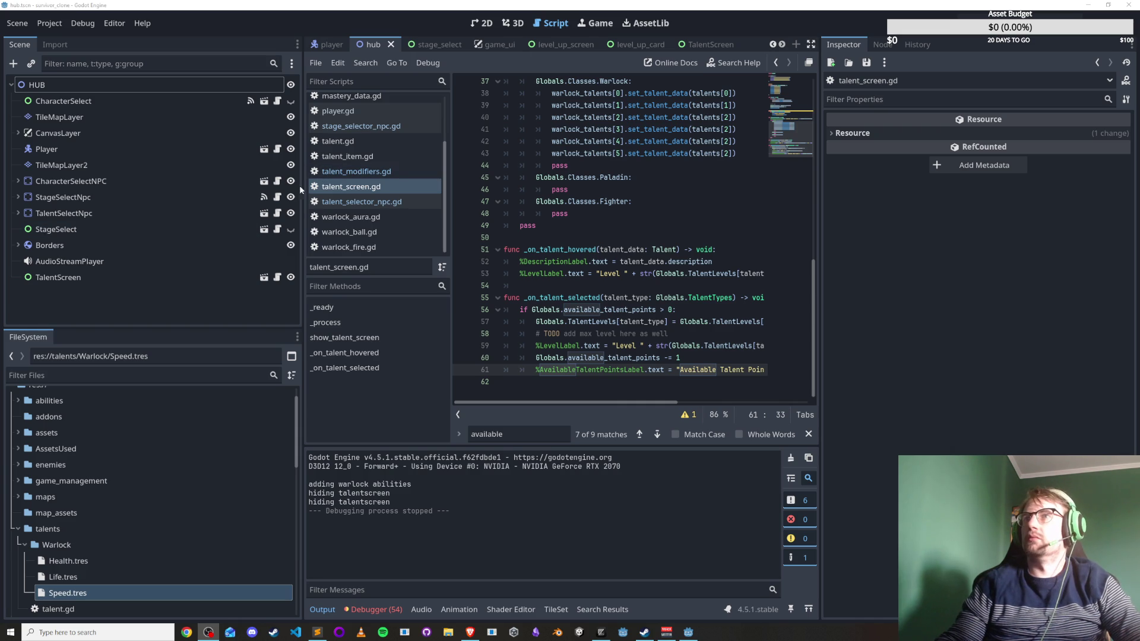
{"action": "left_click_drag", "start_coordinate": [302, 184], "coordinate": [170, 183]}
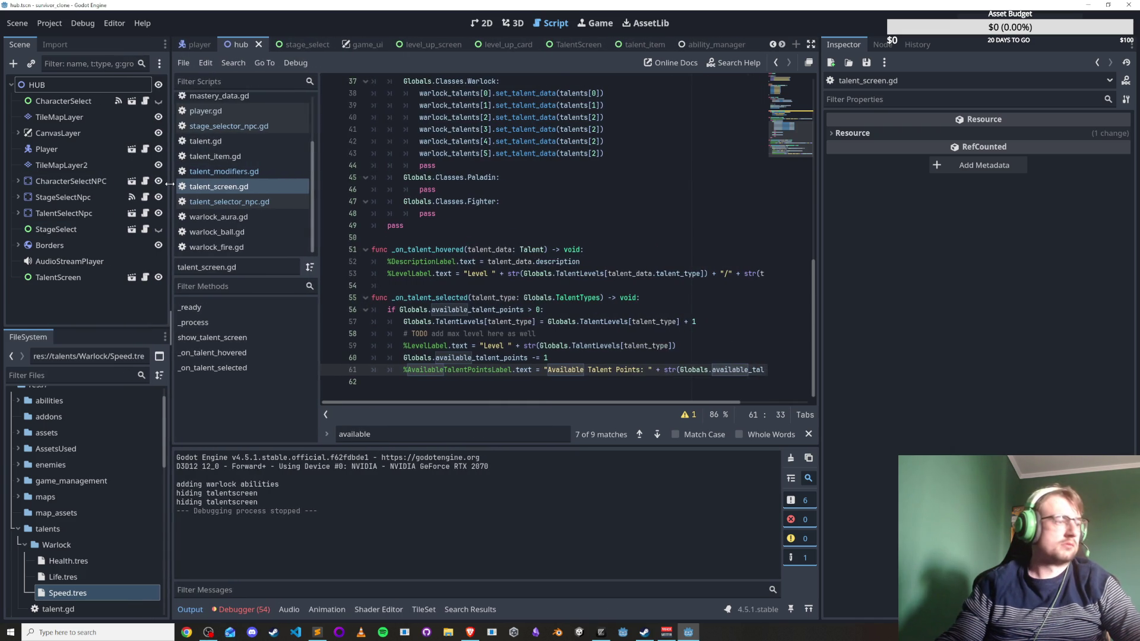
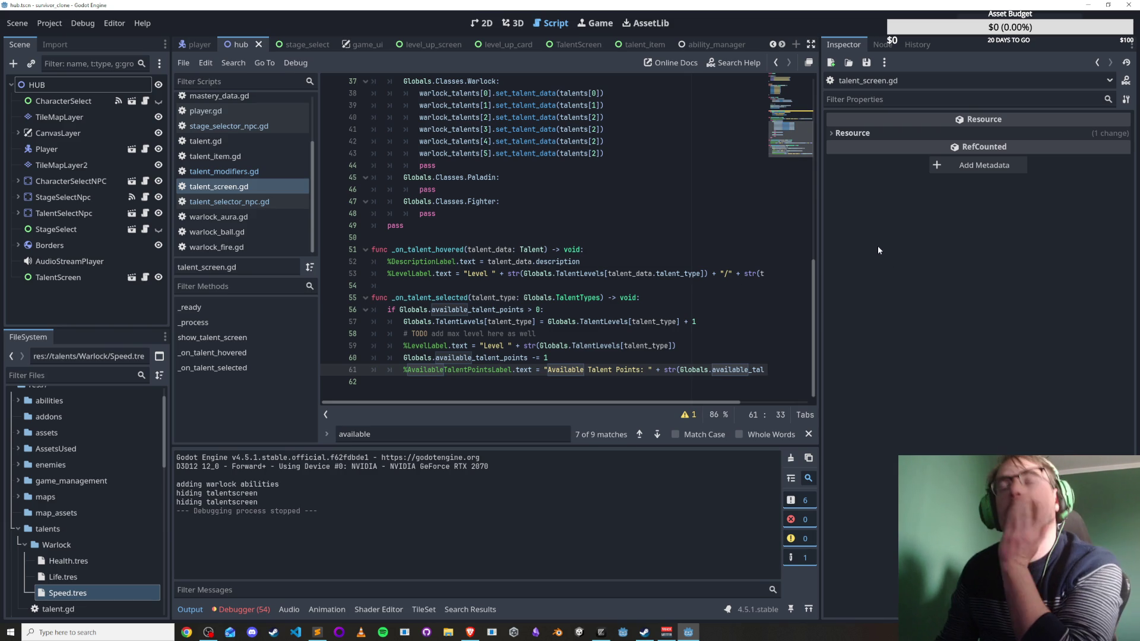
Delete the '# TODO add max level here as well' line from _on_talent_selected with Ctrl+Shift+K.
{"action": "left_click", "coordinate": [572, 323]}
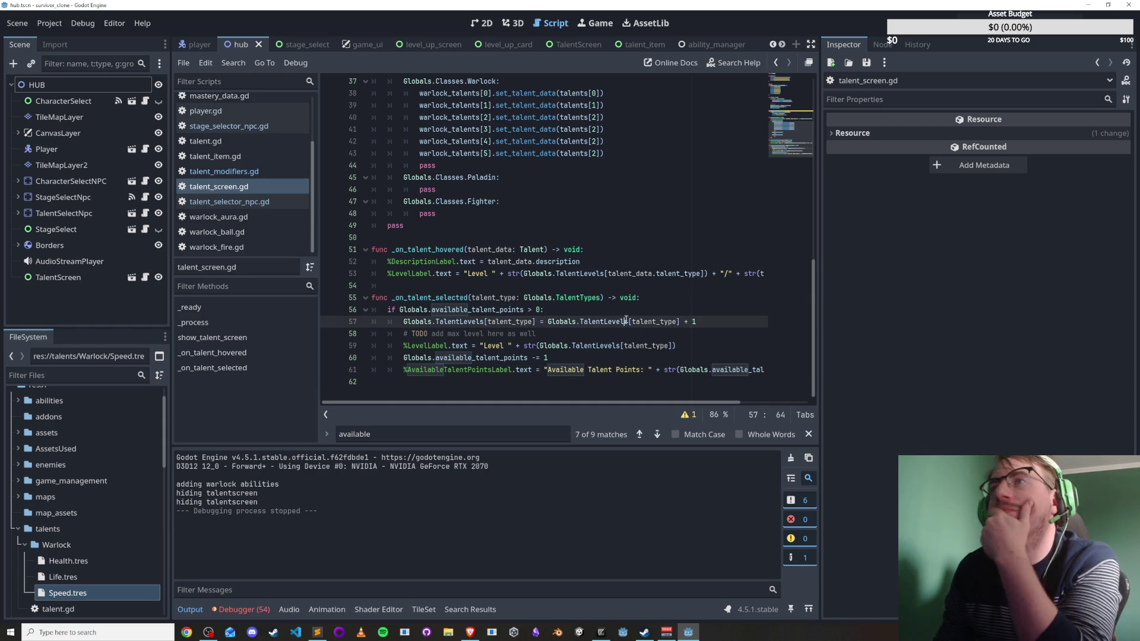
{"action": "triple_click", "coordinate": [559, 333]}
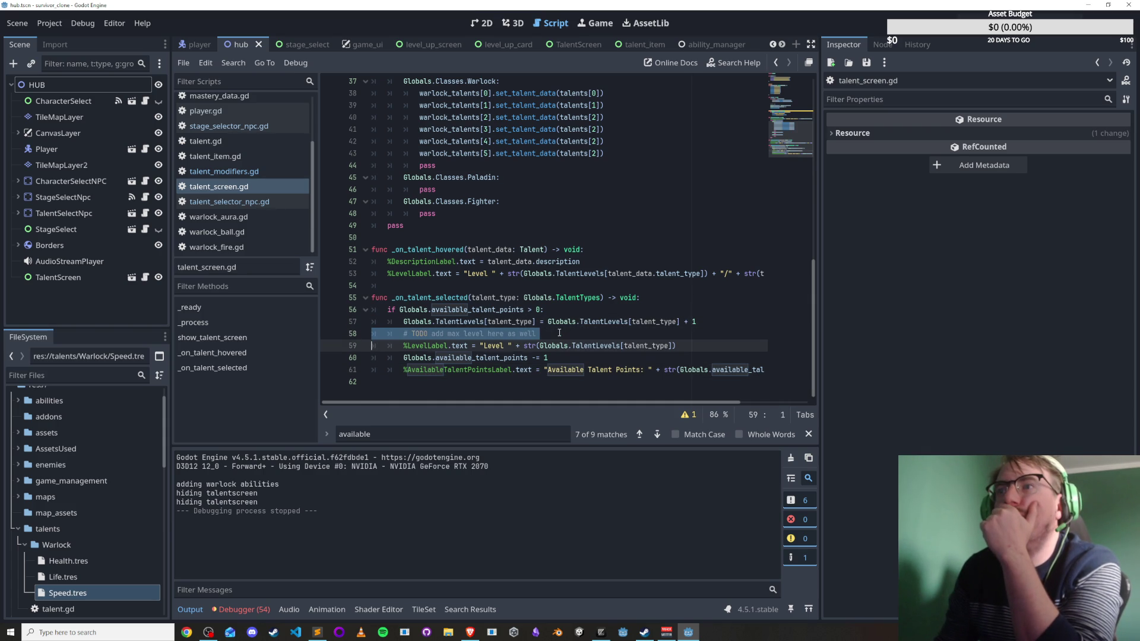
{"action": "left_click", "coordinate": [558, 333]}
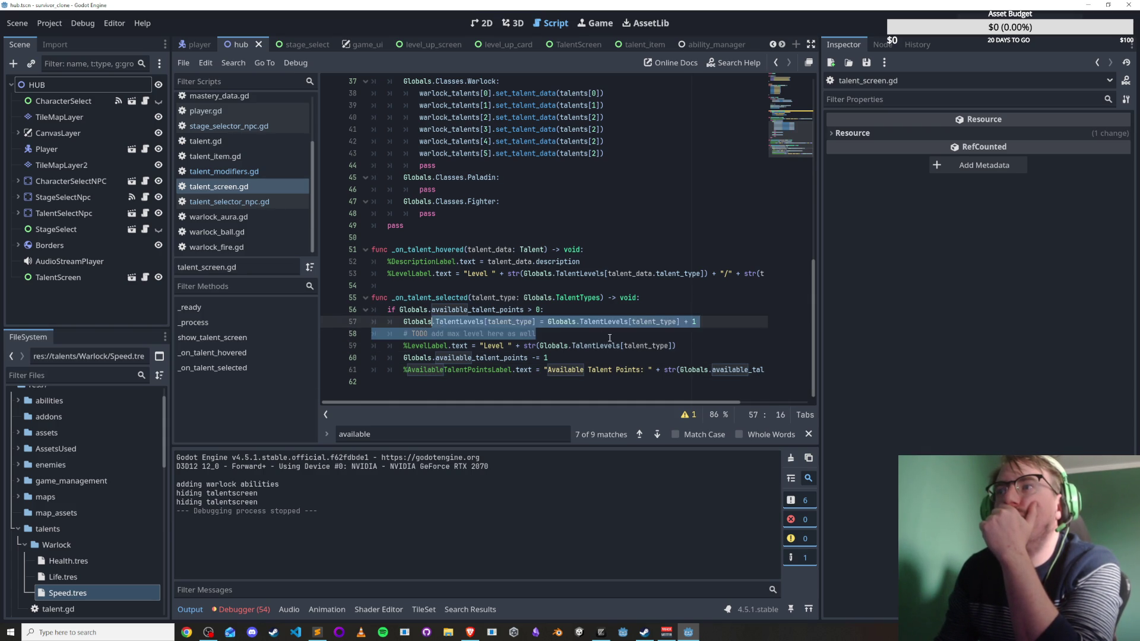
{"action": "left_click", "coordinate": [718, 350]}
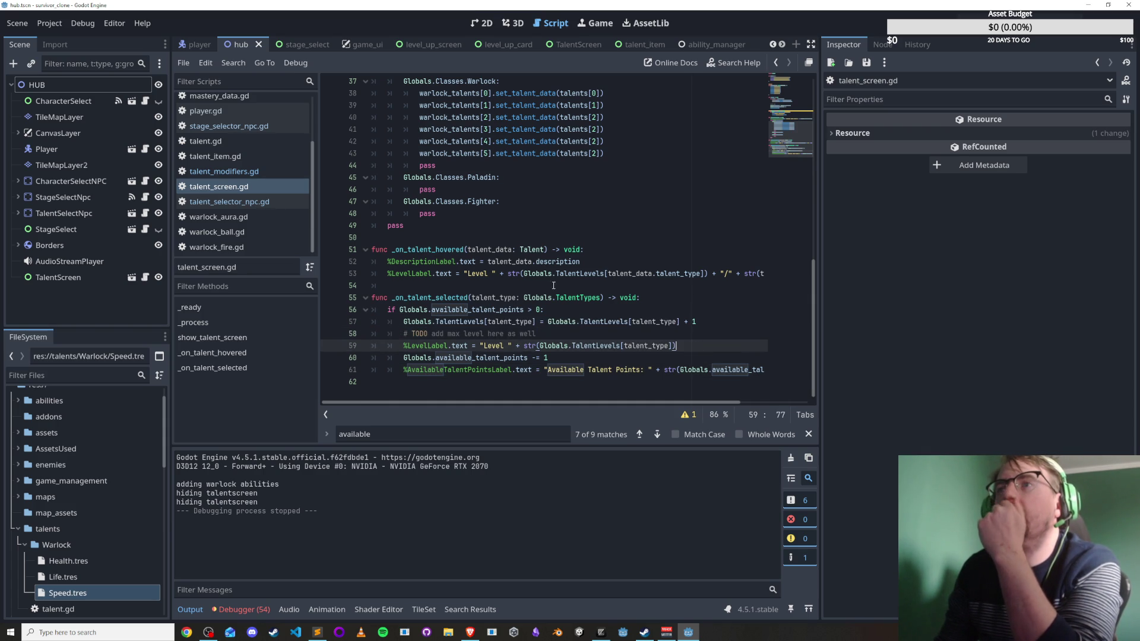
{"action": "left_click_drag", "start_coordinate": [534, 402], "coordinate": [625, 402]}
{"action": "left_click", "coordinate": [681, 374]}
{"action": "double_click", "coordinate": [681, 374]}
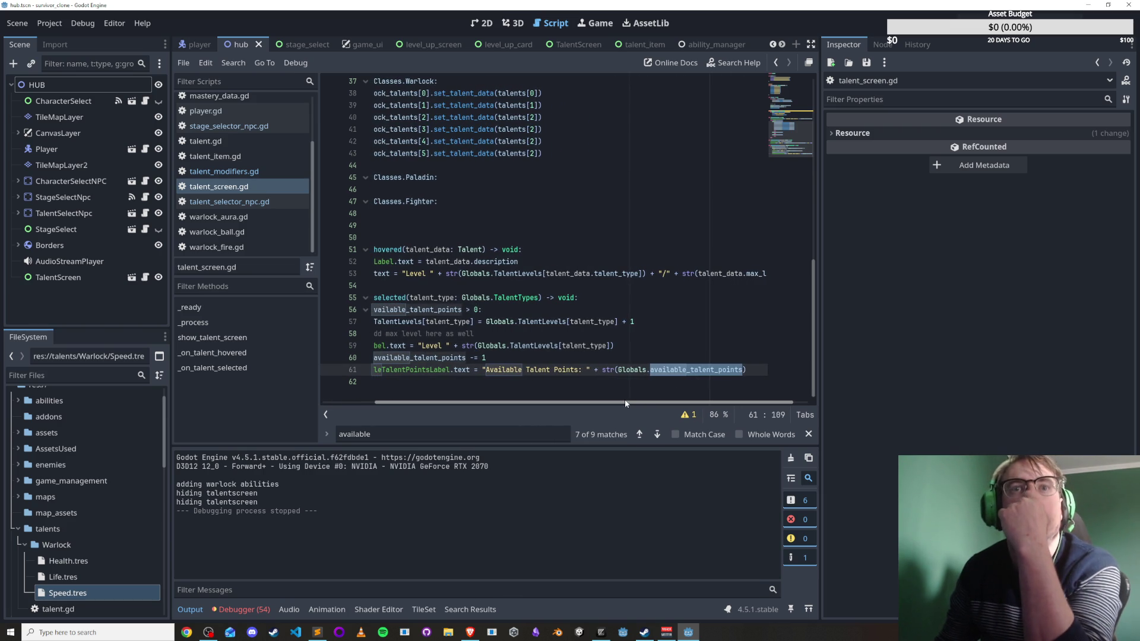
{"action": "scroll", "coordinate": [466, 391], "scroll_direction": "left", "scroll_amount": 3}
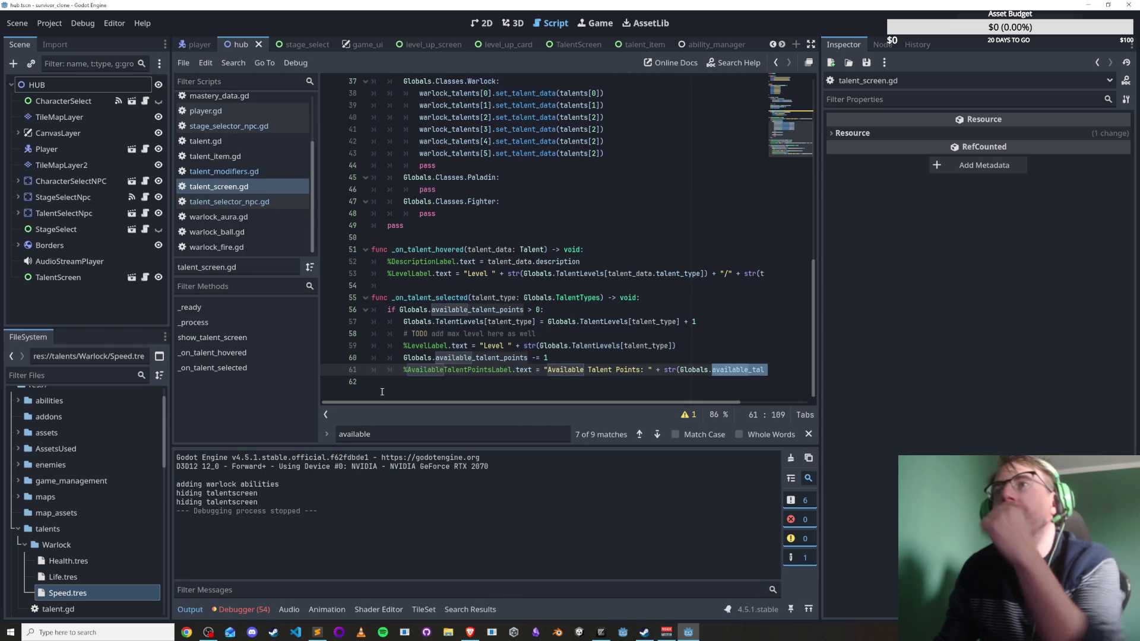
{"action": "left_click", "coordinate": [466, 333]}
{"action": "key", "text": "ctrl+shift+k"}
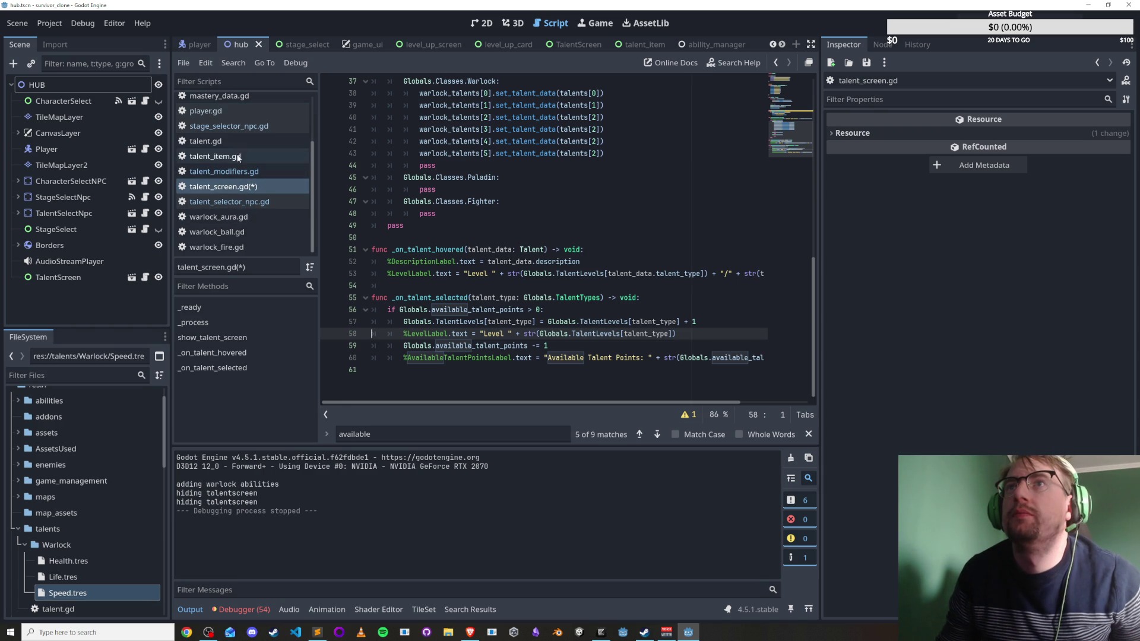
In talent_item.gd, remove '.talent_type' from the selected emit call and save.
{"action": "left_click", "coordinate": [217, 156]}
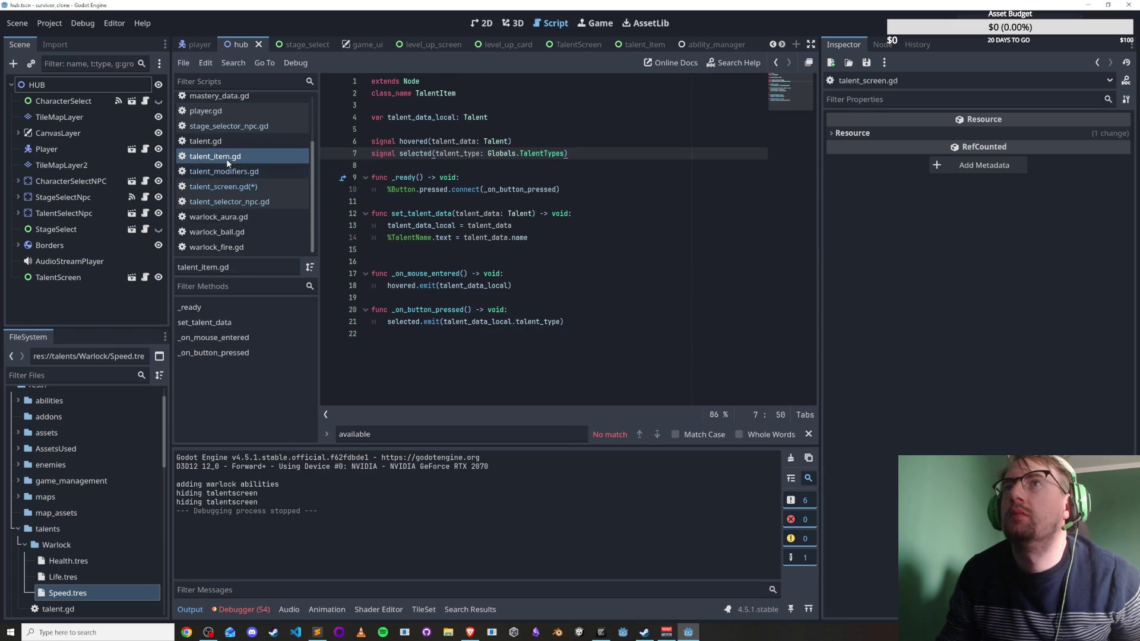
{"action": "left_click_drag", "start_coordinate": [475, 321], "coordinate": [434, 309]}
{"action": "left_click", "coordinate": [475, 321]}
{"action": "double_click", "coordinate": [475, 321]}
{"action": "double_click", "coordinate": [526, 322]}
{"action": "left_click", "coordinate": [471, 321]}
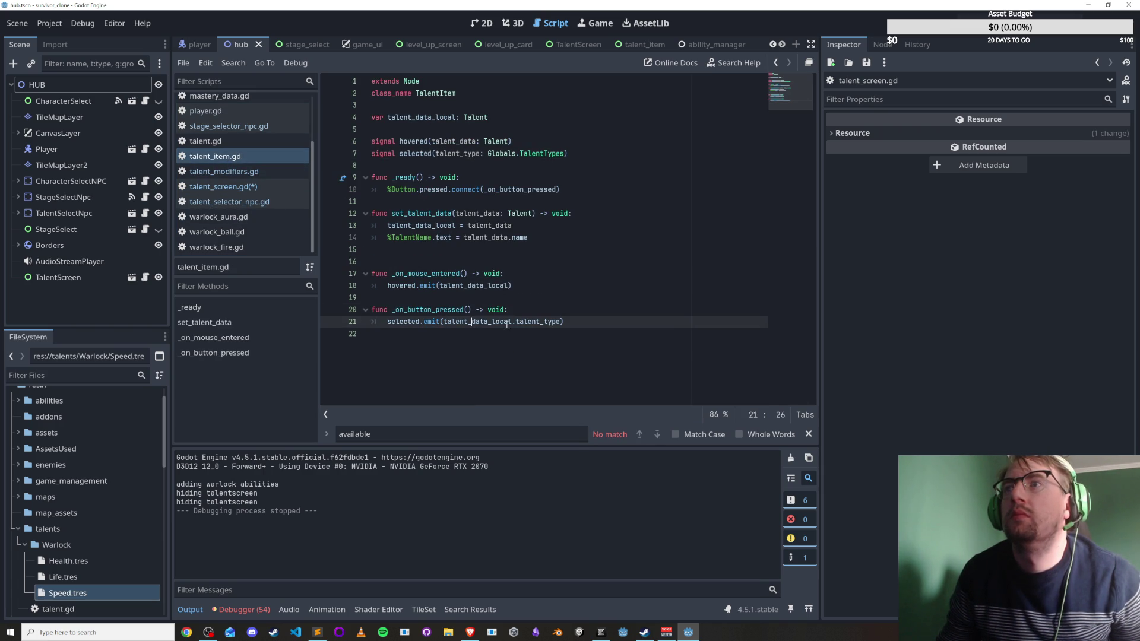
{"action": "left_click_drag", "start_coordinate": [515, 321], "coordinate": [559, 318]}
{"action": "key", "text": "BackSpace"}
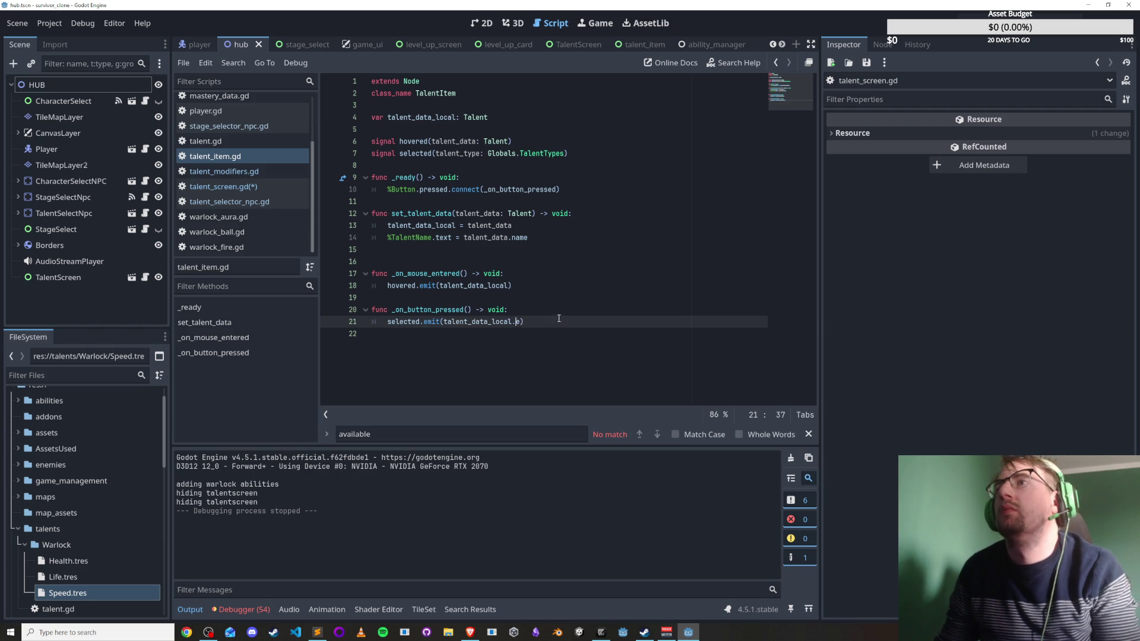
{"action": "key", "text": "ctrl+s"}
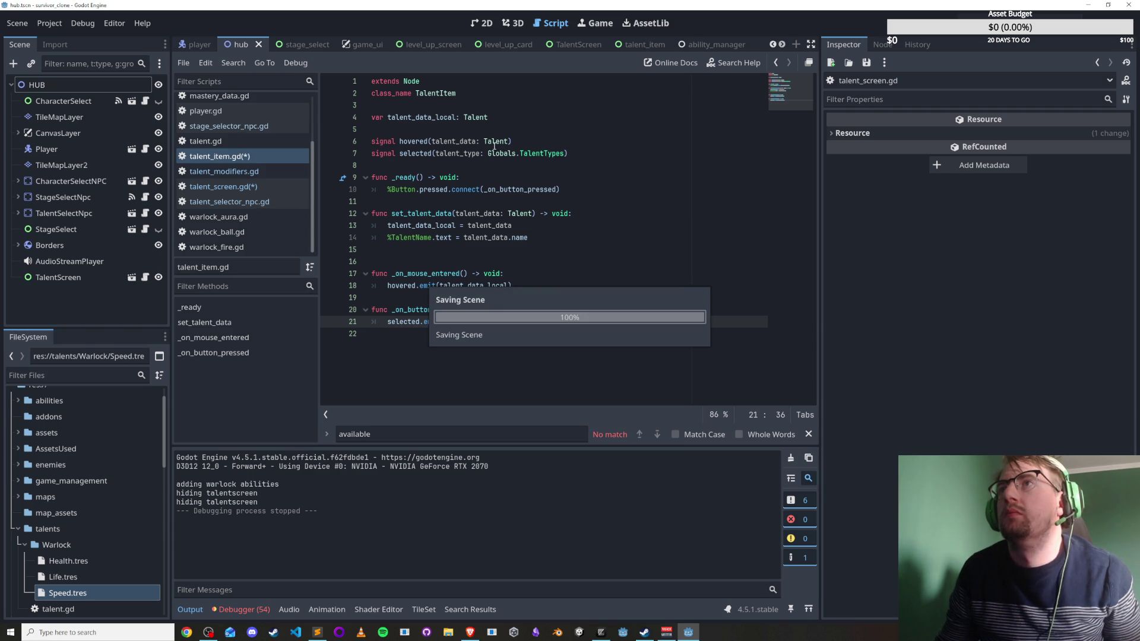
Change the selected signal's parameter type from Globals.TalentTypes to Talent, save, and return to talent_screen.gd.
{"action": "double_click", "coordinate": [498, 116]}
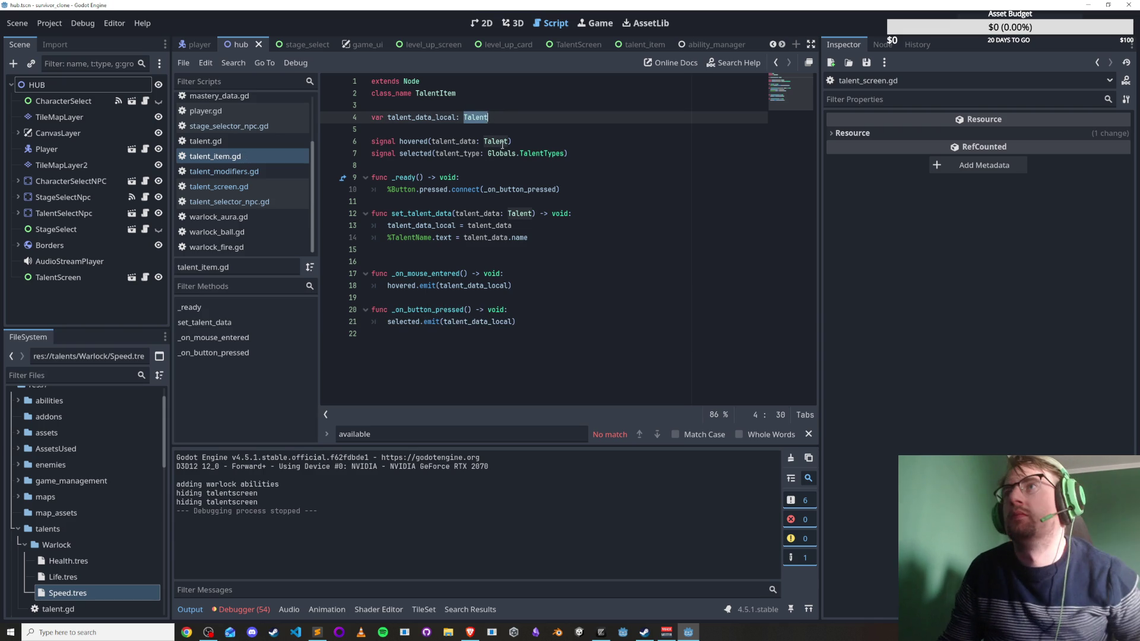
{"action": "double_click", "coordinate": [495, 142]}
{"action": "key", "text": "ctrl+c"}
{"action": "left_click_drag", "start_coordinate": [488, 153], "coordinate": [565, 152]}
{"action": "key", "text": "ctrl+v"}
{"action": "key", "text": "ctrl+s"}
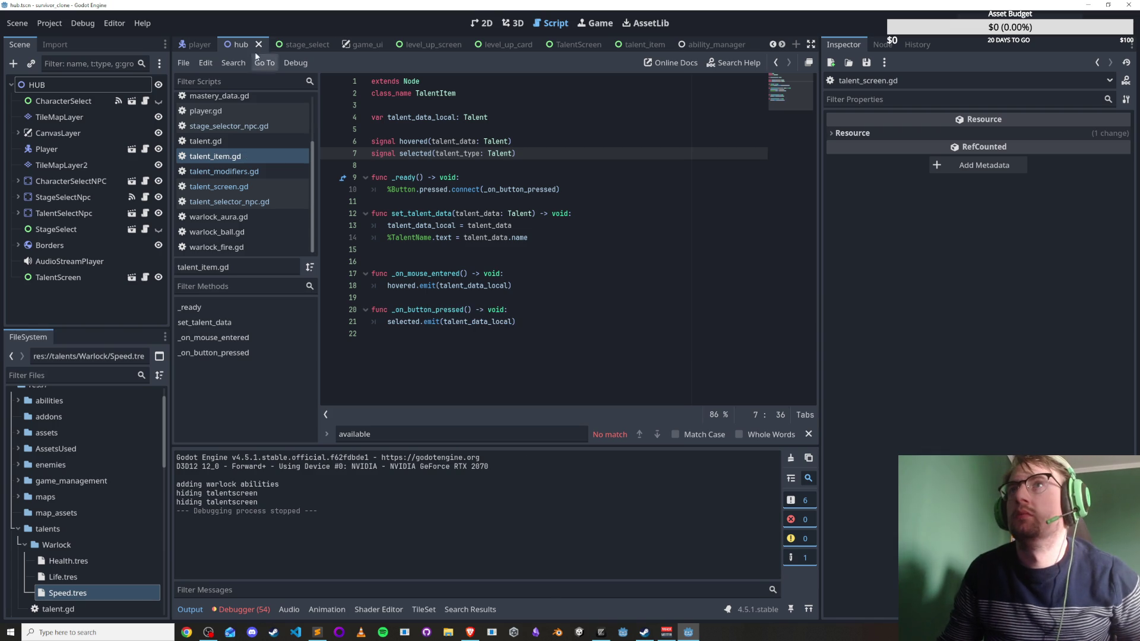
{"action": "left_click", "coordinate": [218, 186]}
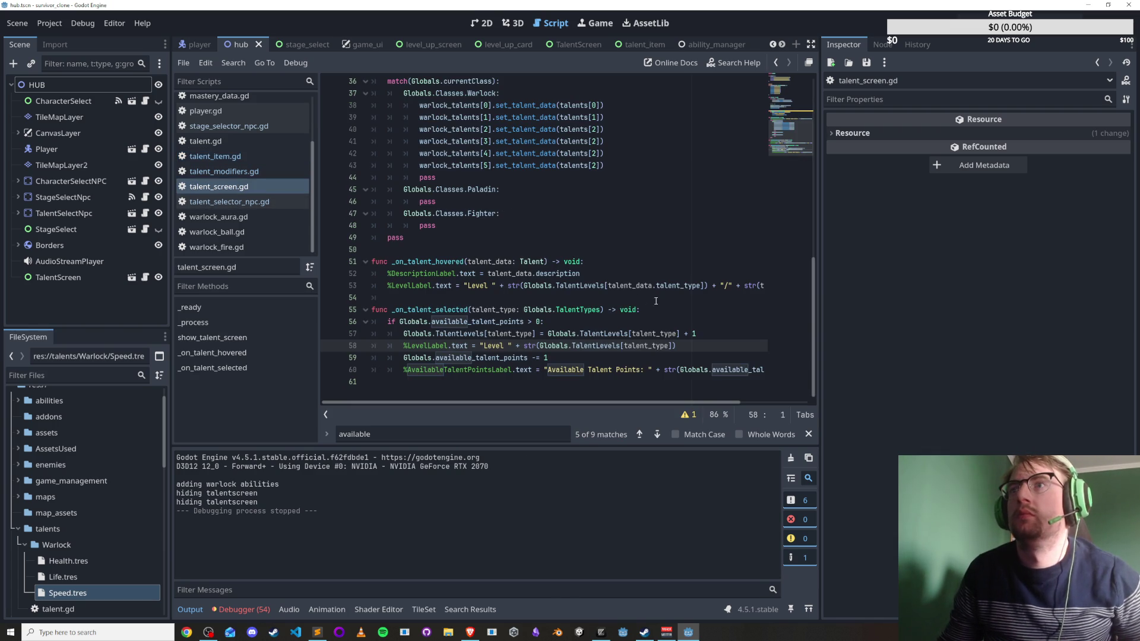
Rename the parameter to talent_data and prefix talent_type with 'talent_data.' on lines 57–58.
{"action": "left_click", "coordinate": [653, 333]}
{"action": "left_click", "coordinate": [632, 333]}
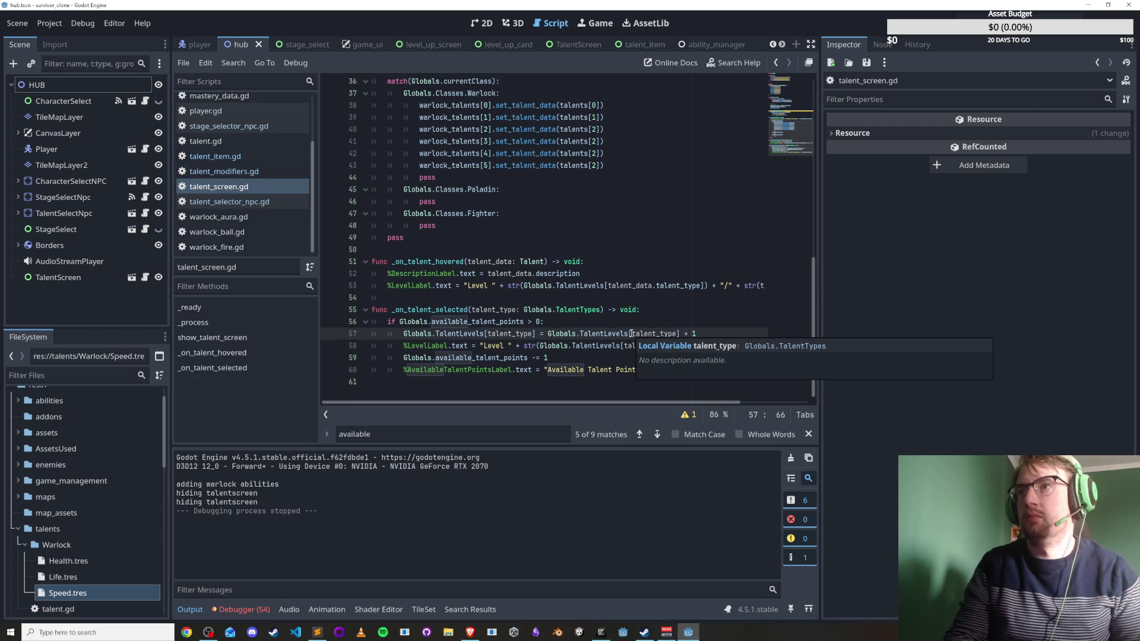
{"action": "left_click_drag", "start_coordinate": [515, 309], "coordinate": [501, 309]}
{"action": "type", "text": "data"}
{"action": "double_click", "coordinate": [512, 309]}
{"action": "key", "text": "ctrl+c"}
{"action": "left_click", "coordinate": [632, 333]}
{"action": "key", "text": "ctrl+v"}
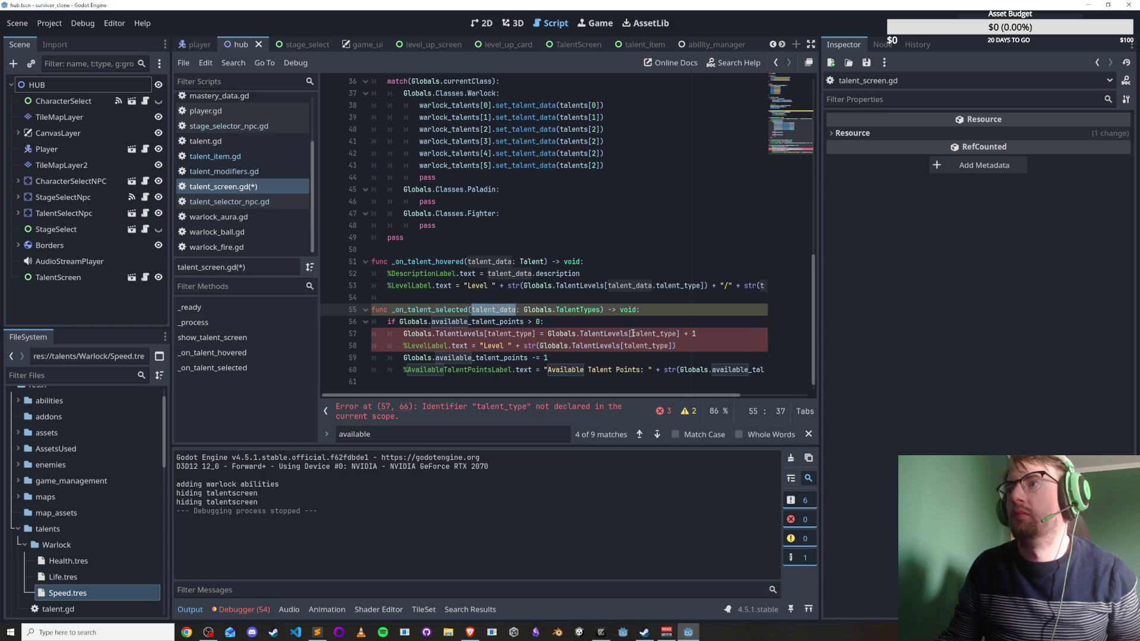
{"action": "type", "text": ".talent_"}
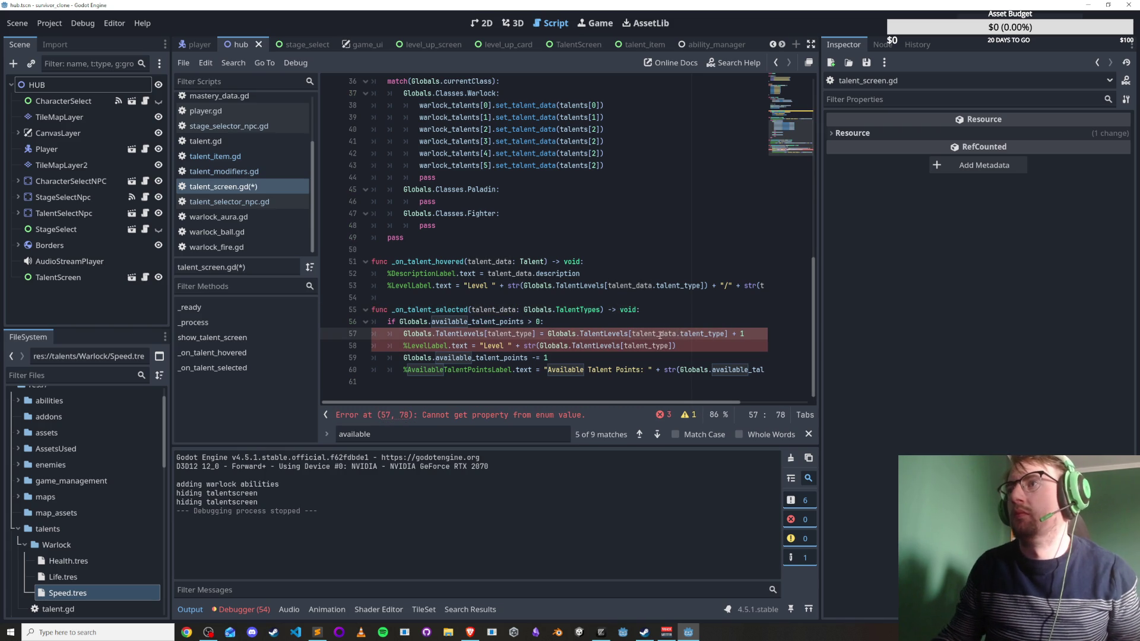
{"action": "left_click", "coordinate": [640, 345]}
{"action": "key", "text": "ctrl+v"}
{"action": "type", "text": "."}
{"action": "key", "text": "ctrl+s"}
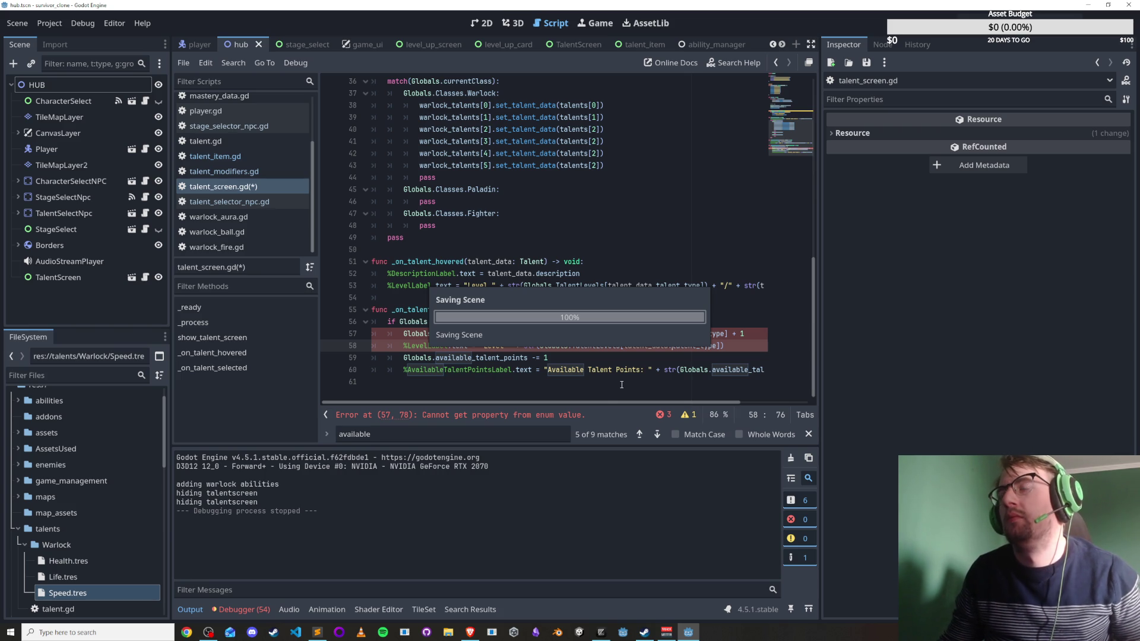
Add the missing 'talent_data.' prefix to the first talent_type on line 57 and save.
{"action": "left_click_drag", "start_coordinate": [605, 403], "coordinate": [631, 403]}
{"action": "left_click", "coordinate": [621, 346]}
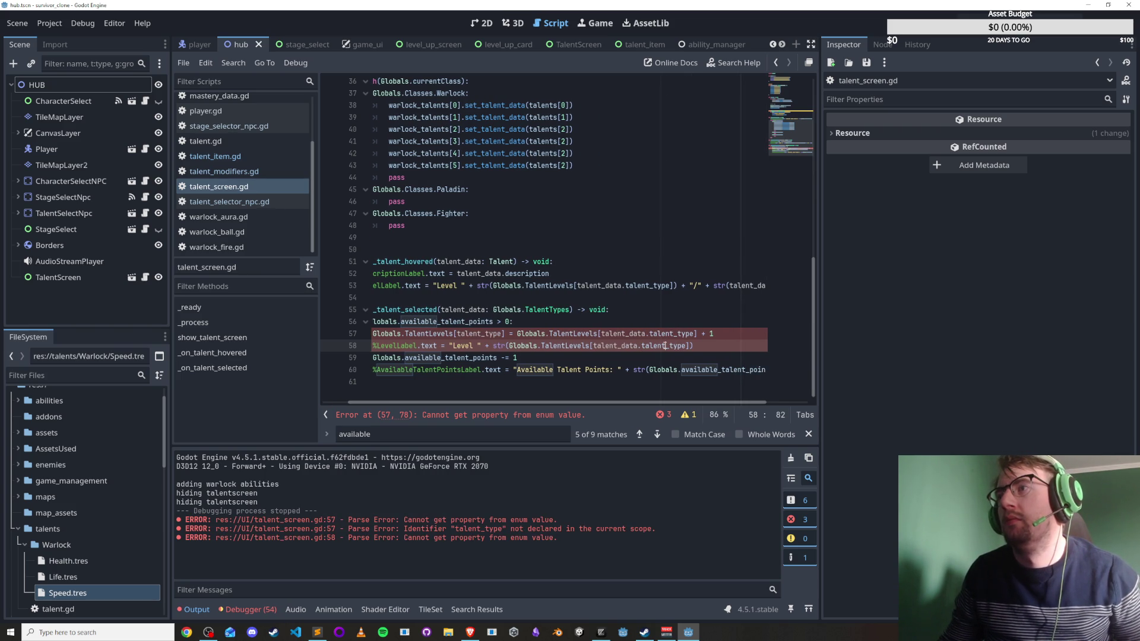
{"action": "left_click", "coordinate": [670, 335]}
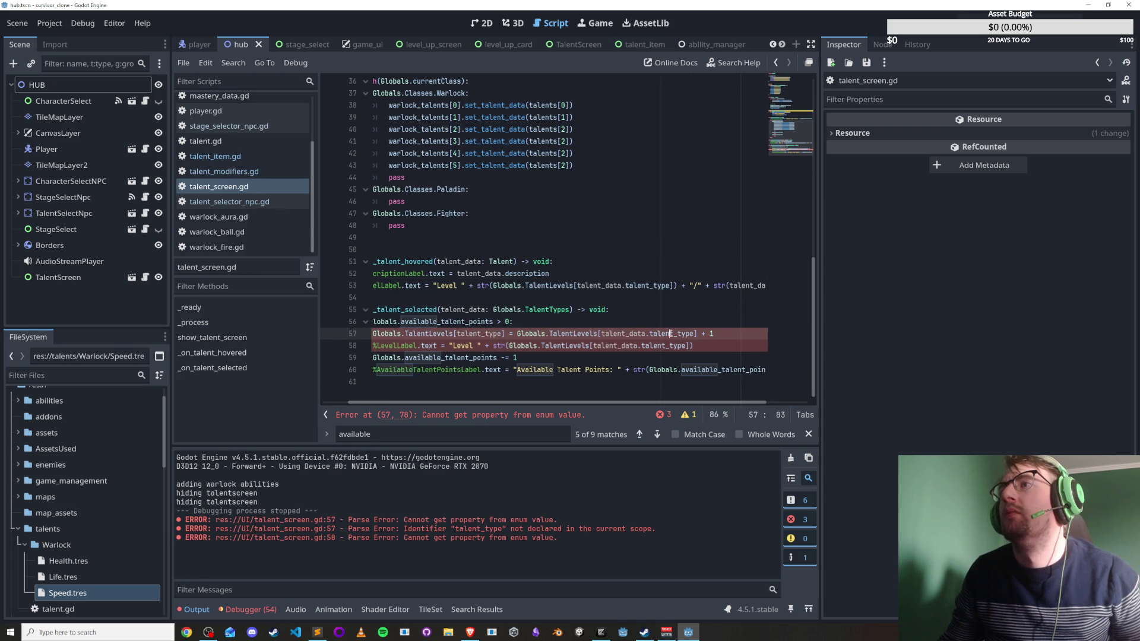
{"action": "double_click", "coordinate": [495, 333]}
{"action": "left_click_drag", "start_coordinate": [560, 403], "coordinate": [533, 403]}
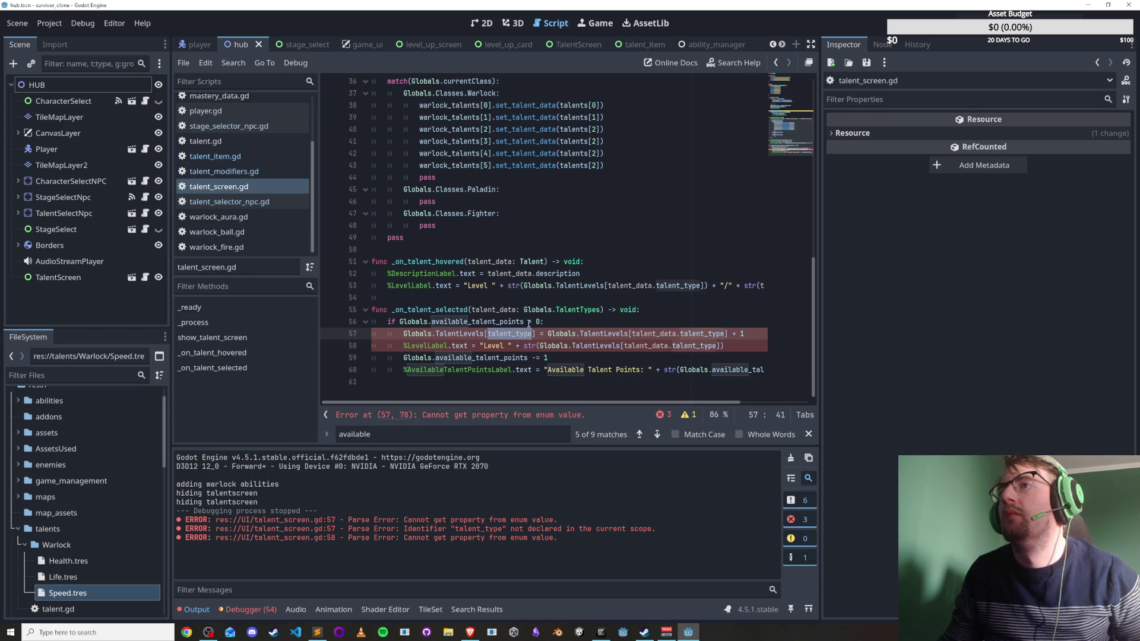
{"action": "key", "text": "Left"}
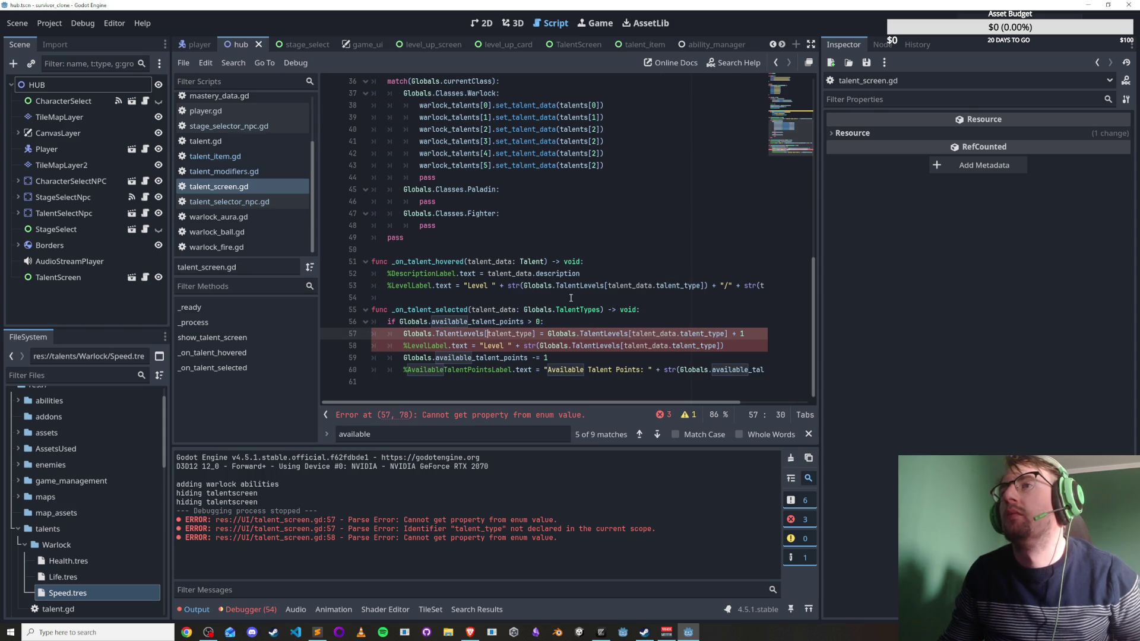
{"action": "type", "text": "talent_data."}
{"action": "key", "text": "ctrl+s"}
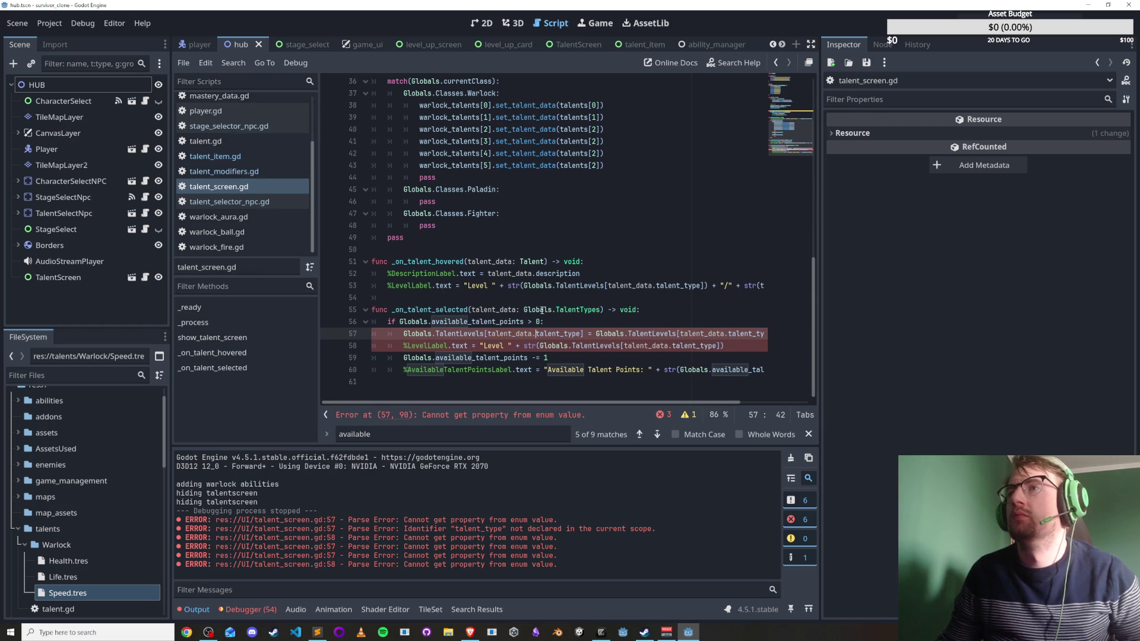
Change the _on_talent_selected parameter type from Globals.TalentTypes to Talent and save.
{"action": "left_click", "coordinate": [496, 309]}
{"action": "left_click_drag", "start_coordinate": [524, 309], "coordinate": [597, 310]}
{"action": "key", "text": "BackSpace"}
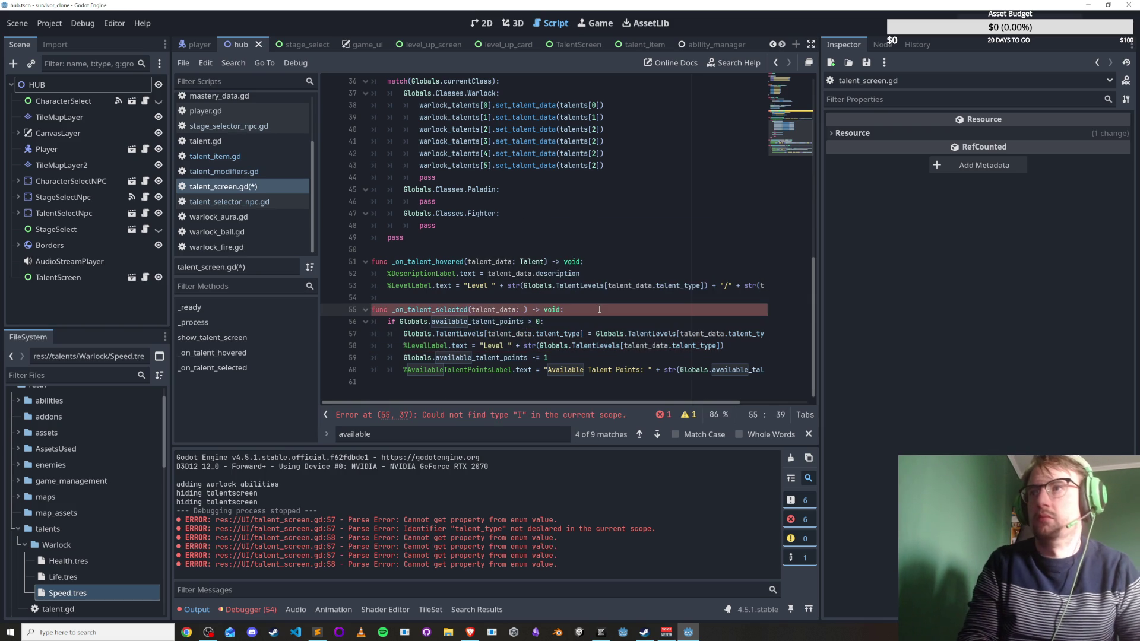
{"action": "type", "text": "Talent"}
{"action": "key", "text": "ctrl+s"}
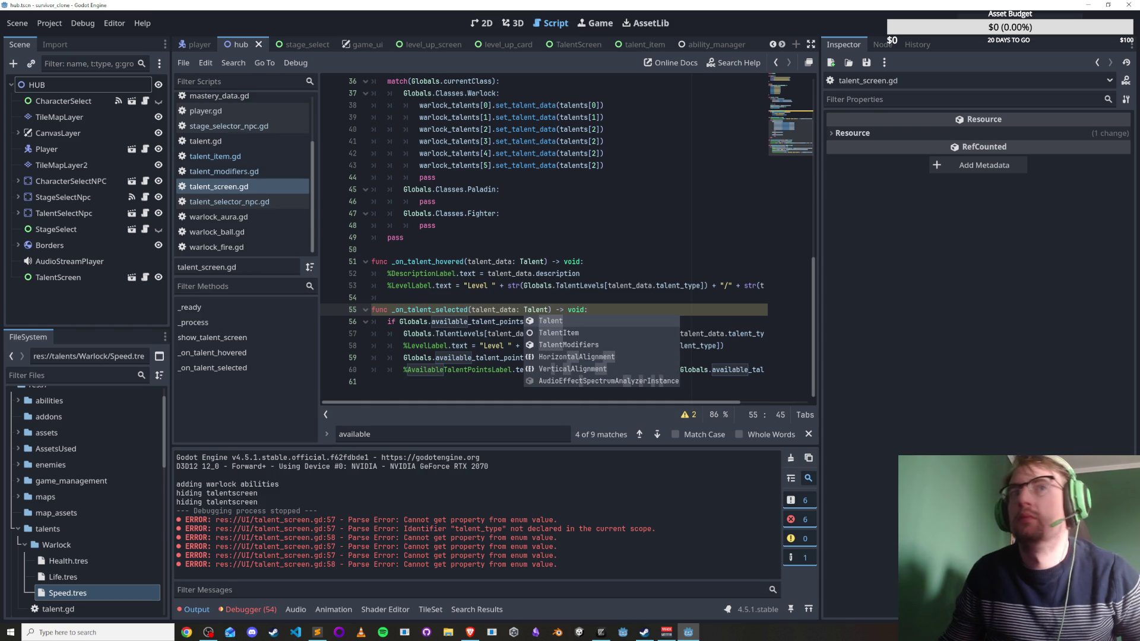
Adjust the Voicemeeter audio mixer, then return to Godot and save the script.
{"action": "key", "text": "alt+Tab"}
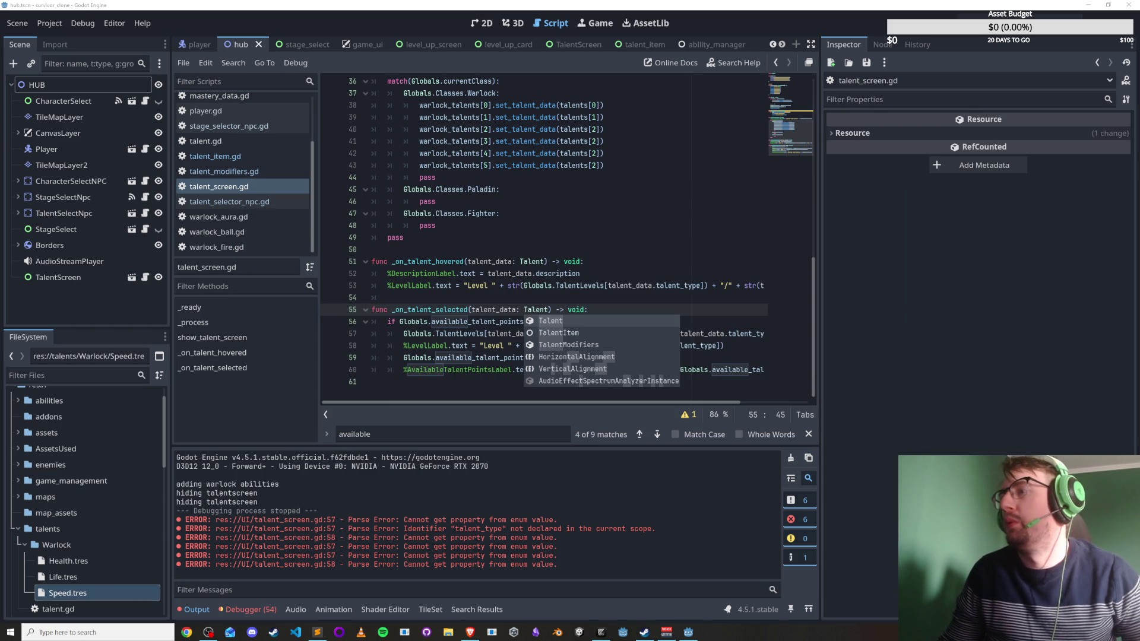
{"action": "left_click", "coordinate": [666, 632]}
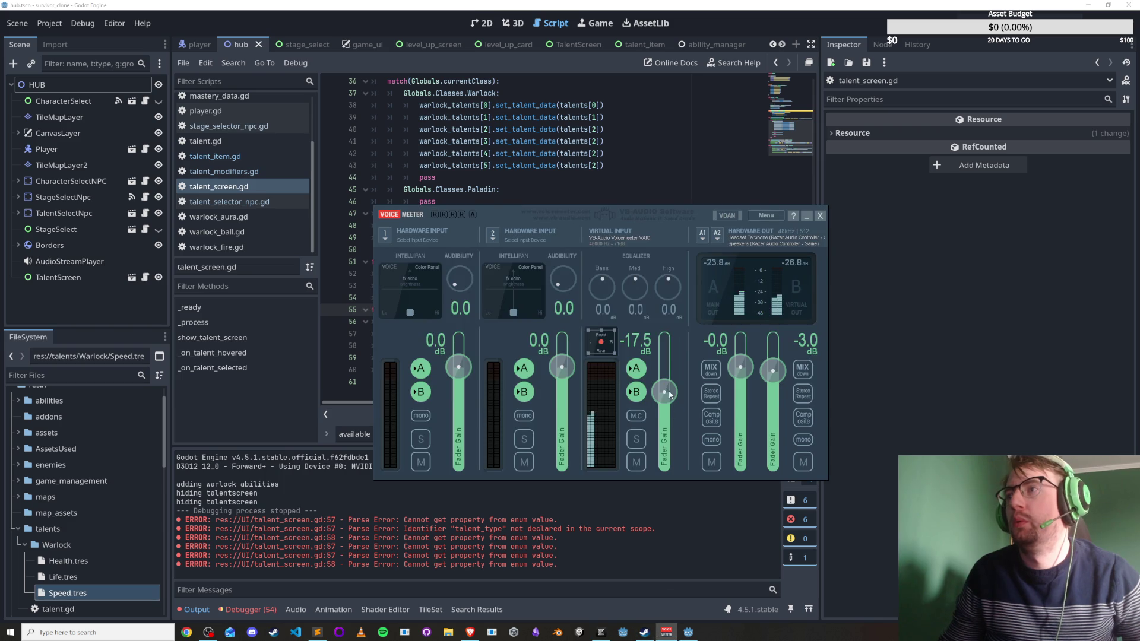
{"action": "scroll", "coordinate": [666, 389], "scroll_direction": "up", "scroll_amount": 1}
{"action": "key", "text": "alt+Tab"}
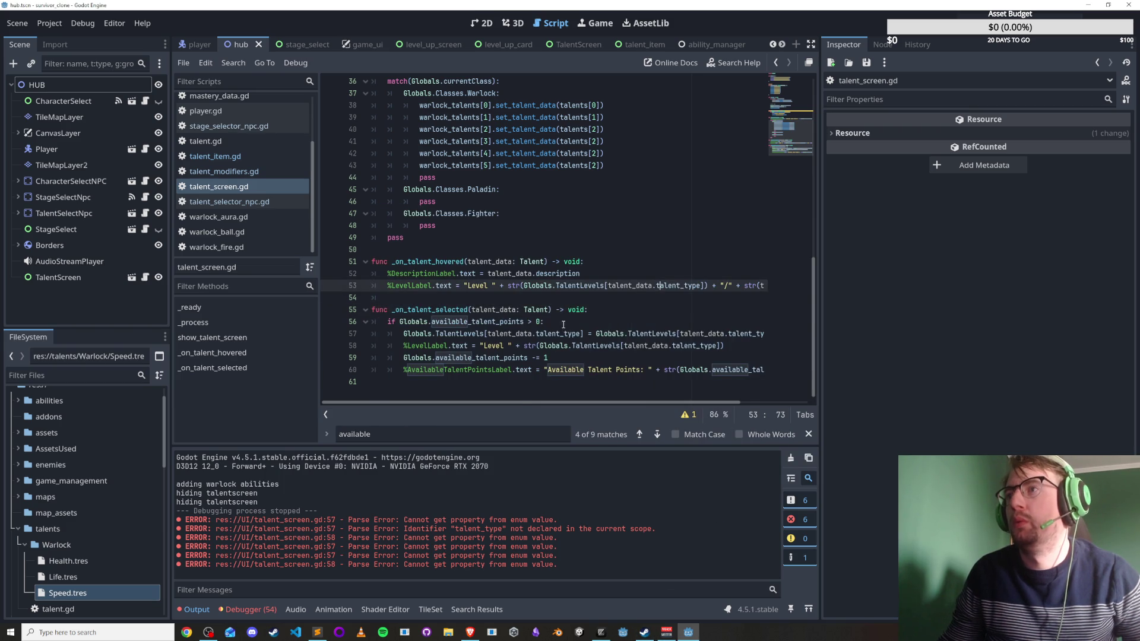
{"action": "key", "text": "ctrl+s"}
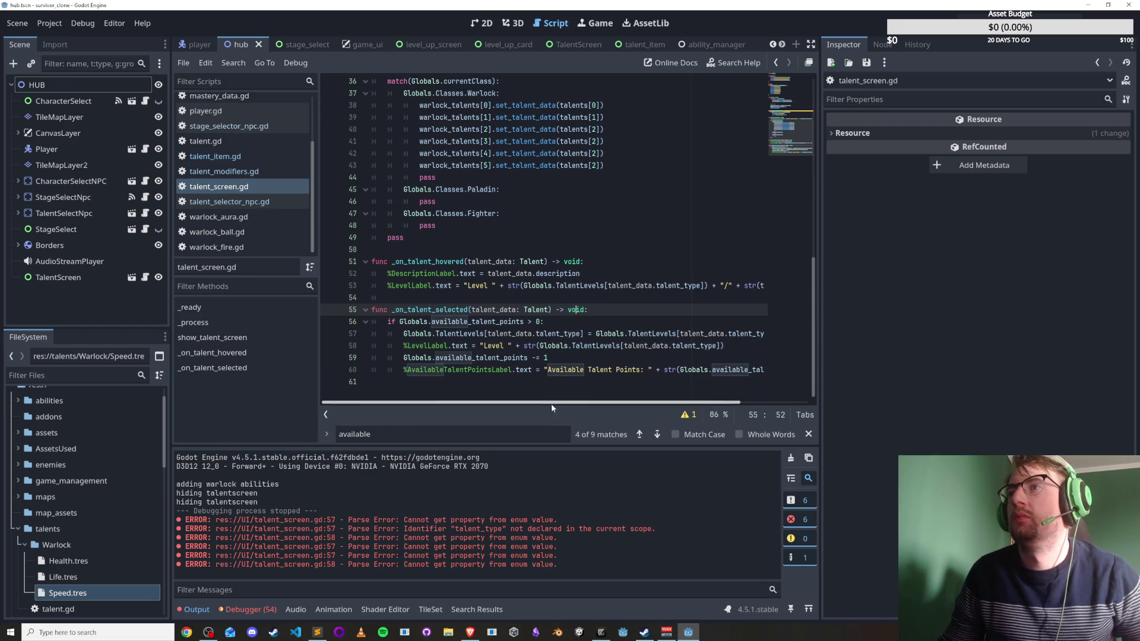
Save and test-run the game, walk around the hub, then stop it with F8.
{"action": "mouse_move", "coordinate": [539, 403]}
{"action": "left_mouse_down"}
{"action": "mouse_move", "coordinate": [594, 404]}
{"action": "mouse_move", "coordinate": [467, 398]}
{"action": "left_mouse_up"}
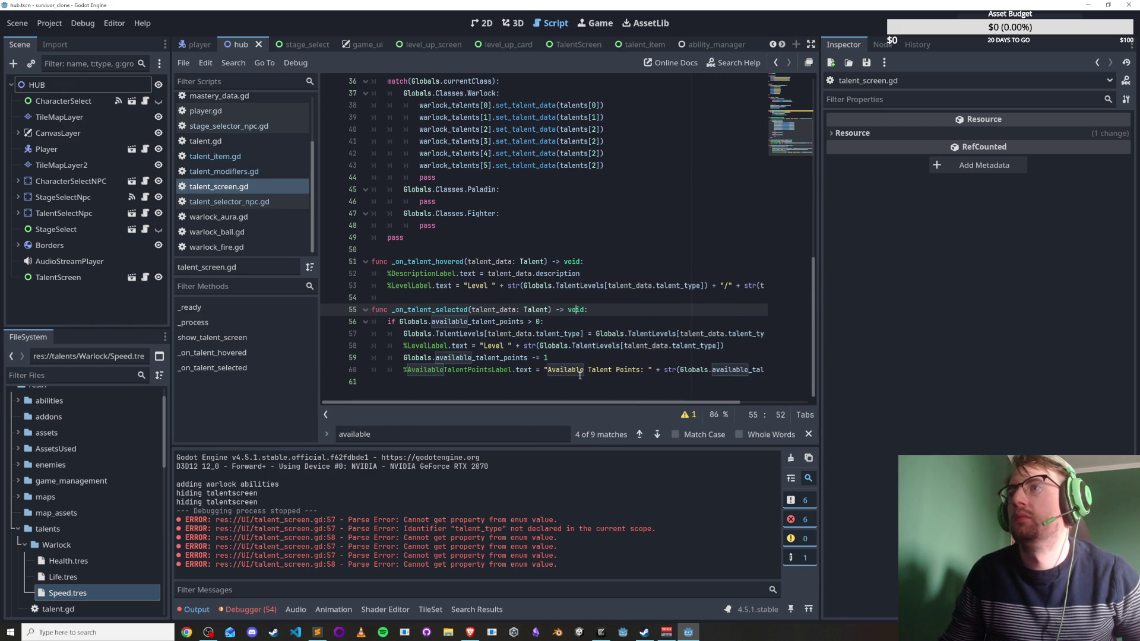
{"action": "scroll", "coordinate": [698, 373], "scroll_direction": "right", "scroll_amount": 3}
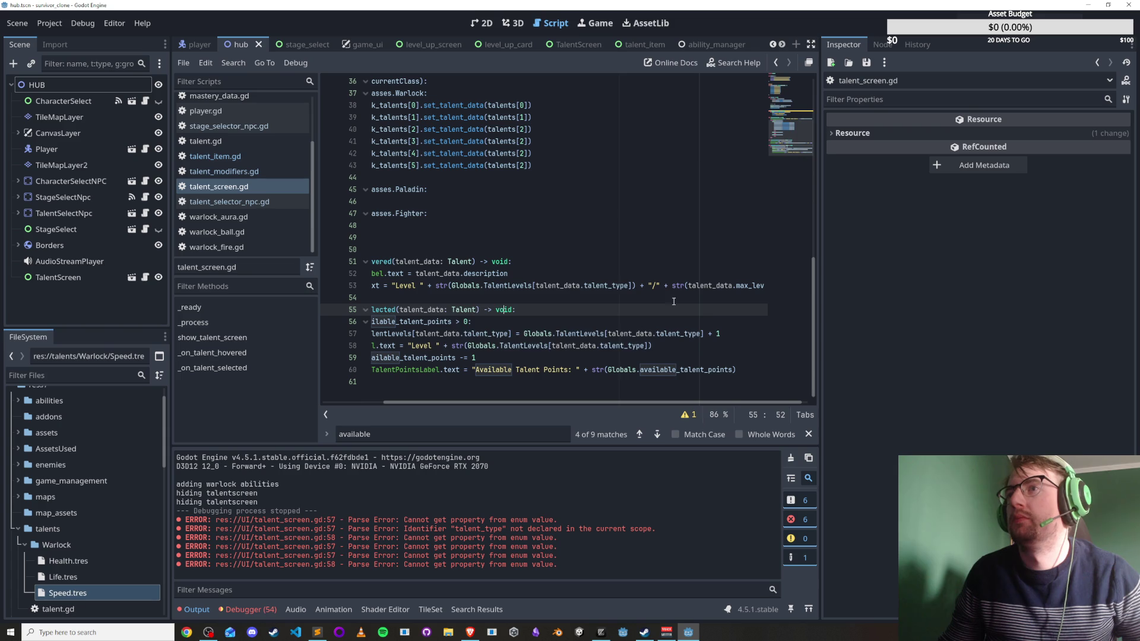
{"action": "key", "text": "ctrl+s"}
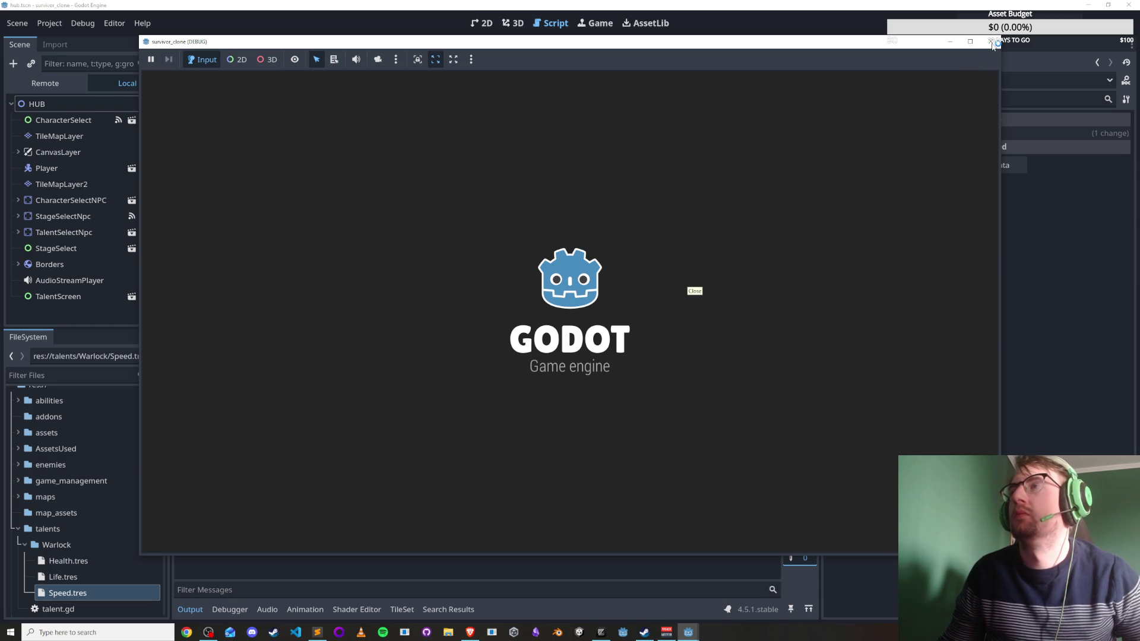
{"action": "key", "text": "s"}
{"action": "key", "text": "a"}
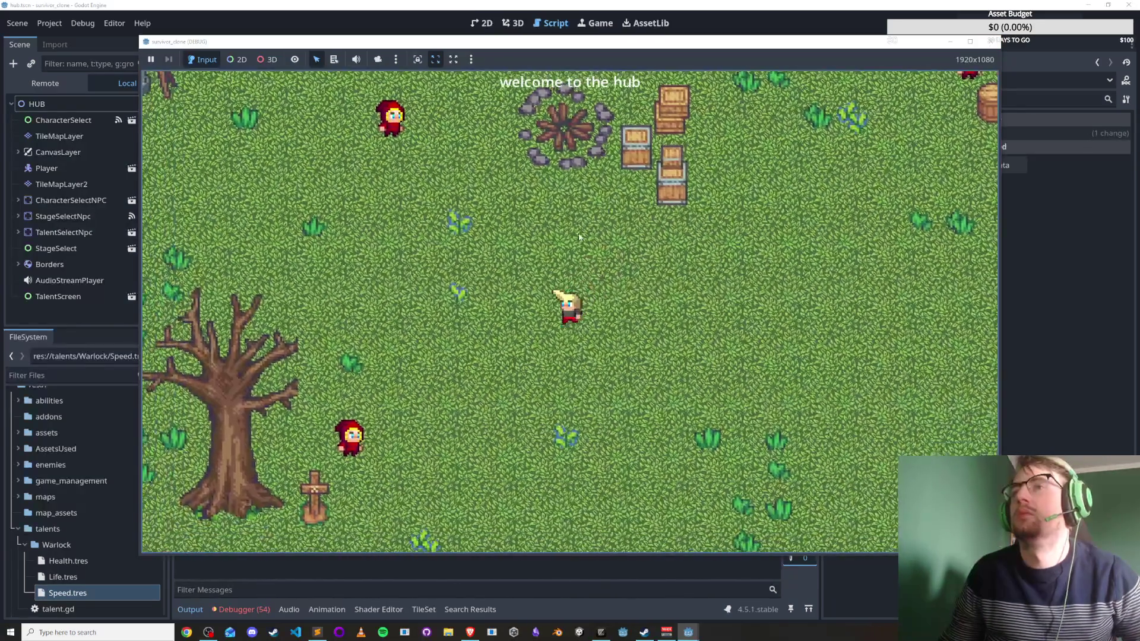
{"action": "key", "text": "F8"}
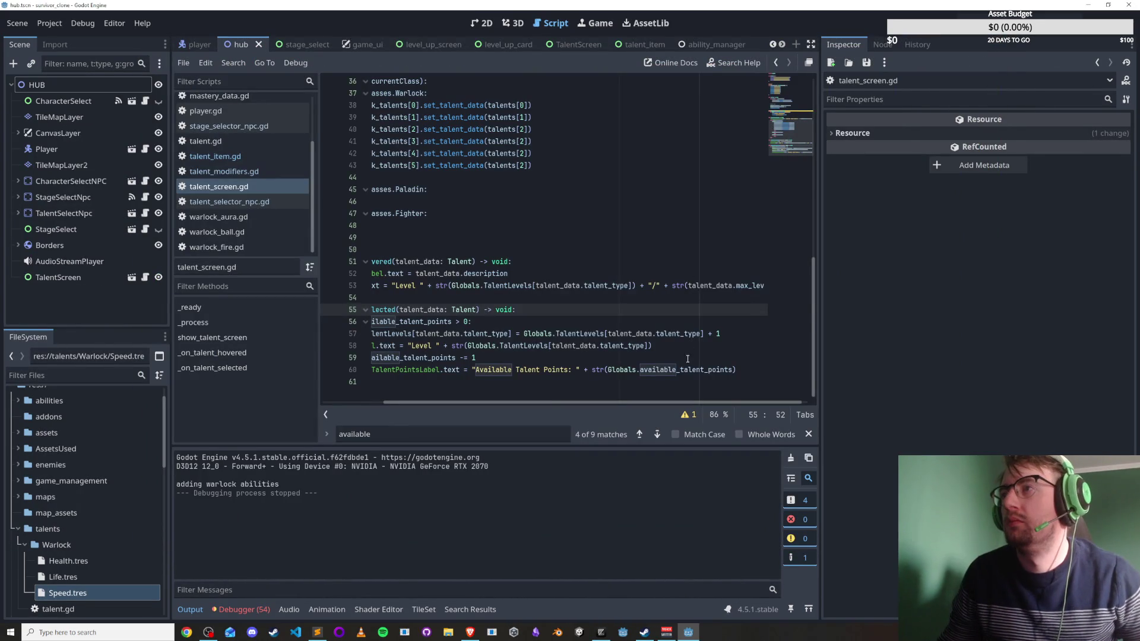
{"action": "left_click", "coordinate": [698, 350]}
{"action": "type", "text": "/"}
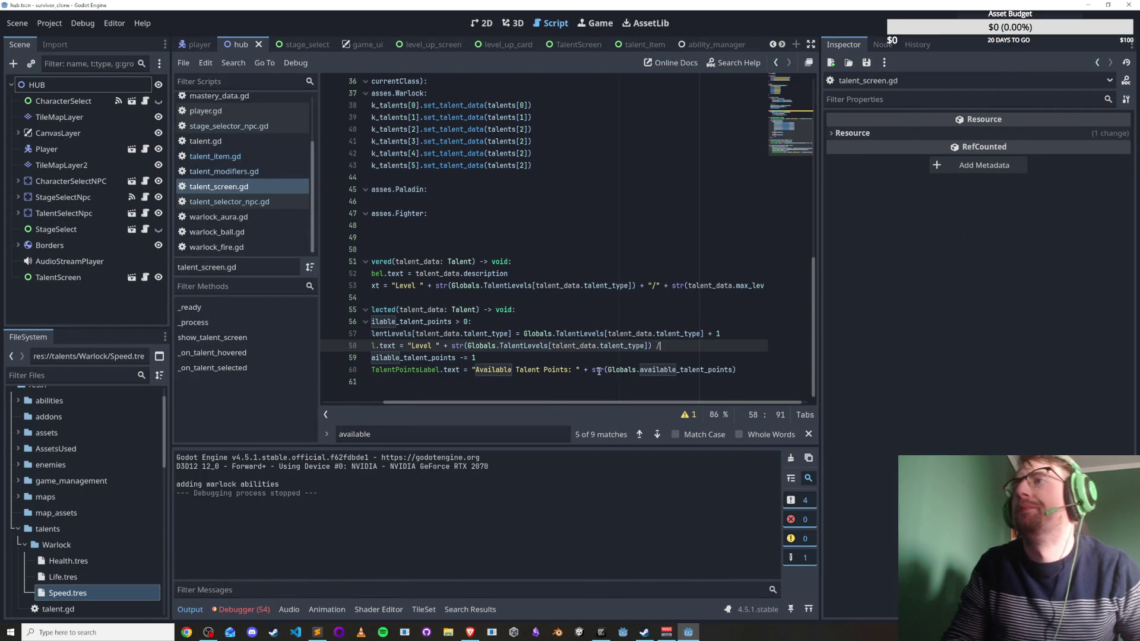
Append + "/" + str(talent_data.max_level), copied from line 53, to line 58's level label and save.
{"action": "key", "text": "BackSpace"}
{"action": "key", "text": "BackSpace"}
{"action": "type", "text": "+ \"/"}
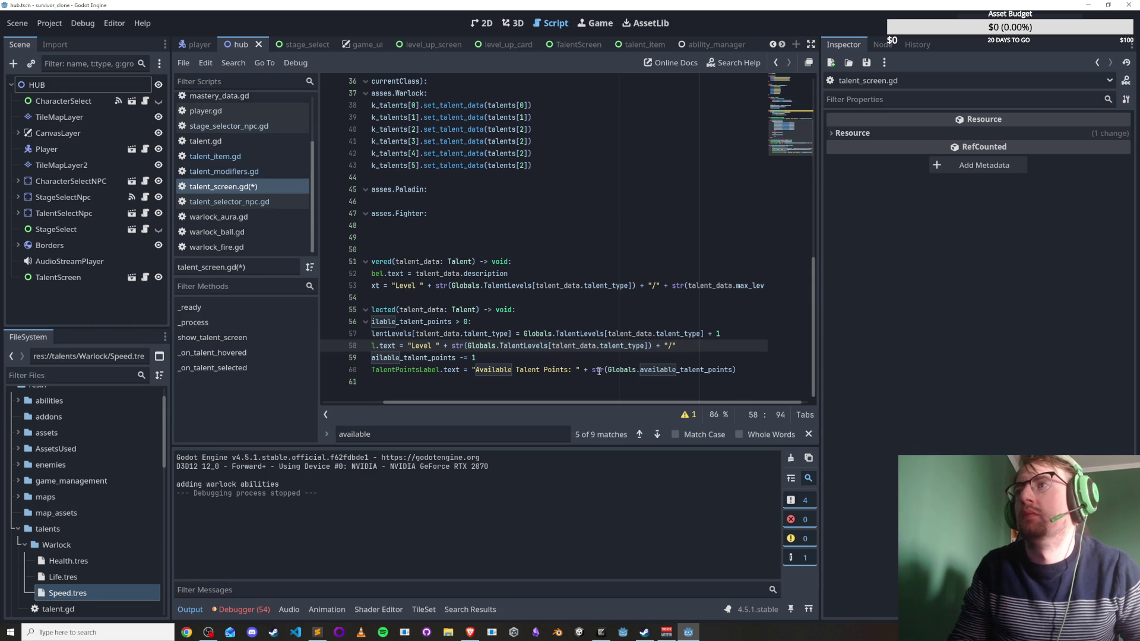
{"action": "mouse_move", "coordinate": [534, 403]}
{"action": "left_mouse_down"}
{"action": "mouse_move", "coordinate": [471, 402]}
{"action": "mouse_move", "coordinate": [610, 404]}
{"action": "left_mouse_up"}
{"action": "left_click_drag", "start_coordinate": [663, 286], "coordinate": [929, 289]}
{"action": "key", "text": "ctrl+c"}
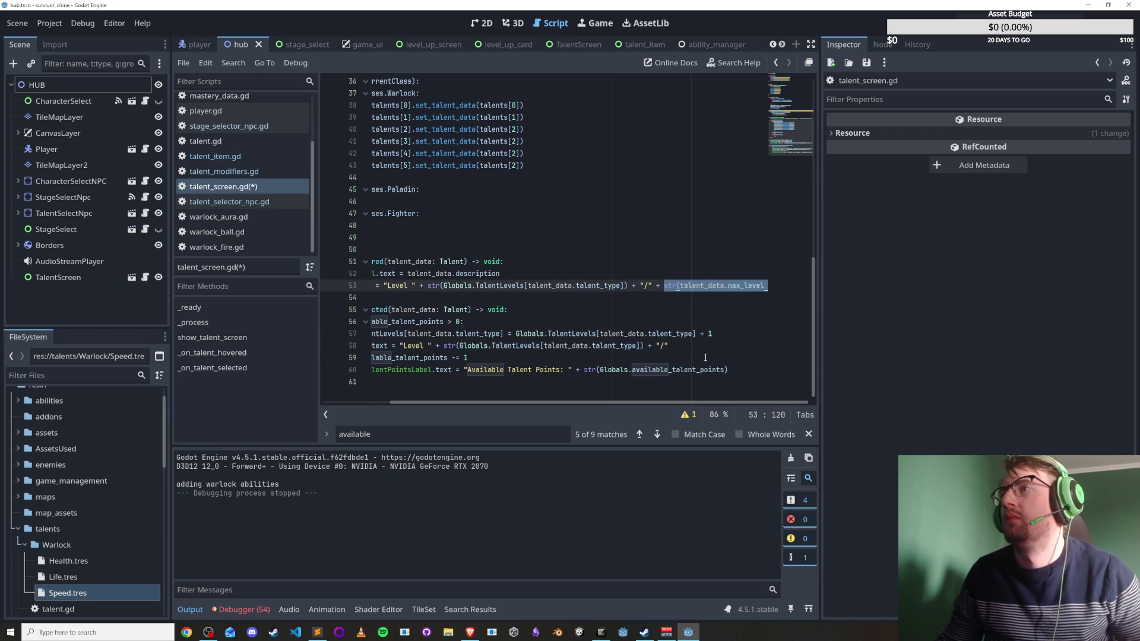
{"action": "left_click", "coordinate": [700, 345]}
{"action": "key", "text": "ctrl+v"}
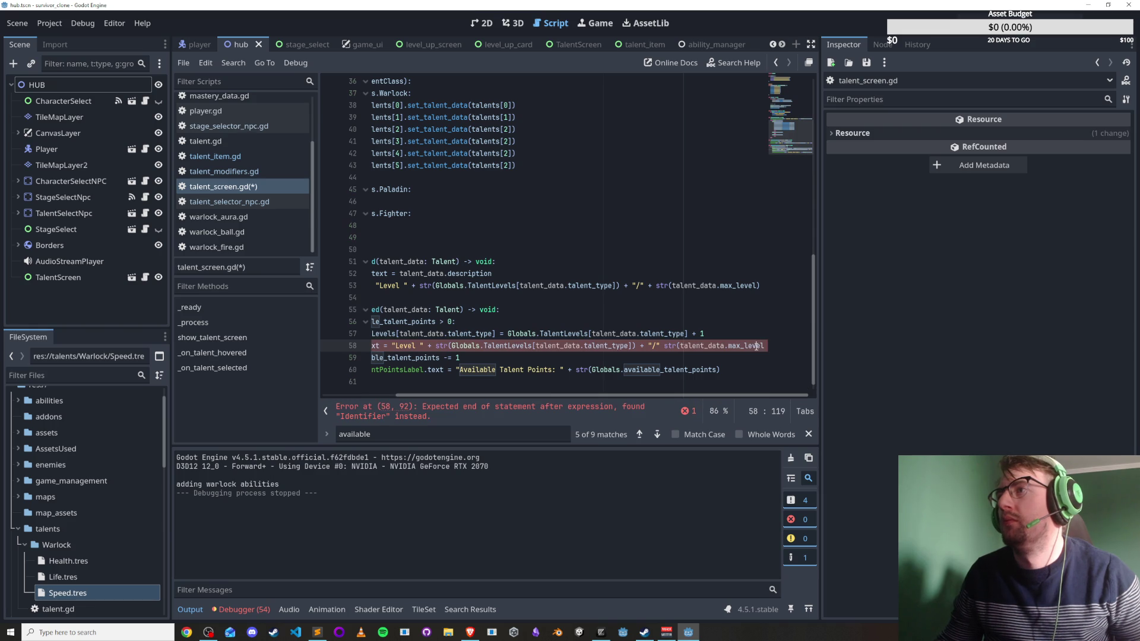
{"action": "type", "text": "))"}
{"action": "scroll", "coordinate": [759, 379], "scroll_direction": "up", "scroll_amount": 1}
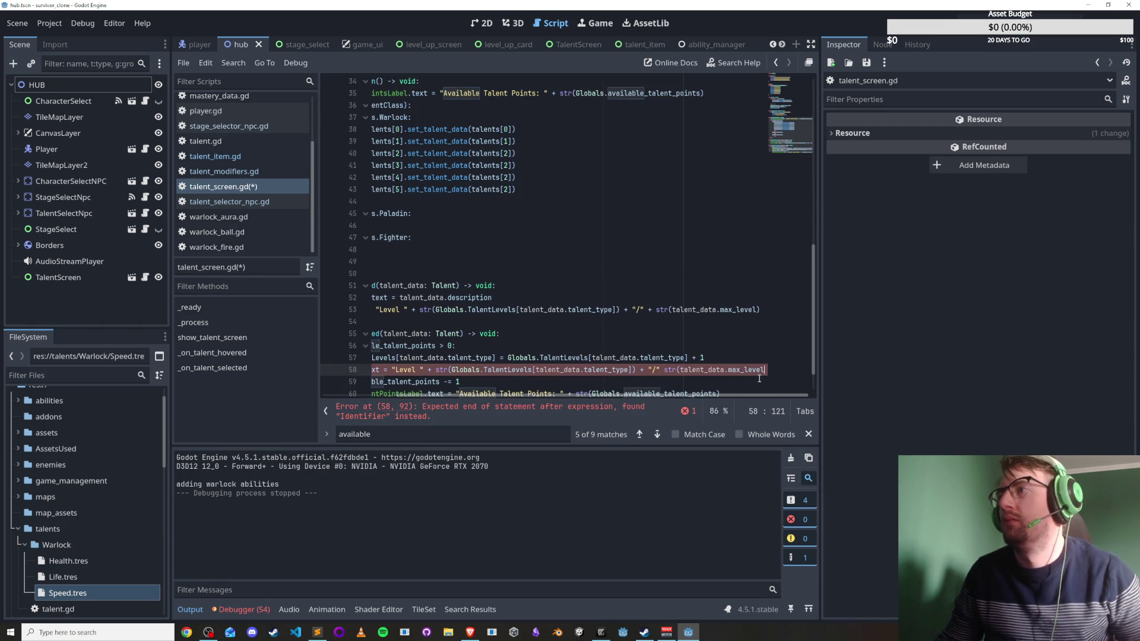
{"action": "type", "text": ")"}
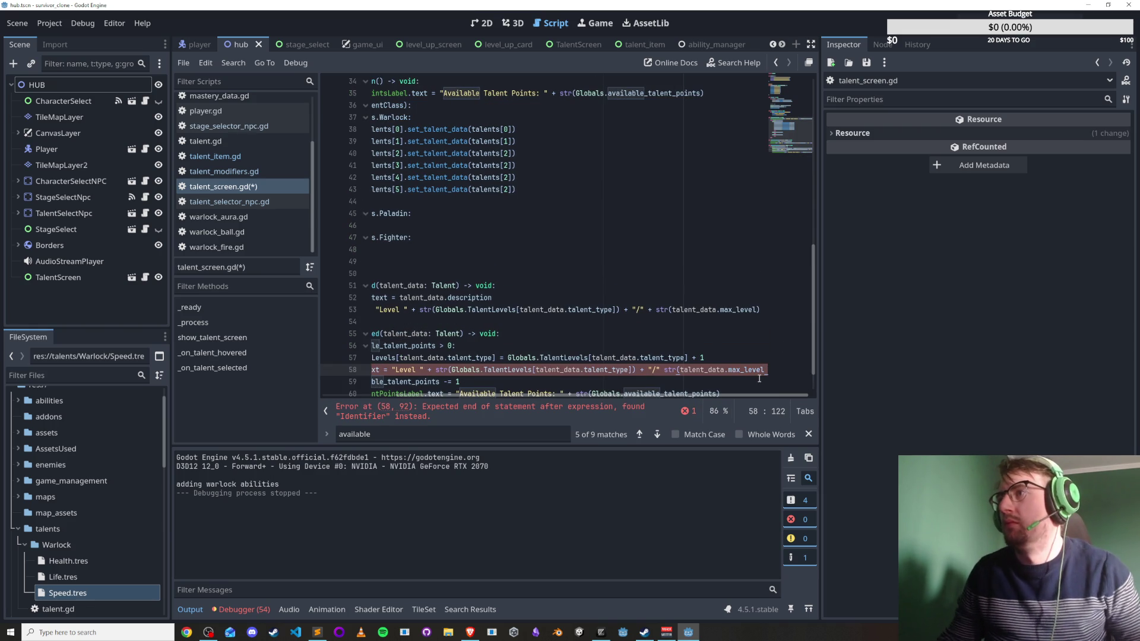
{"action": "key", "text": "ctrl+s"}
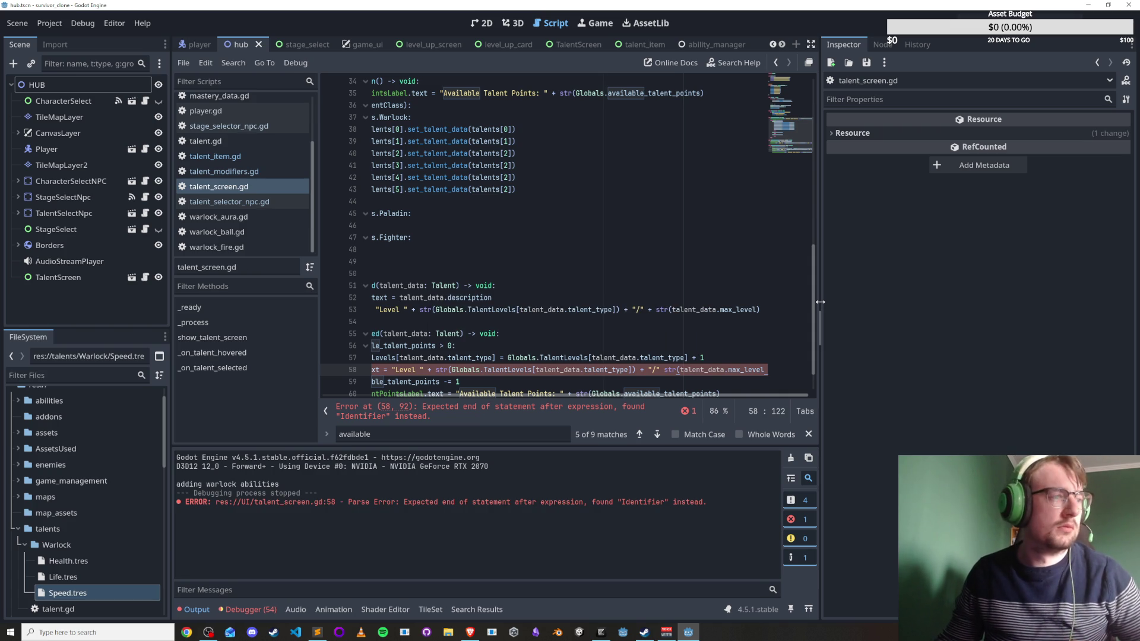
Widen the code area, insert the missing + before str( on line 58, and launch the game.
{"action": "left_click_drag", "start_coordinate": [819, 302], "coordinate": [991, 302]}
{"action": "key", "text": "Down"}
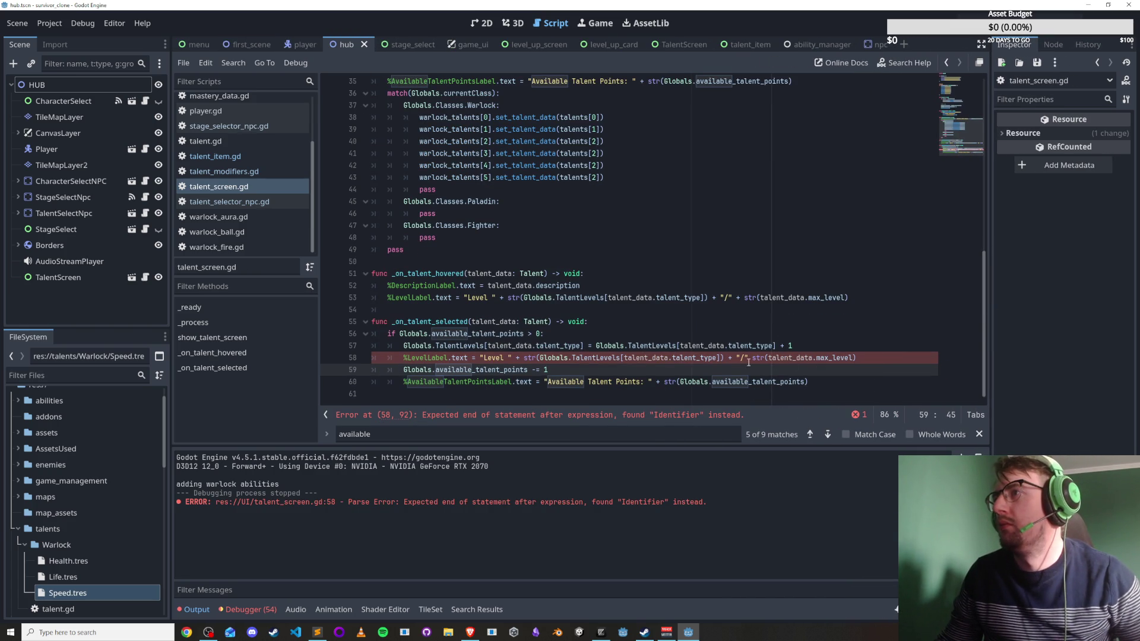
{"action": "left_click", "coordinate": [748, 357]}
{"action": "type", "text": "+"}
{"action": "key", "text": "ctrl+s"}
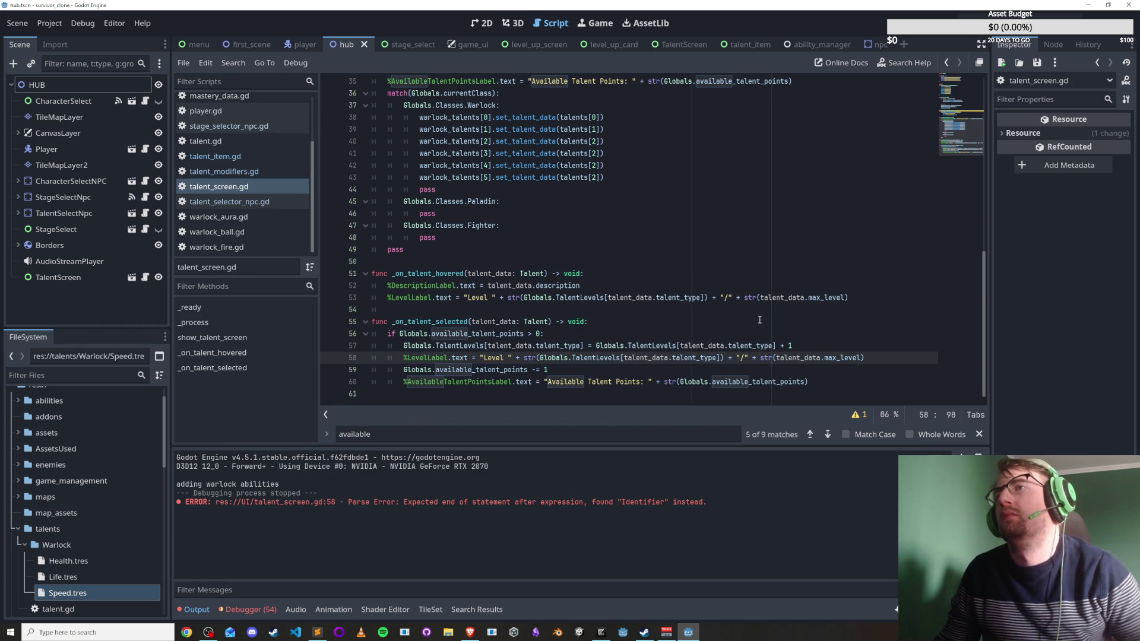
{"action": "key", "text": "ctrl+s"}
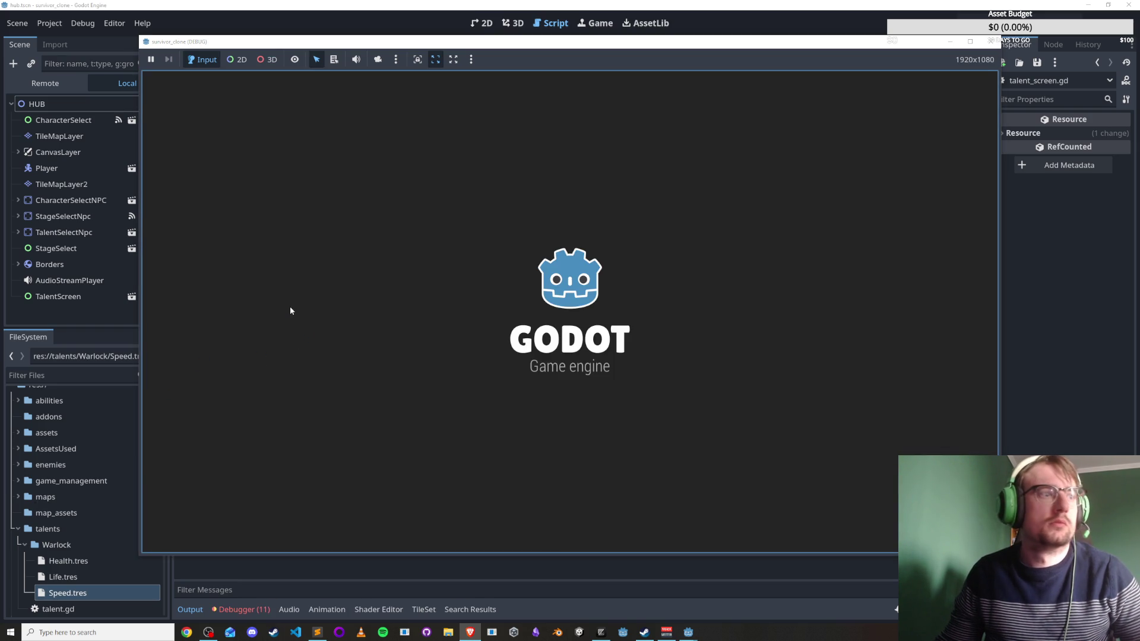
Walk to the red NPC, spend the talent point on Health, reopen the panel, and close the game.
{"action": "key", "text": "a"}
{"action": "key", "text": "s"}
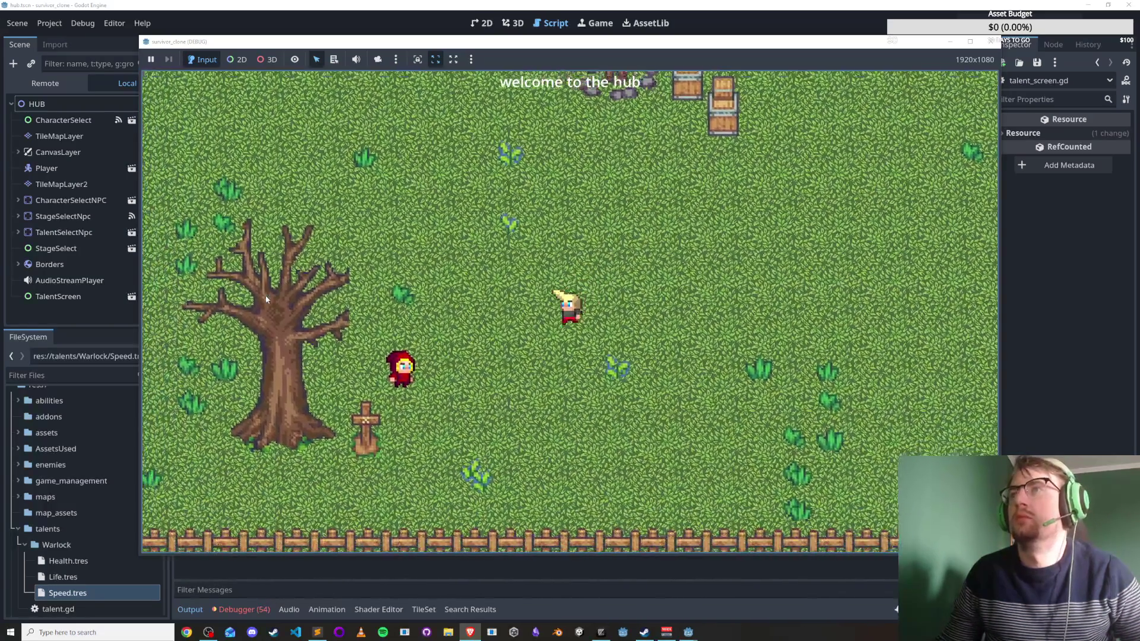
{"action": "key", "text": "e"}
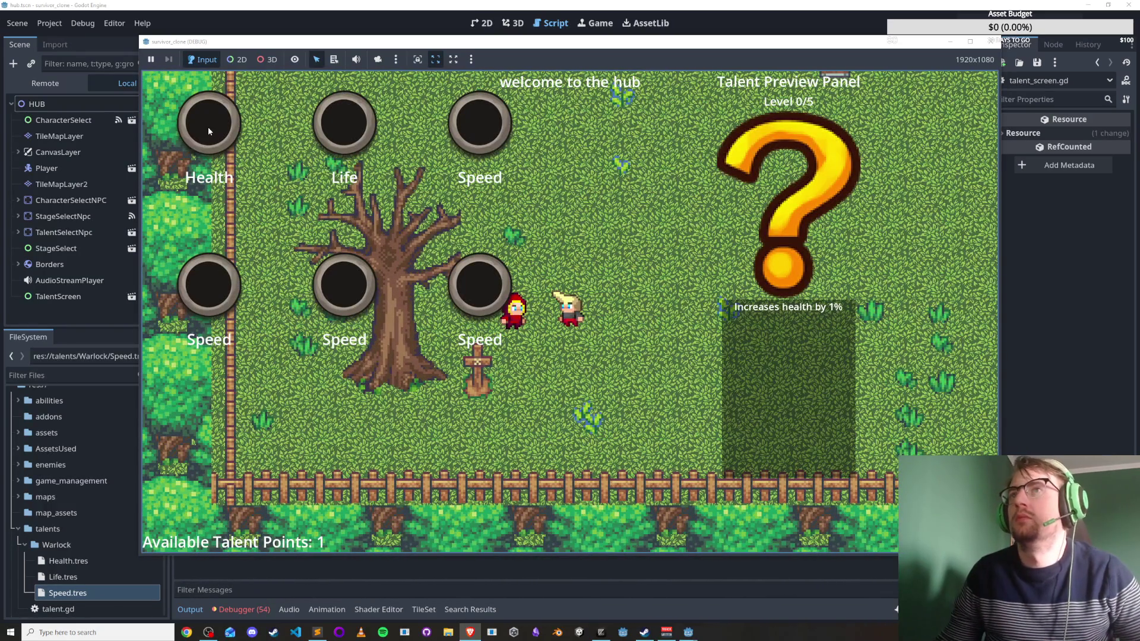
{"action": "left_click", "coordinate": [209, 130]}
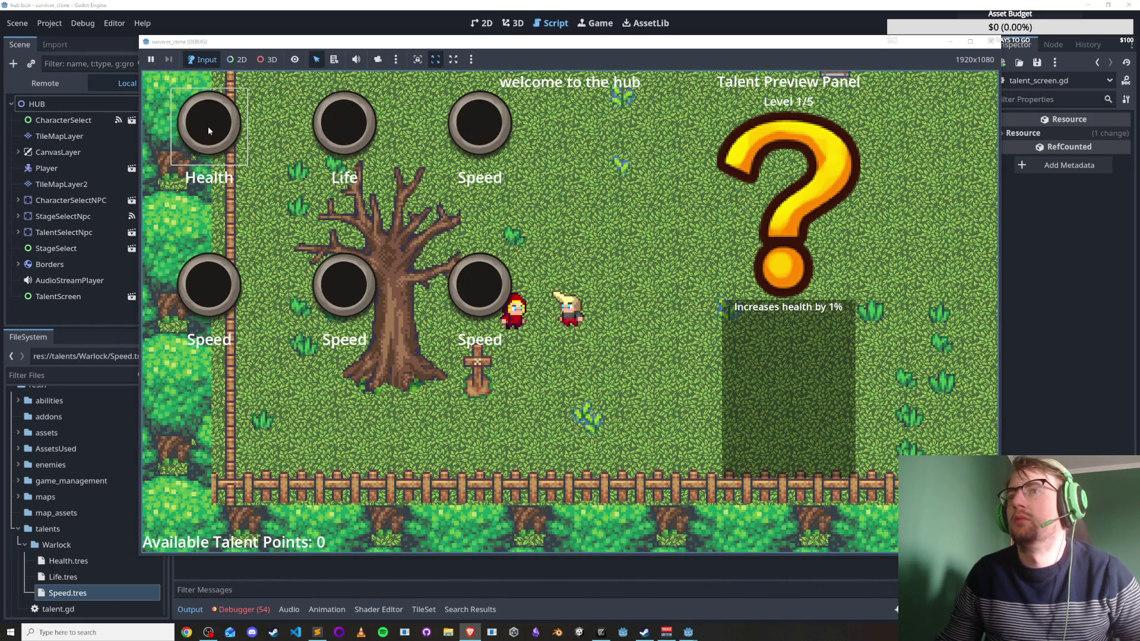
{"action": "key", "text": "Escape"}
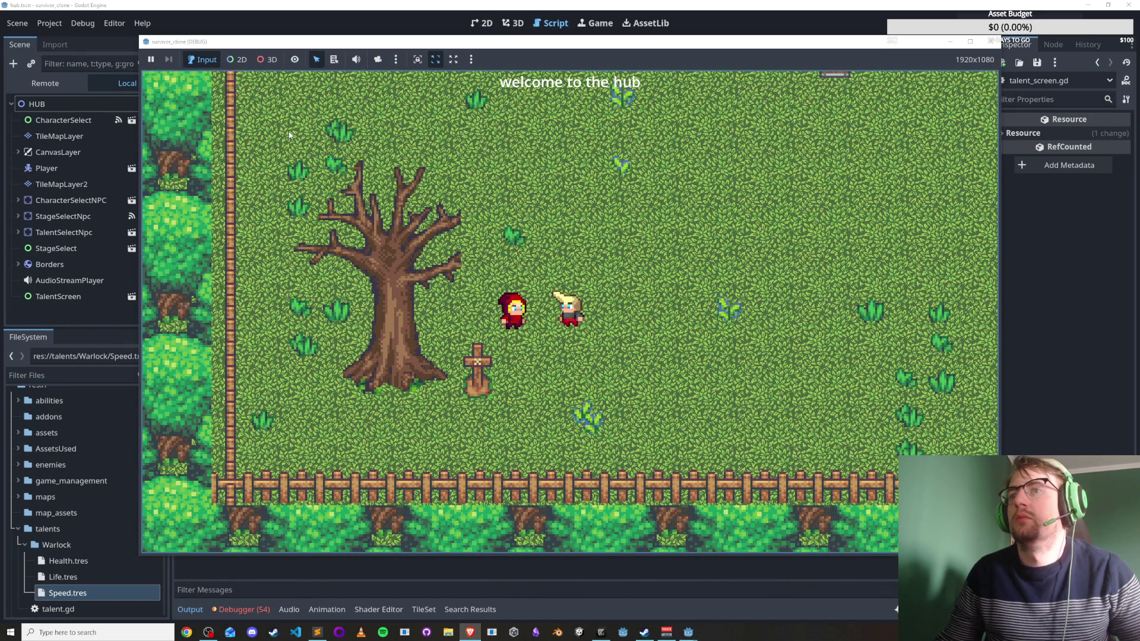
{"action": "key", "text": "e"}
{"action": "key", "text": "w+d"}
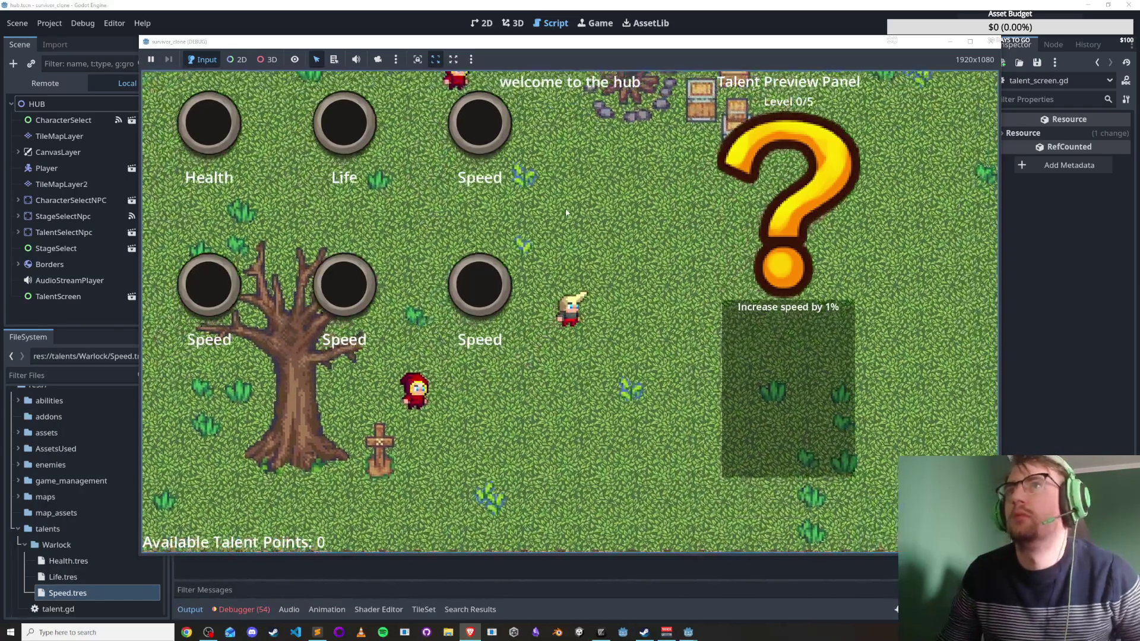
{"action": "key", "text": "w+d"}
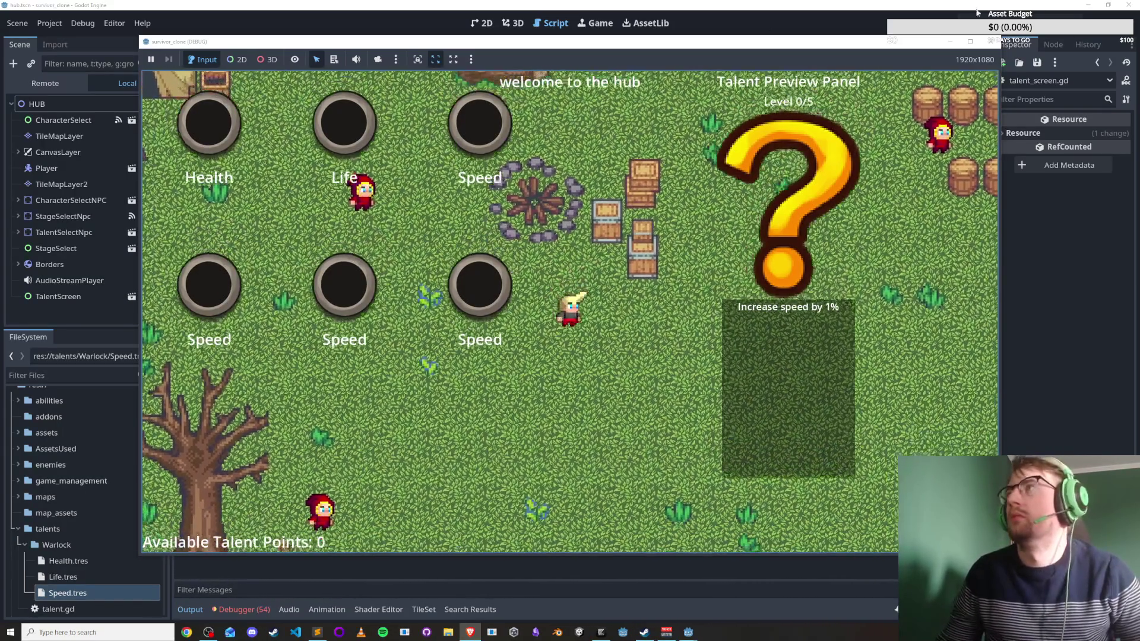
{"action": "left_click", "coordinate": [990, 41]}
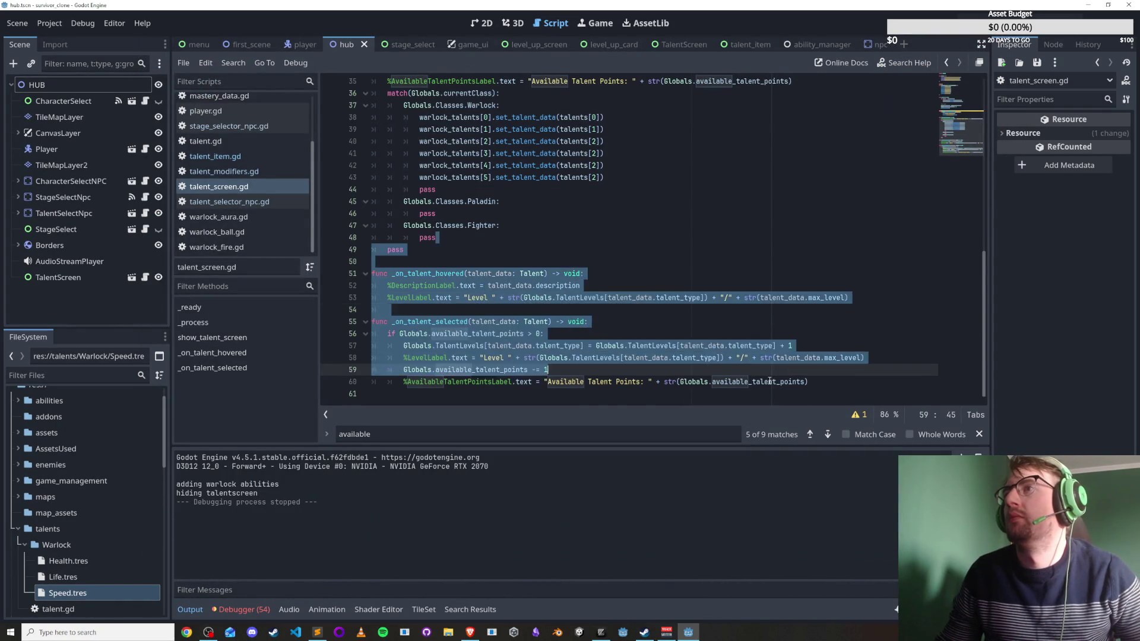
{"action": "scroll", "coordinate": [769, 381], "scroll_direction": "up", "scroll_amount": 15}
{"action": "left_click", "coordinate": [641, 305]}
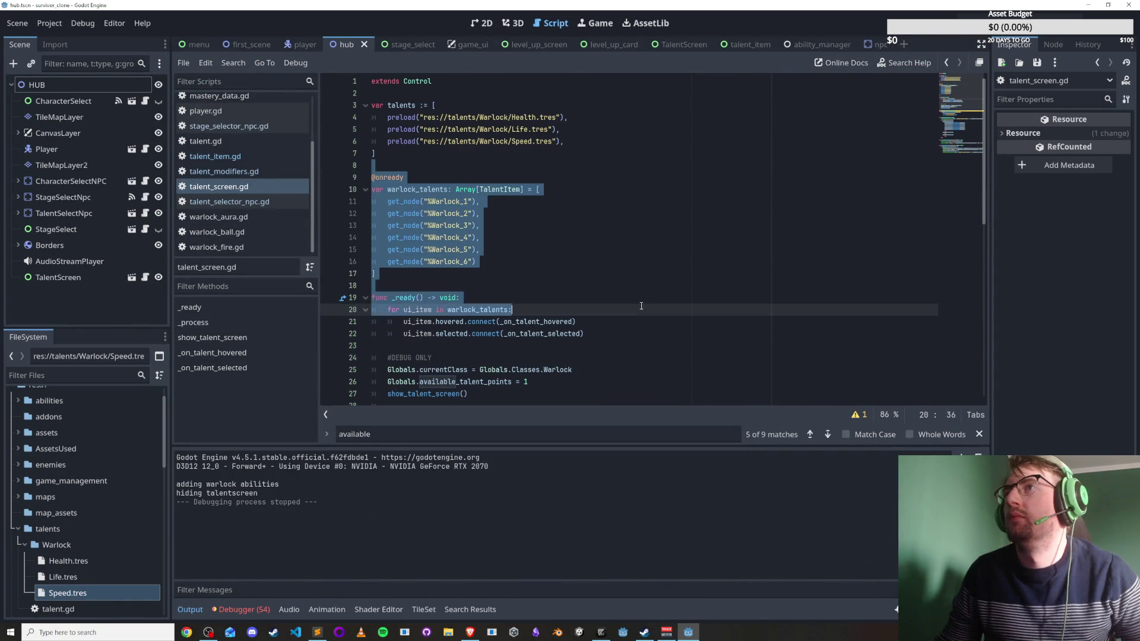
{"action": "mouse_move", "coordinate": [378, 274]}
{"action": "left_mouse_down"}
{"action": "mouse_move", "coordinate": [355, 188]}
{"action": "mouse_move", "coordinate": [478, 262]}
{"action": "left_mouse_up"}
{"action": "left_click", "coordinate": [462, 267]}
{"action": "left_click", "coordinate": [462, 267]}
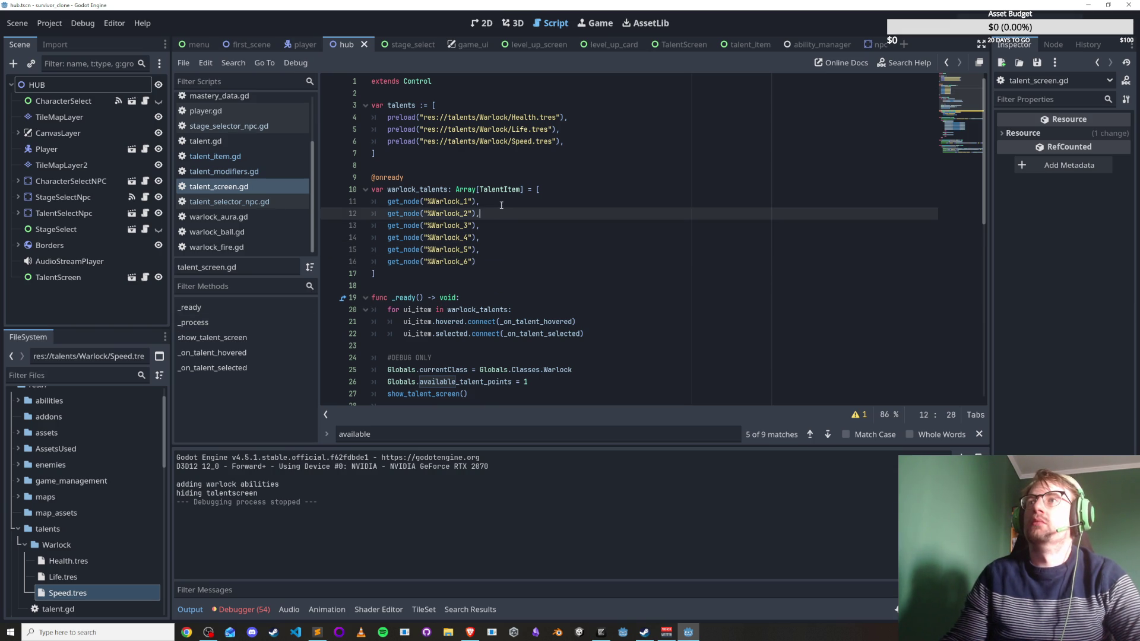
{"action": "left_click", "coordinate": [531, 144]}
{"action": "left_click", "coordinate": [582, 145]}
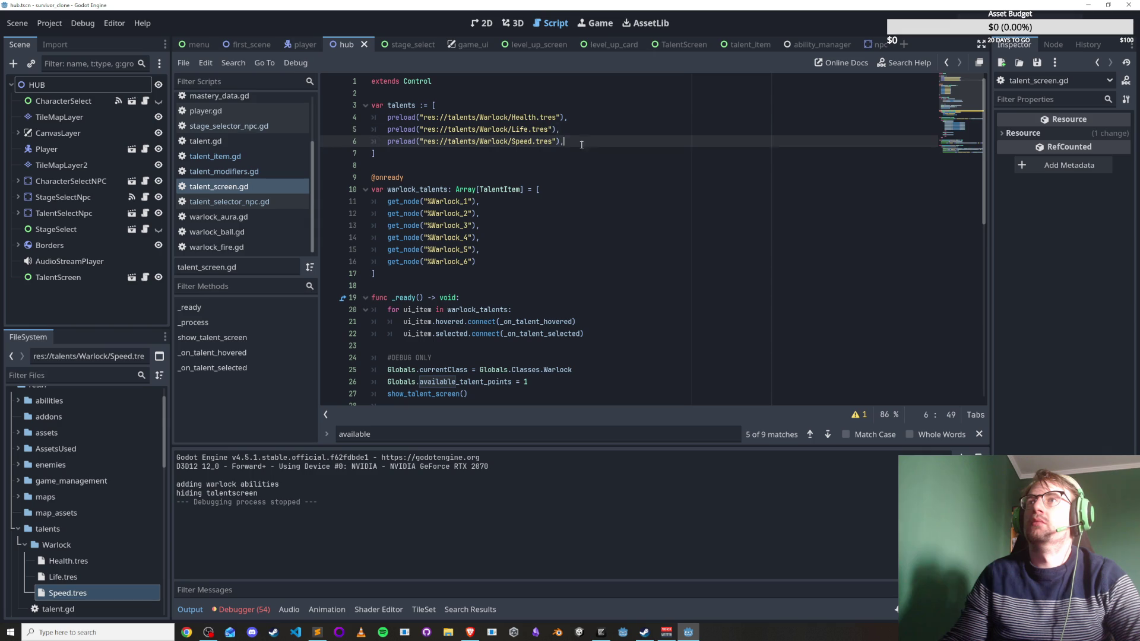
{"action": "scroll", "coordinate": [466, 187], "scroll_direction": "down", "scroll_amount": 8}
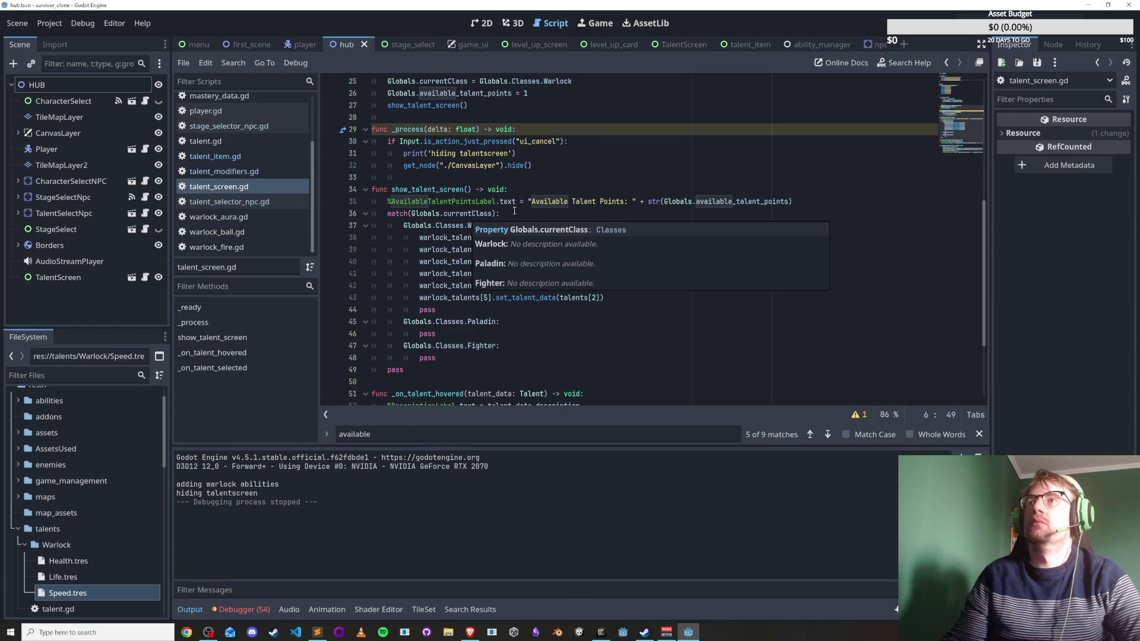
{"action": "left_click", "coordinate": [469, 202]}
{"action": "scroll", "coordinate": [562, 241], "scroll_direction": "down", "scroll_amount": 3}
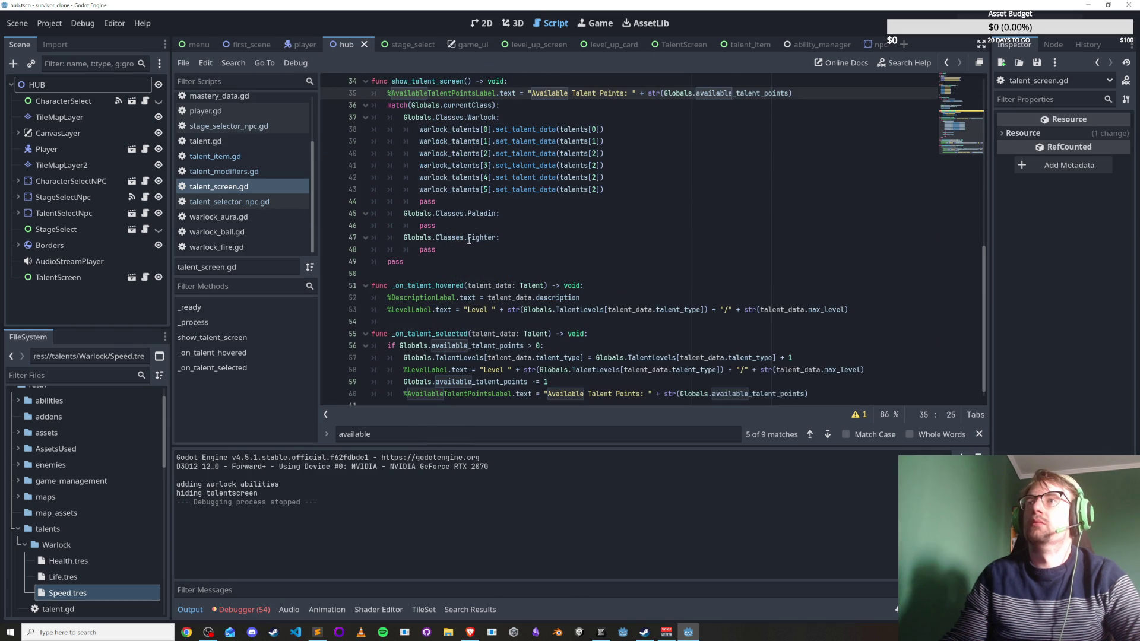
{"action": "scroll", "coordinate": [461, 263], "scroll_direction": "down", "scroll_amount": 1}
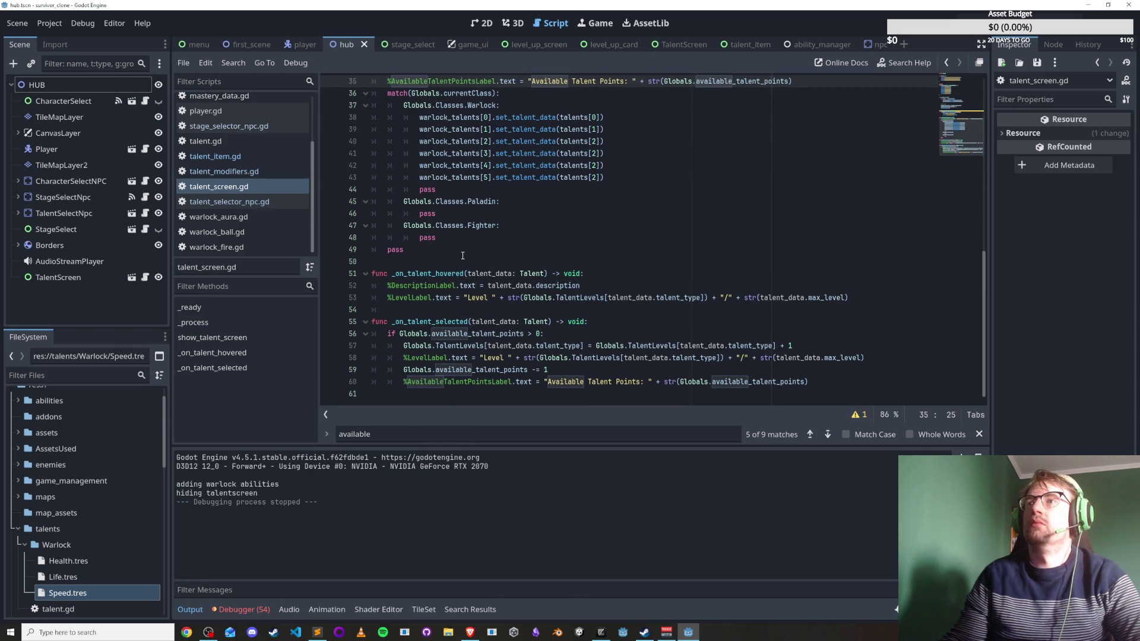
{"action": "scroll", "coordinate": [463, 254], "scroll_direction": "up", "scroll_amount": 2}
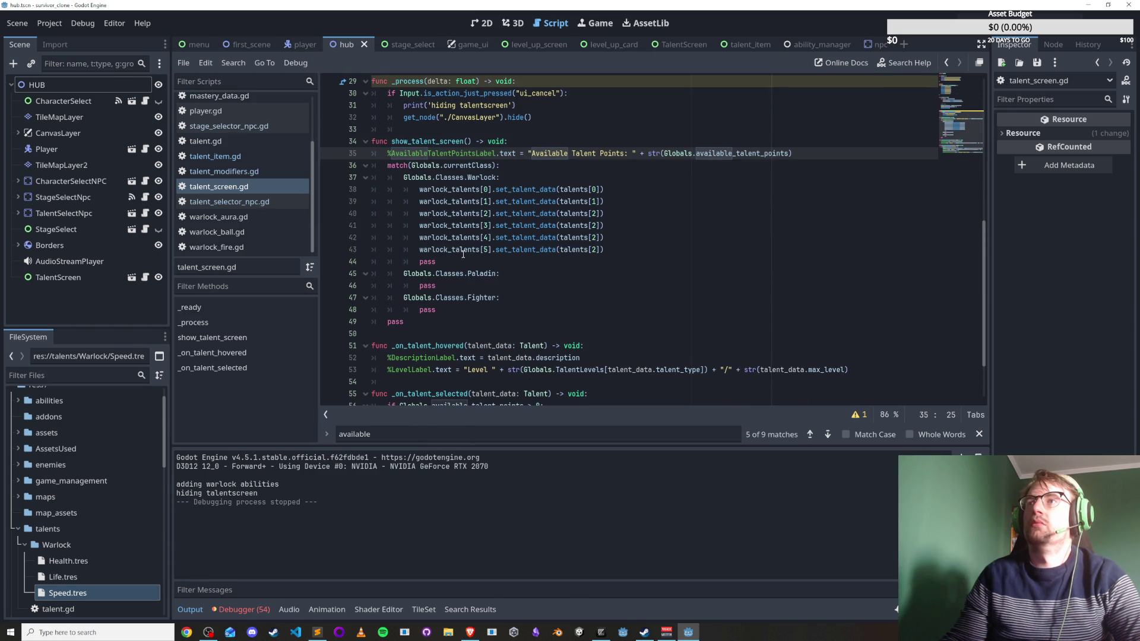
{"action": "scroll", "coordinate": [463, 252], "scroll_direction": "up", "scroll_amount": 4}
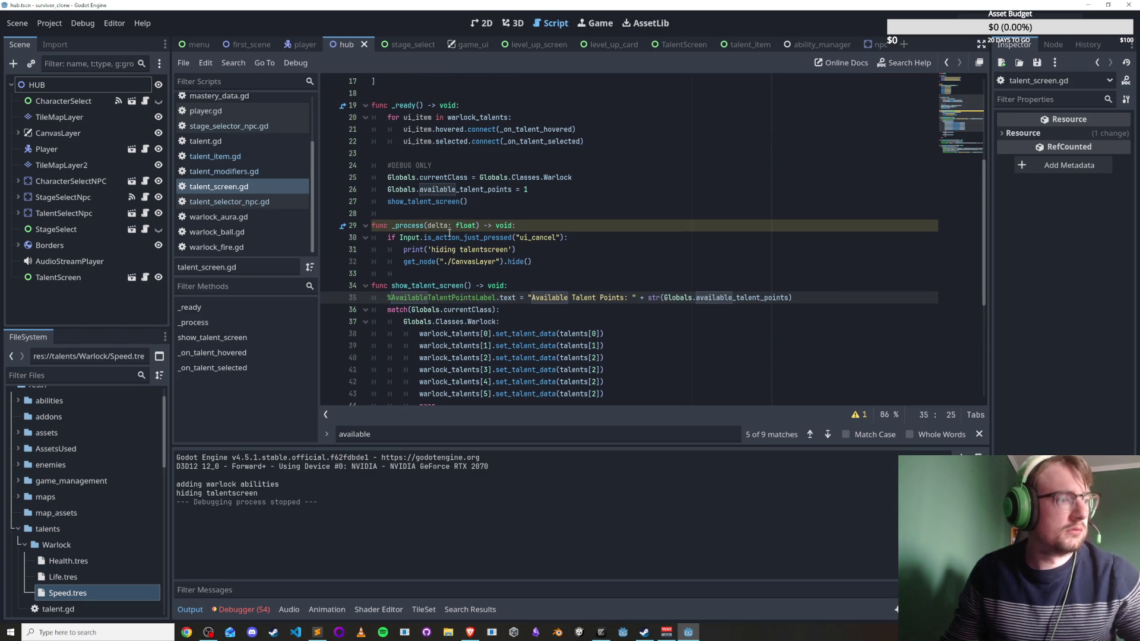
{"action": "mouse_move", "coordinate": [448, 236]}
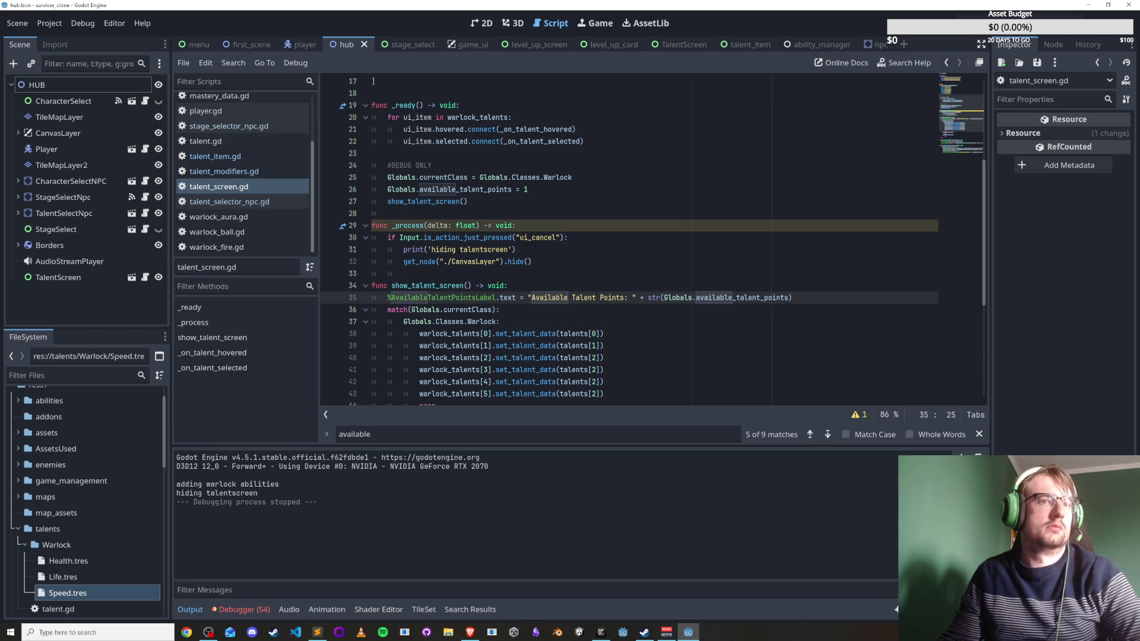
Run first_scene with F6 and move the player with W and A to collect XP.
{"action": "left_click", "coordinate": [249, 44]}
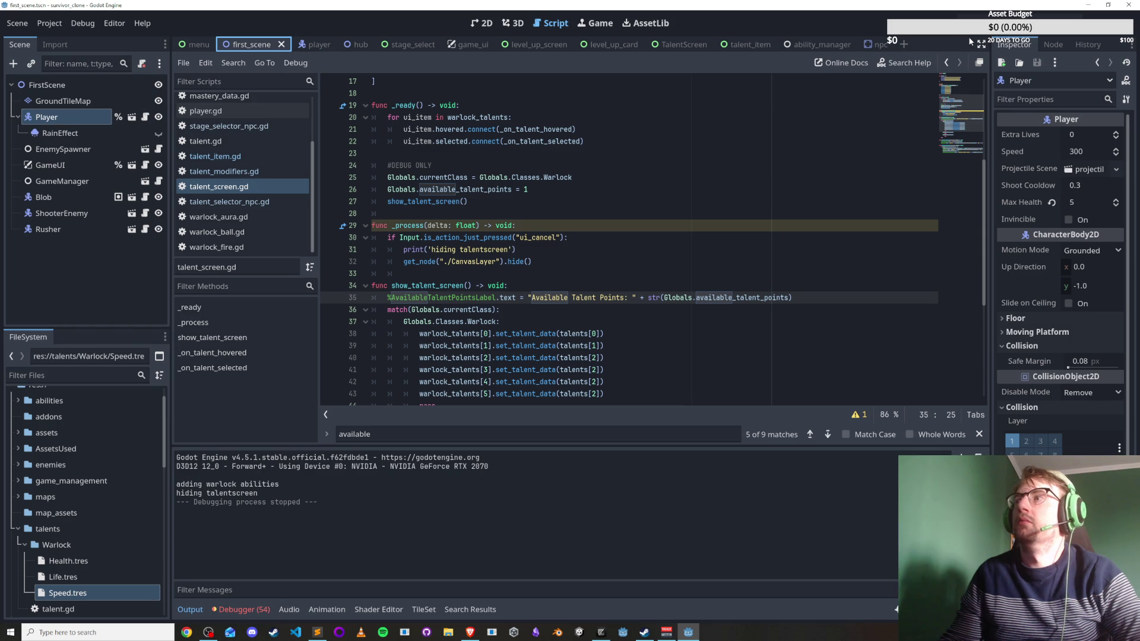
{"action": "key", "text": "F6"}
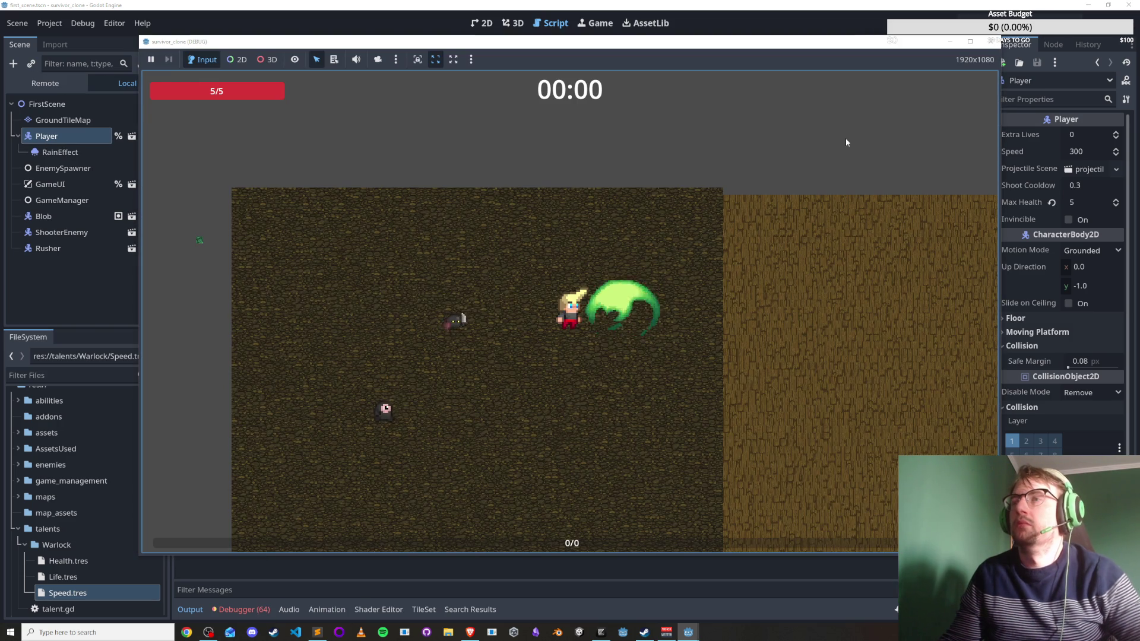
{"action": "key", "text": "w"}
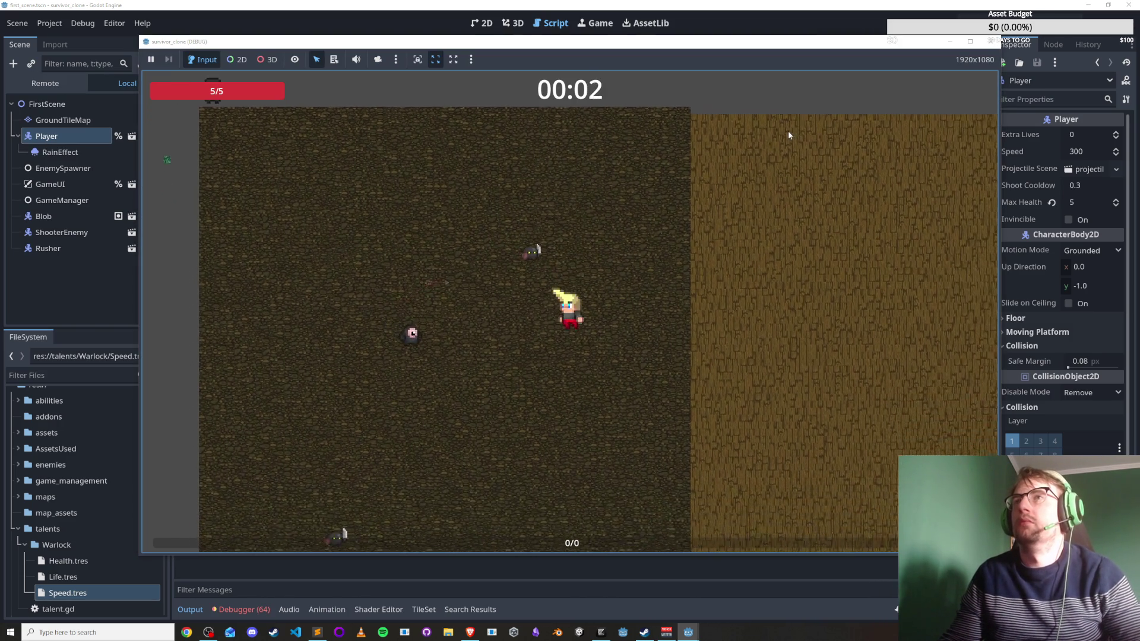
{"action": "key", "text": "a"}
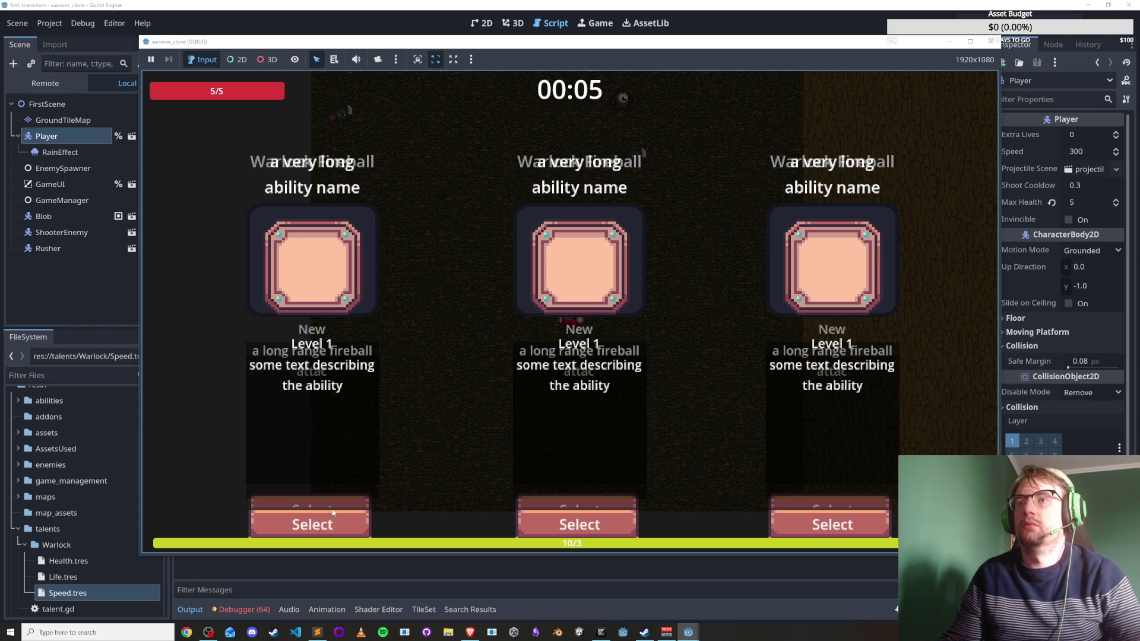
Pick the middle level-up card, inspect the null Callable break at ability_manager.gd line 191, then rerun.
{"action": "left_click", "coordinate": [596, 520]}
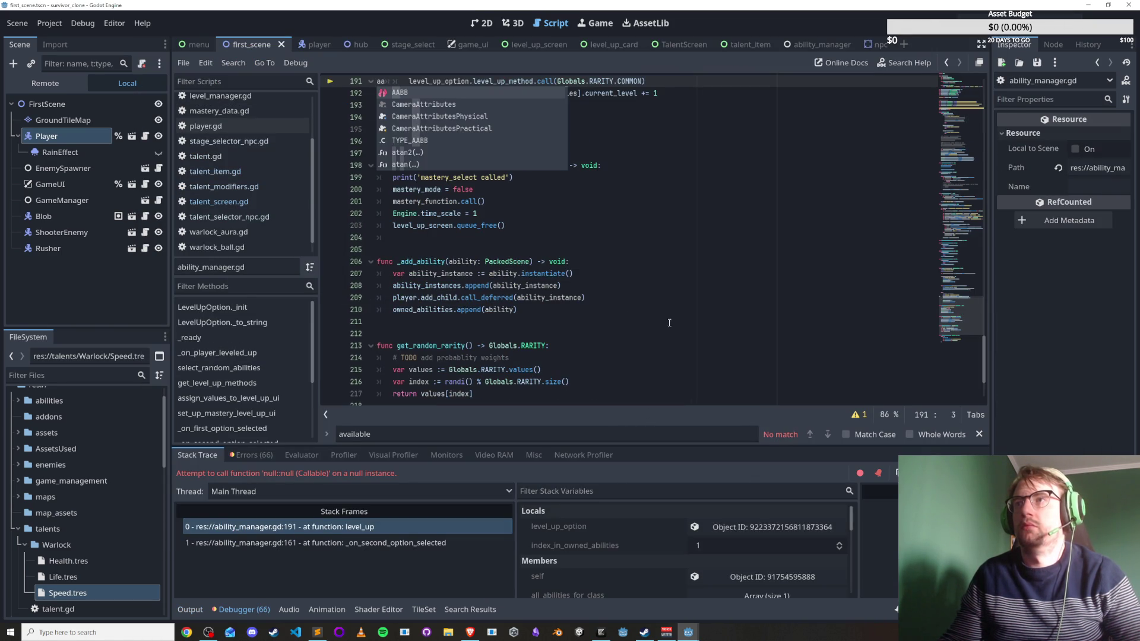
{"action": "scroll", "coordinate": [582, 165], "scroll_direction": "up", "scroll_amount": 5}
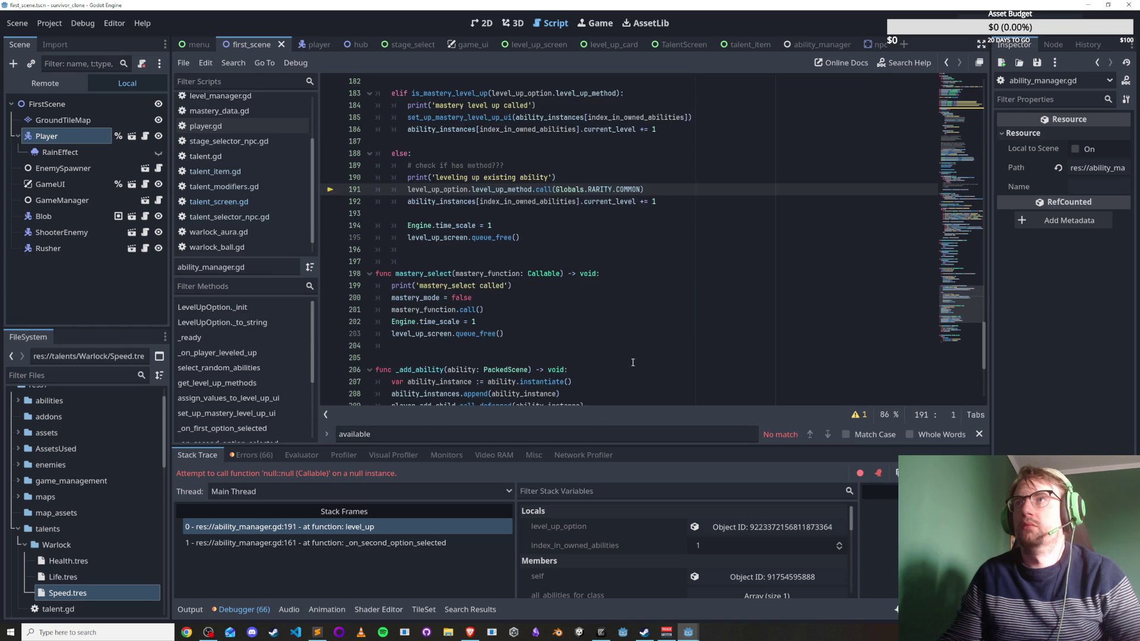
{"action": "left_click", "coordinate": [552, 273]}
{"action": "double_click", "coordinate": [590, 261]}
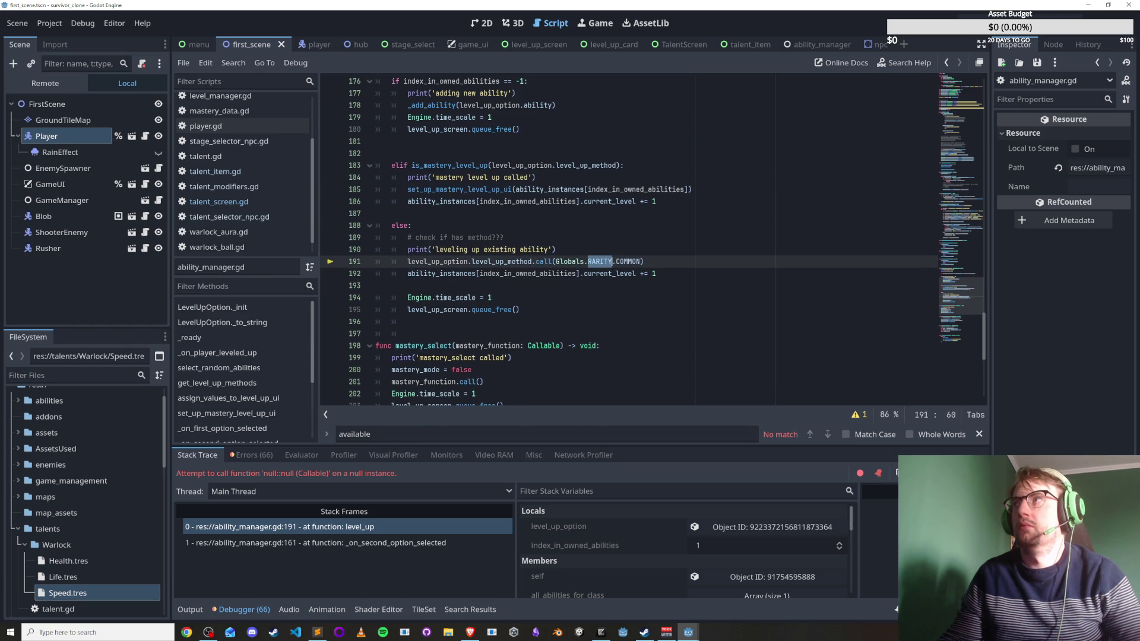
{"action": "key", "text": "F5"}
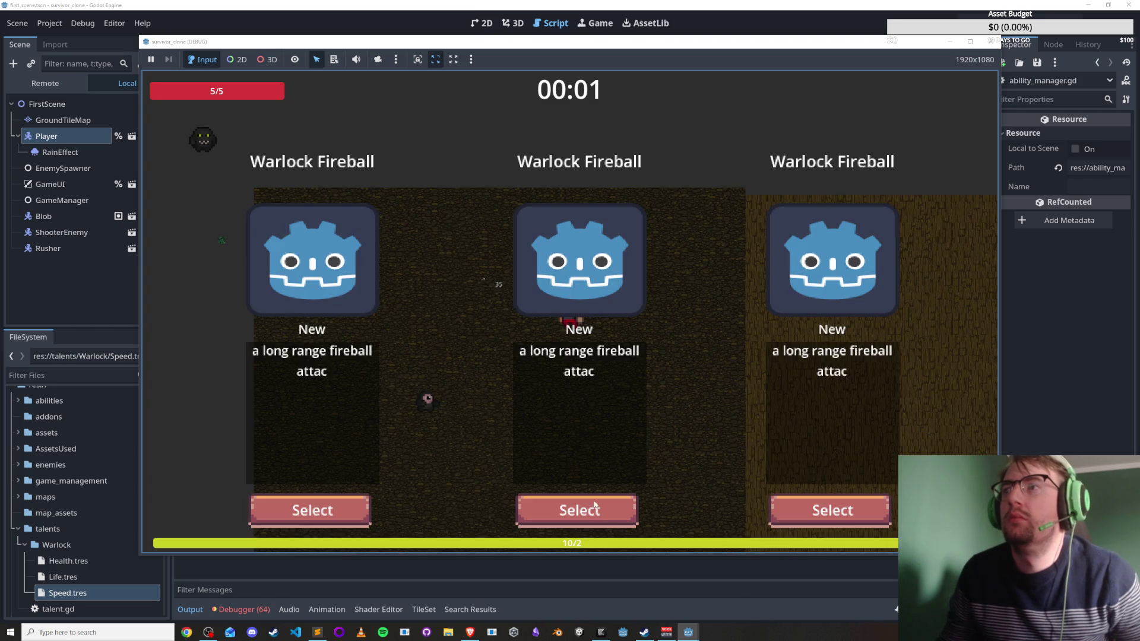
Pick the middle Warlock Fireball card and the next middle card, moving around to gain XP.
{"action": "left_click", "coordinate": [578, 510]}
{"action": "key", "text": "s"}
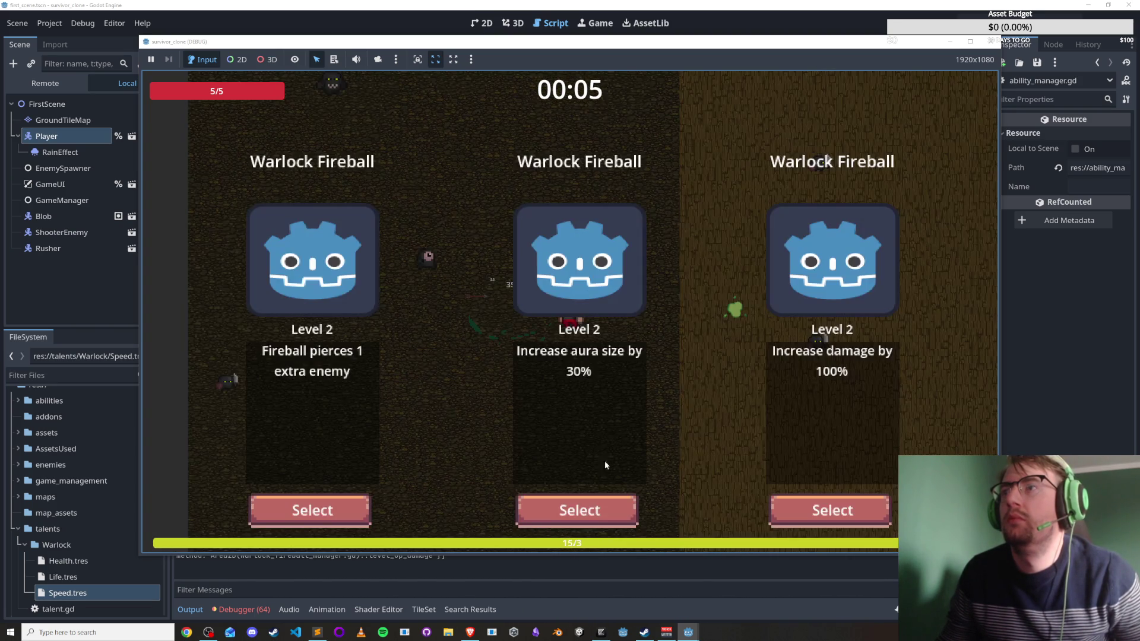
{"action": "left_click", "coordinate": [605, 464]}
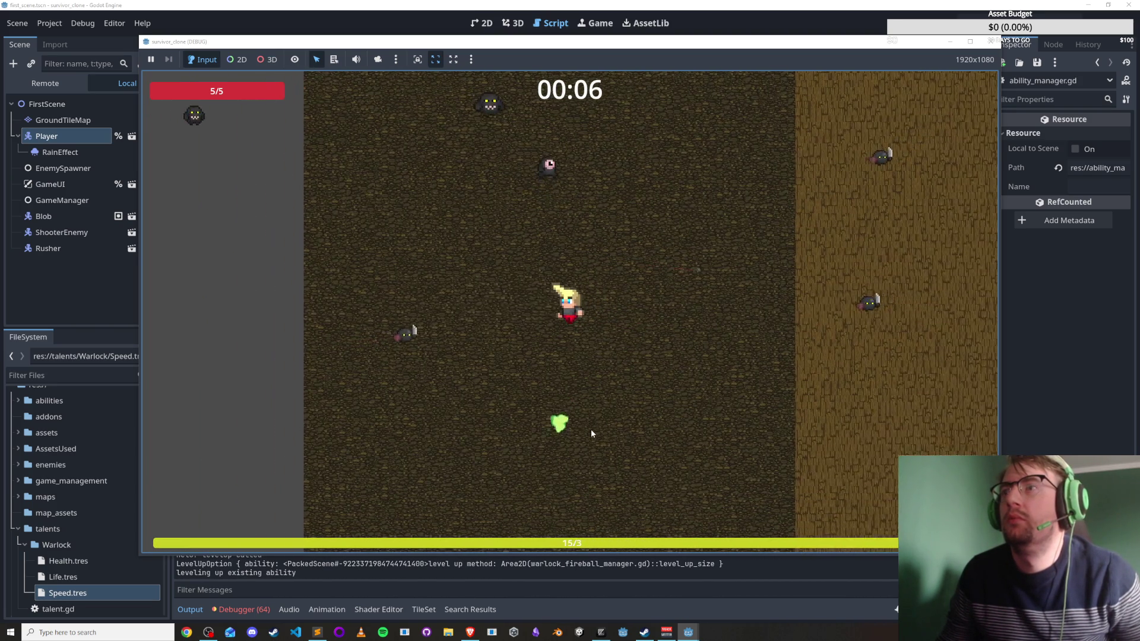
{"action": "key", "text": "d"}
{"action": "key", "text": "w"}
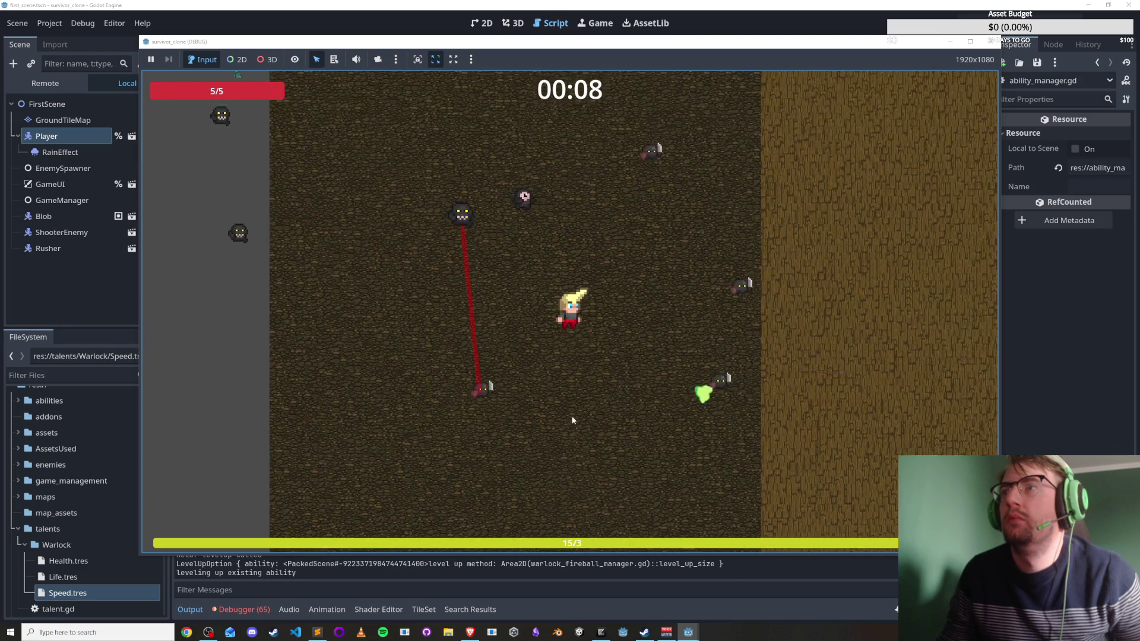
{"action": "key", "text": "a"}
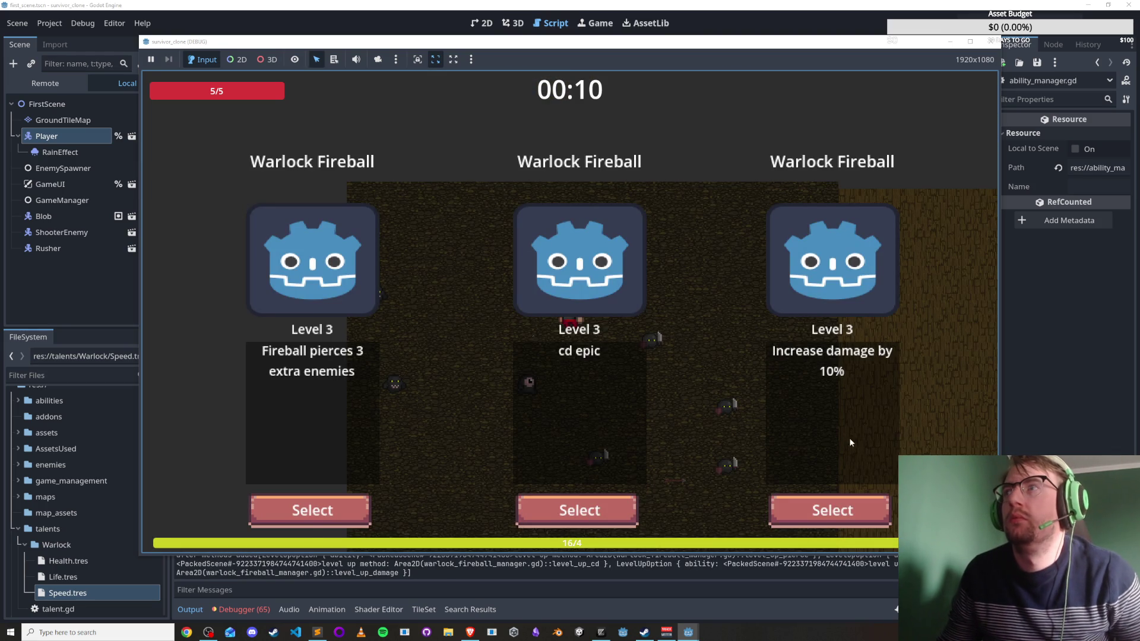
Take the right Fireball upgrade, Increase damage by 100%, then the left mastery card, and stop the game.
{"action": "left_click", "coordinate": [839, 505]}
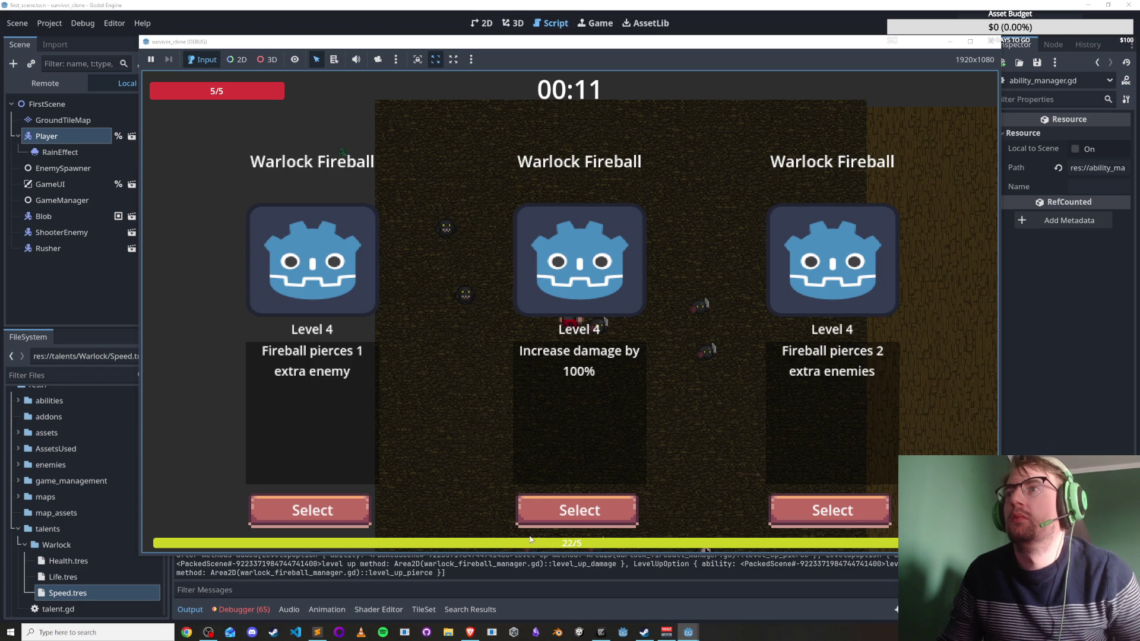
{"action": "left_click", "coordinate": [587, 511]}
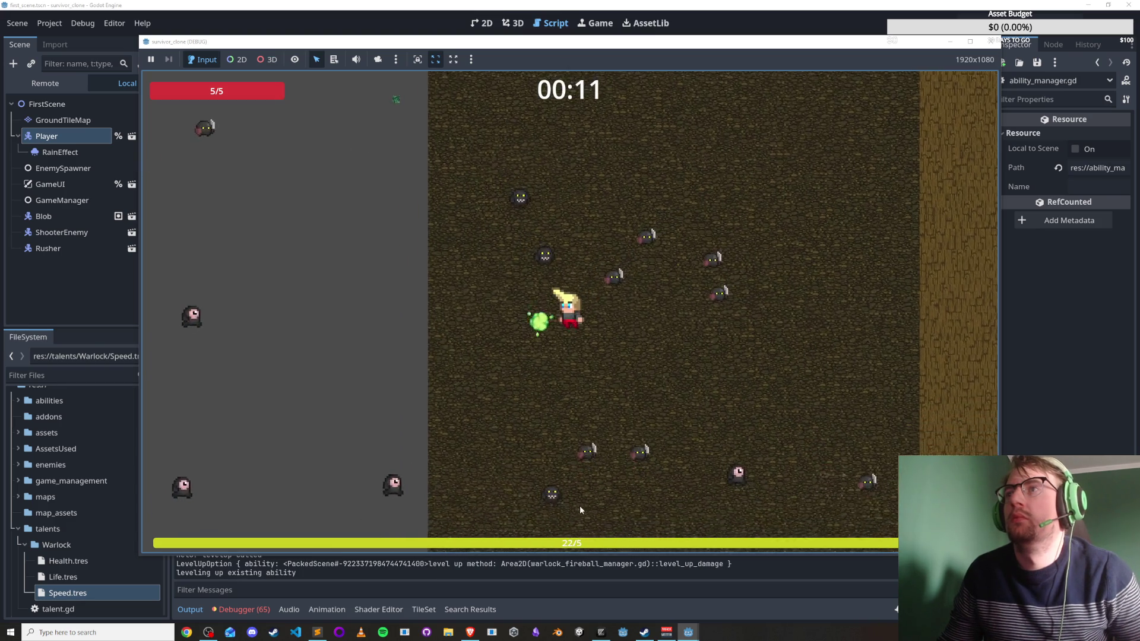
{"action": "key", "text": "a"}
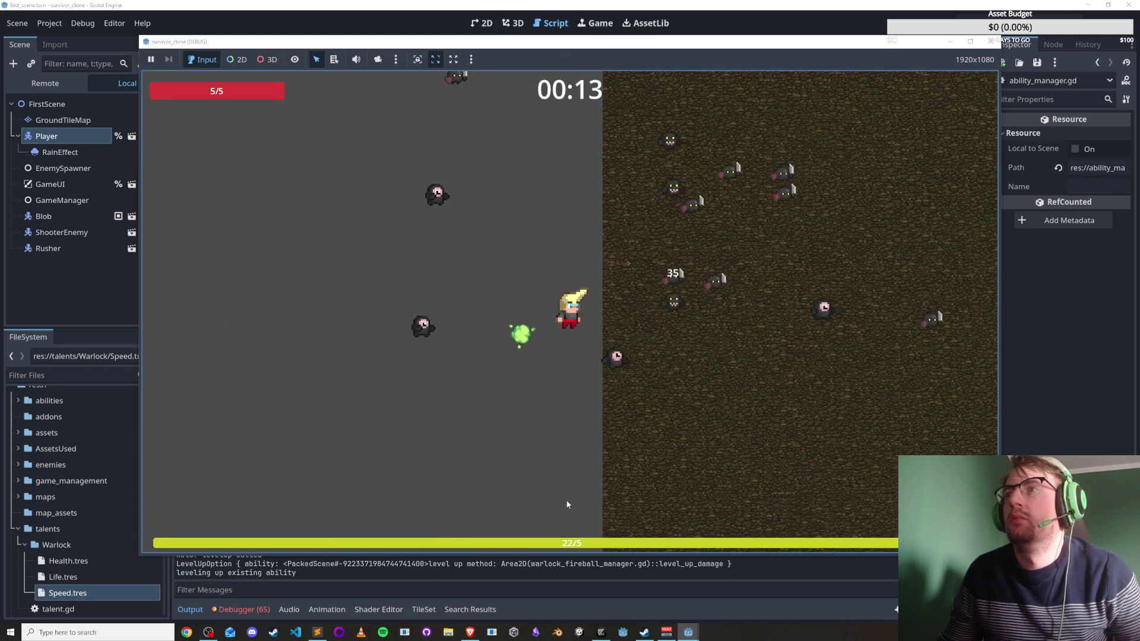
{"action": "key", "text": "a"}
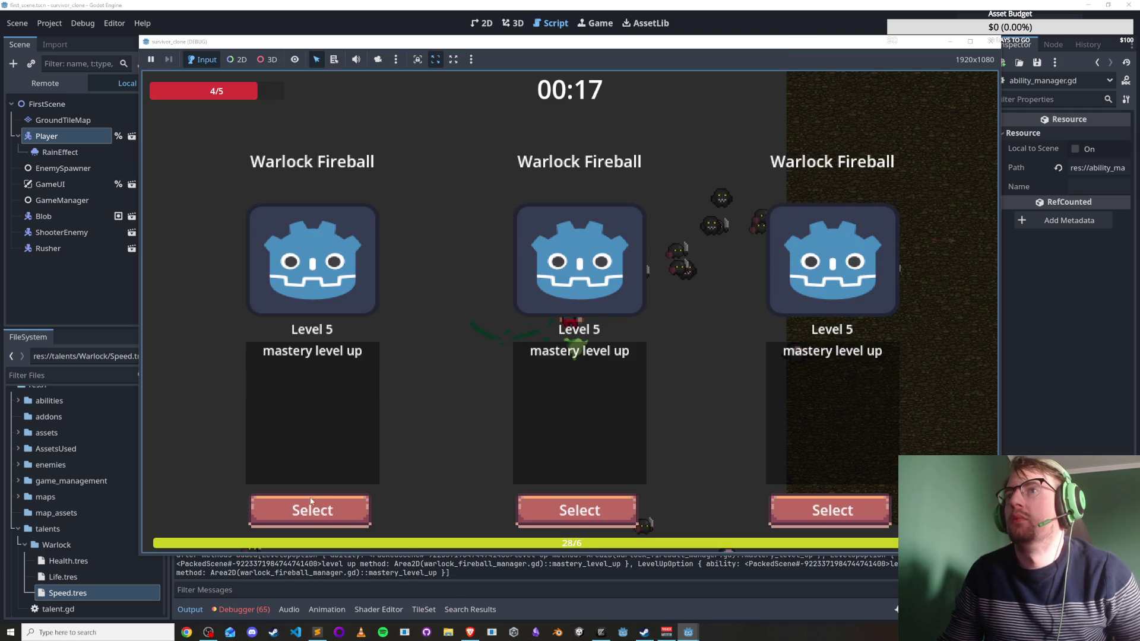
{"action": "left_click", "coordinate": [333, 502]}
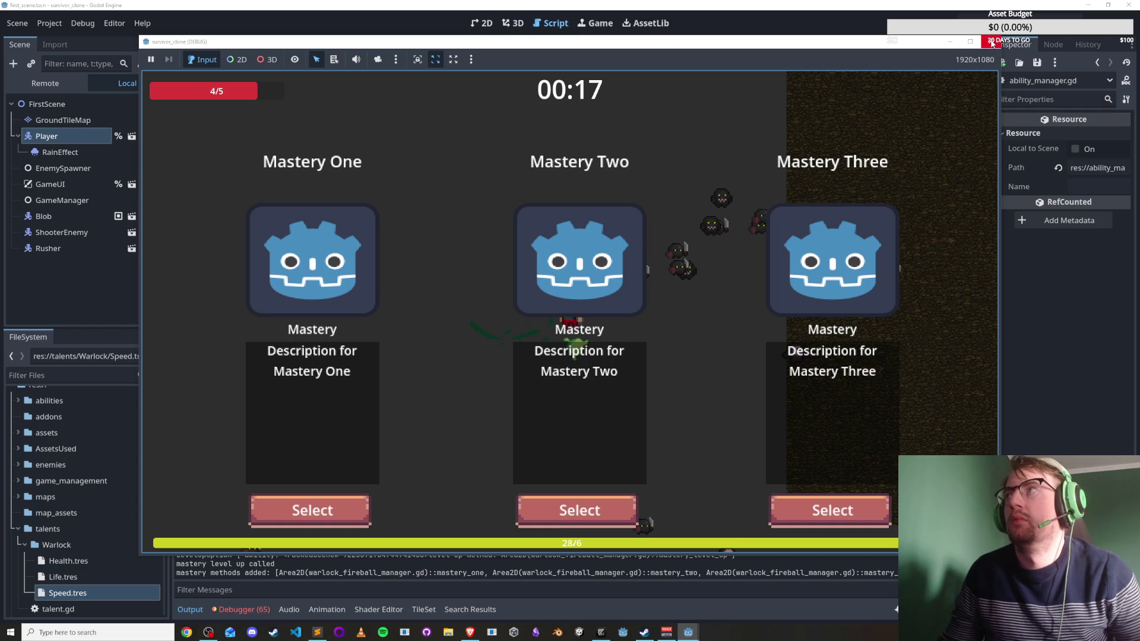
{"action": "key", "text": "F8"}
{"action": "left_click", "coordinate": [246, 605]}
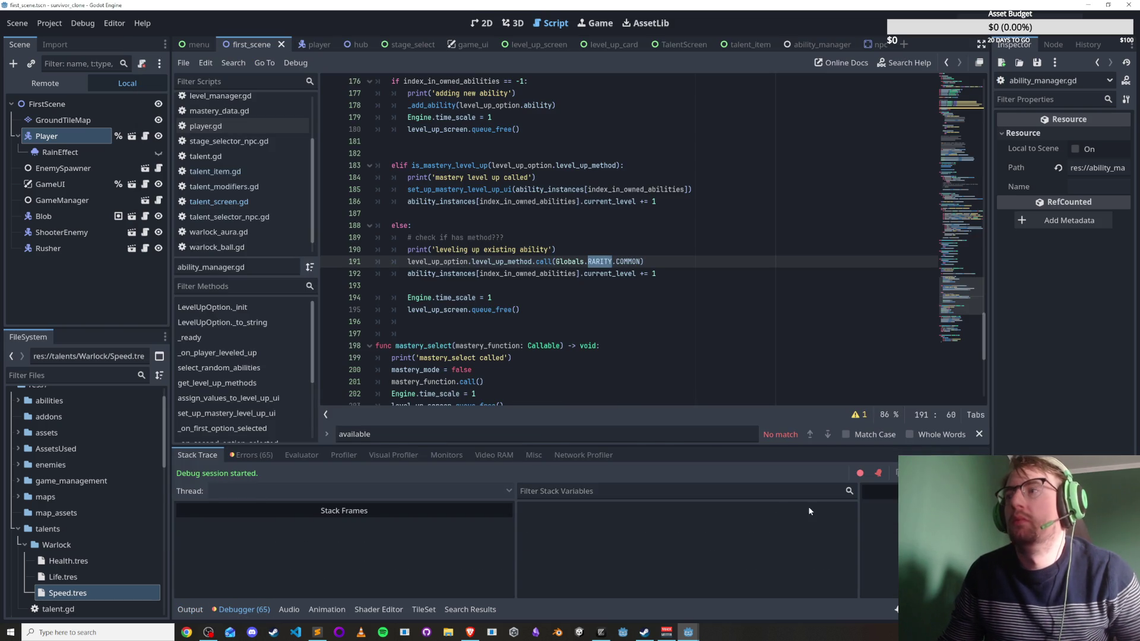
Jump from the Debugger's Errors list to the rusher.gd:63 'attack' animation error and close the running game.
{"action": "left_click", "coordinate": [247, 457]}
{"action": "scroll", "coordinate": [513, 552], "scroll_direction": "down", "scroll_amount": 10}
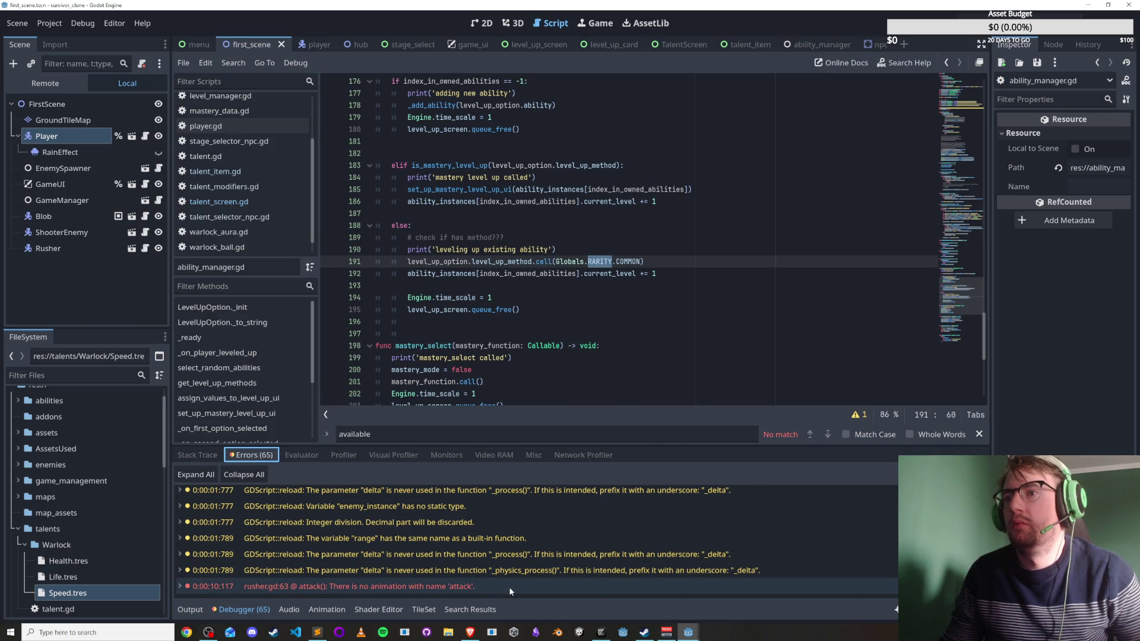
{"action": "left_click", "coordinate": [475, 585]}
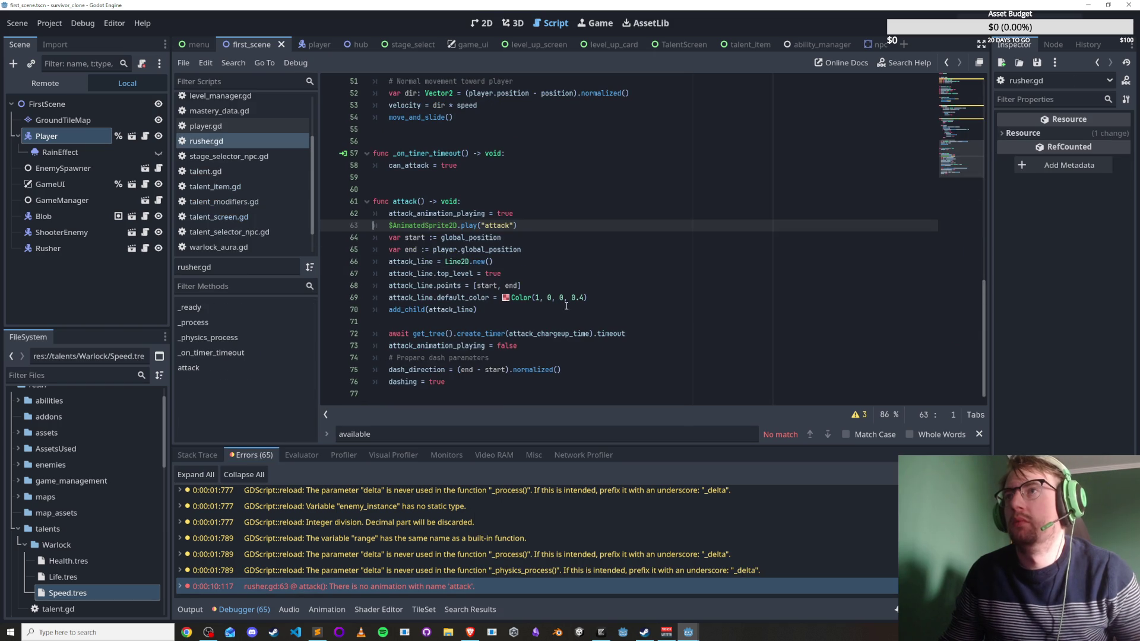
{"action": "key", "text": "alt+Tab"}
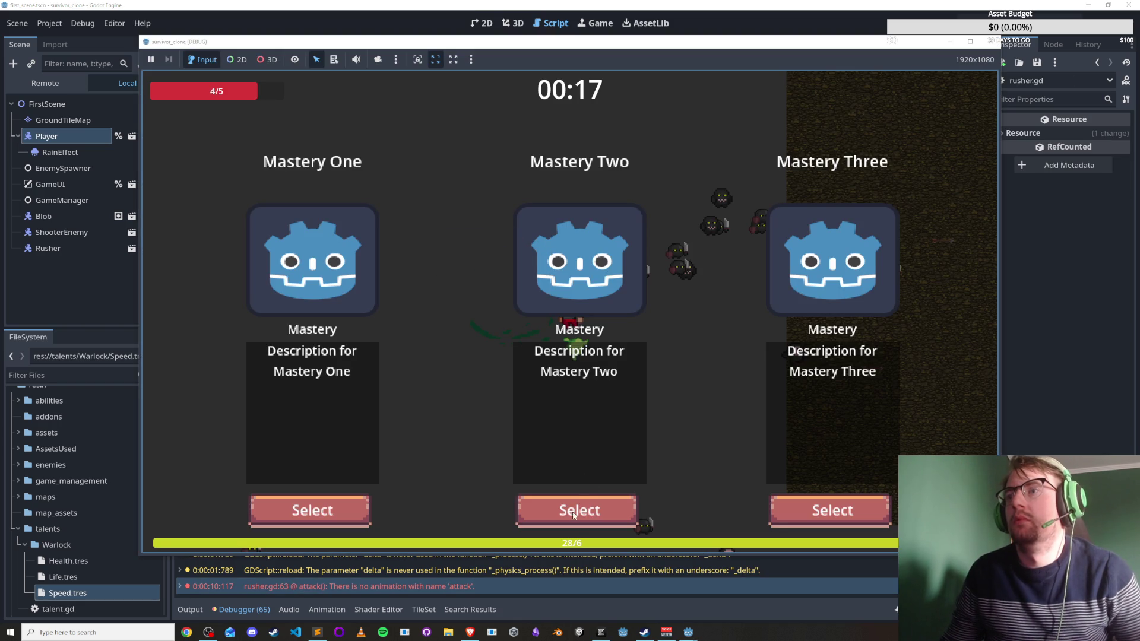
{"action": "key", "text": "alt+F4"}
{"action": "left_click", "coordinate": [513, 275]}
{"action": "left_click", "coordinate": [508, 345]}
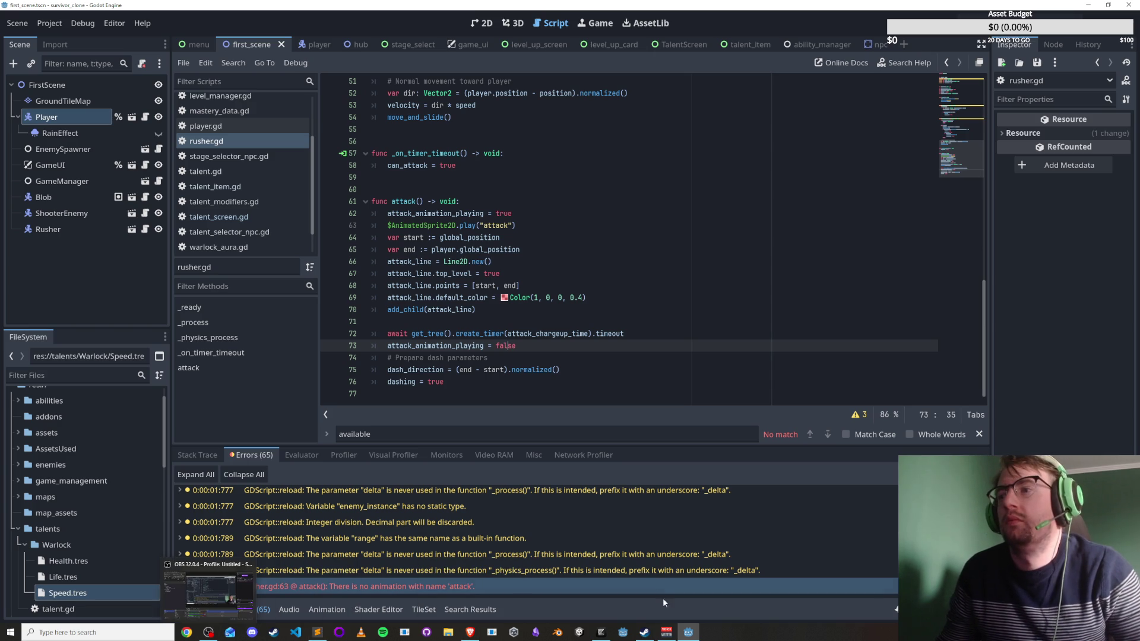
{"action": "mouse_move", "coordinate": [663, 635]}
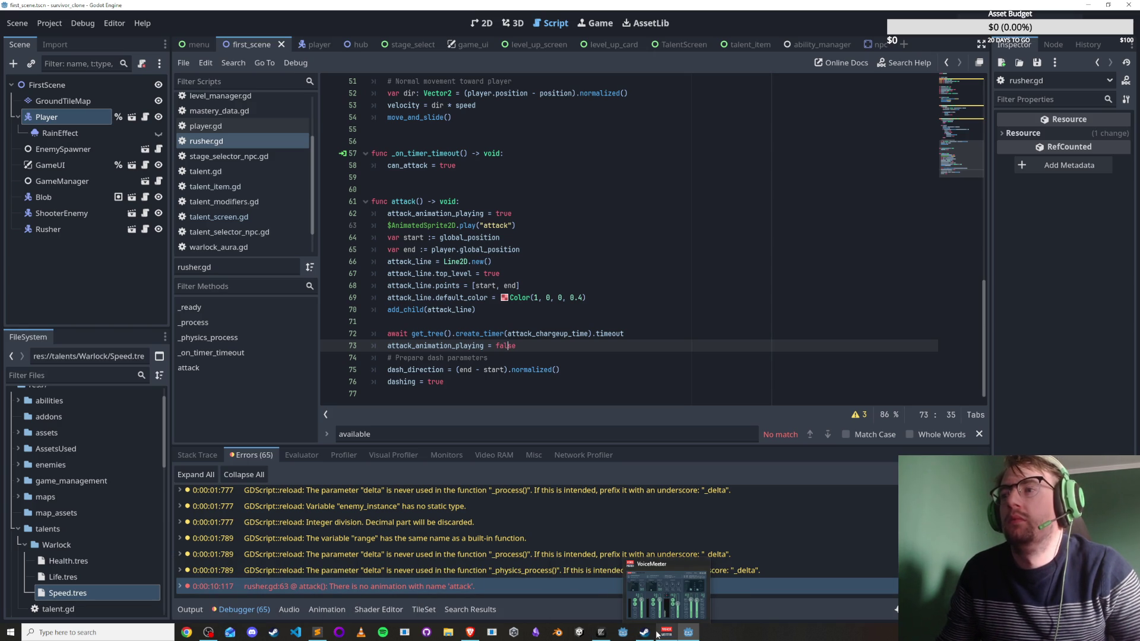
{"action": "left_click", "coordinate": [575, 382]}
{"action": "left_click", "coordinate": [578, 372]}
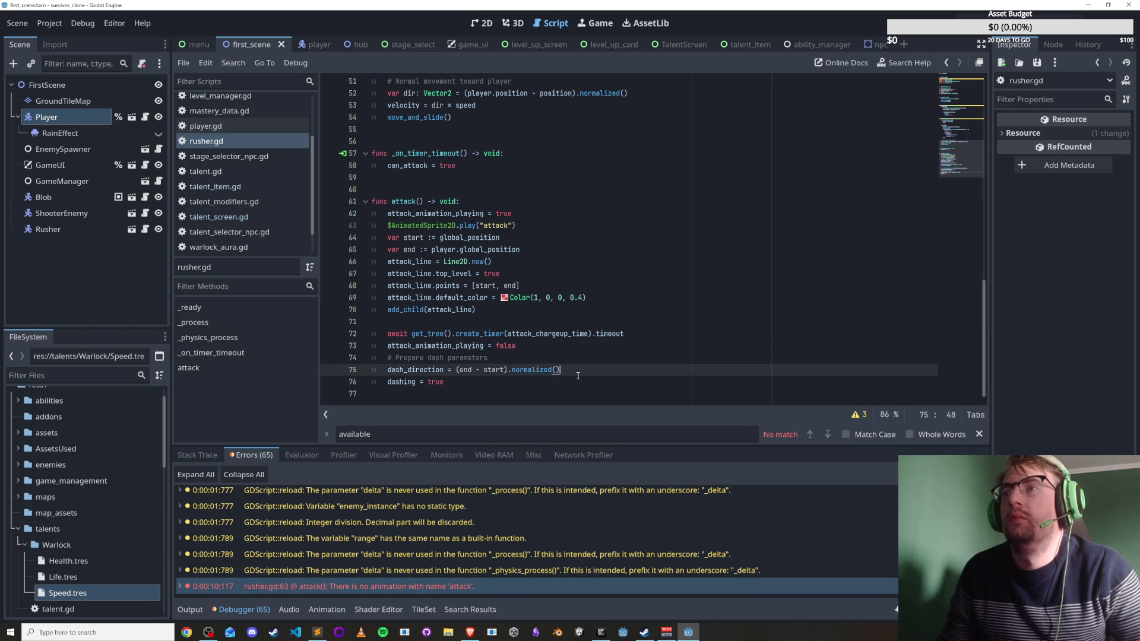
{"action": "left_click_drag", "start_coordinate": [445, 358], "coordinate": [519, 370]}
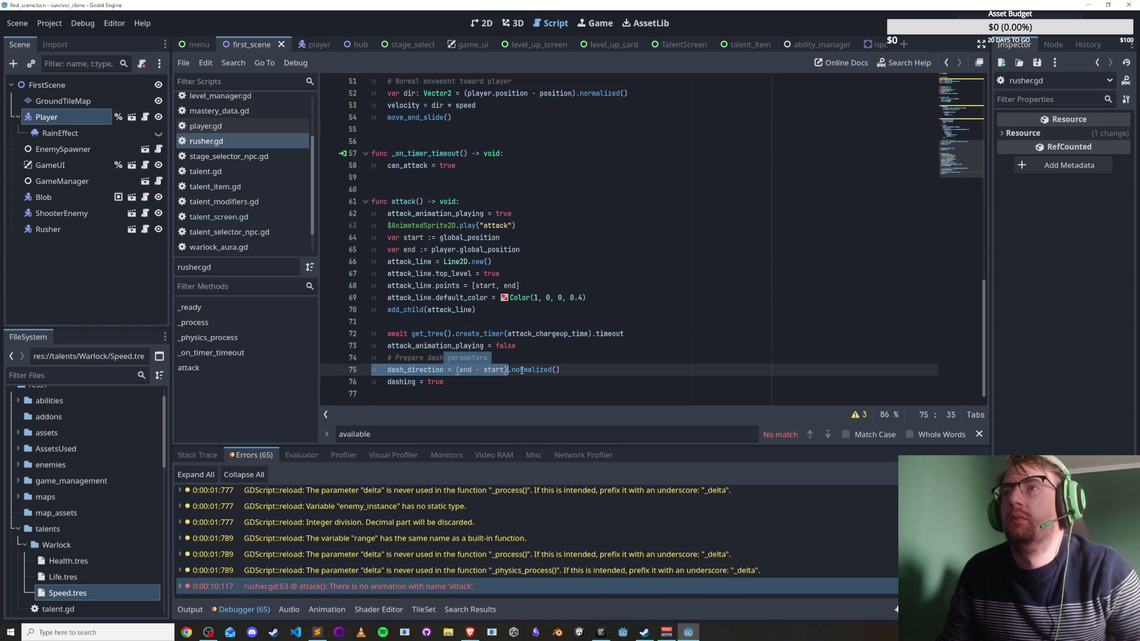
{"action": "double_click", "coordinate": [405, 203]}
{"action": "scroll", "coordinate": [496, 344], "scroll_direction": "up", "scroll_amount": 9}
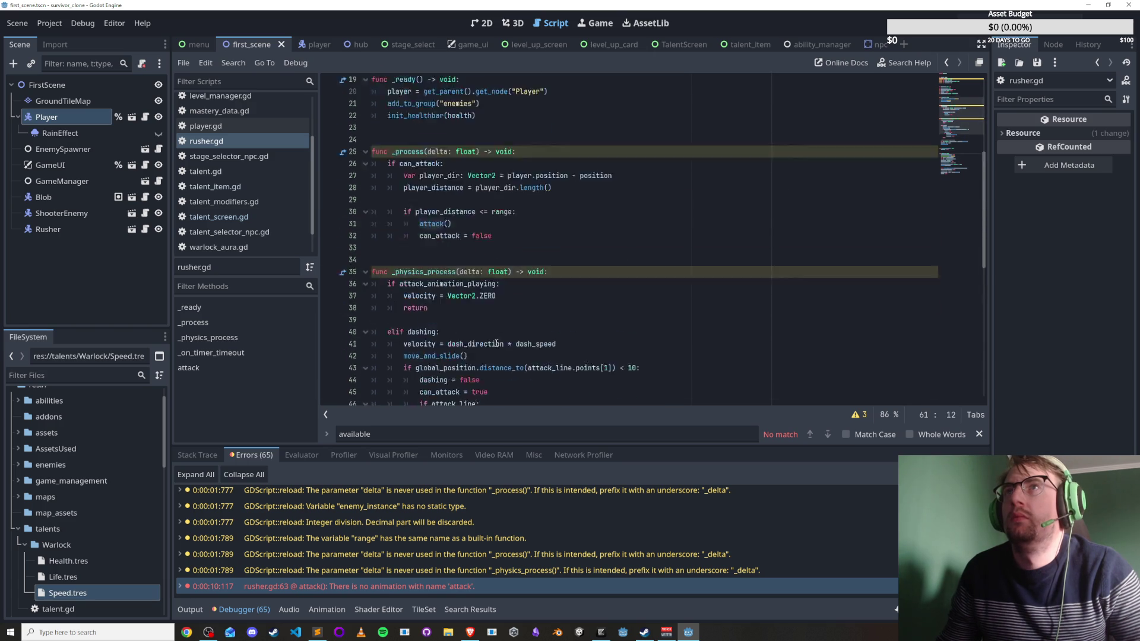
{"action": "scroll", "coordinate": [496, 344], "scroll_direction": "down", "scroll_amount": 9}
{"action": "left_click", "coordinate": [668, 229]}
{"action": "scroll", "coordinate": [535, 238], "scroll_direction": "up", "scroll_amount": 11}
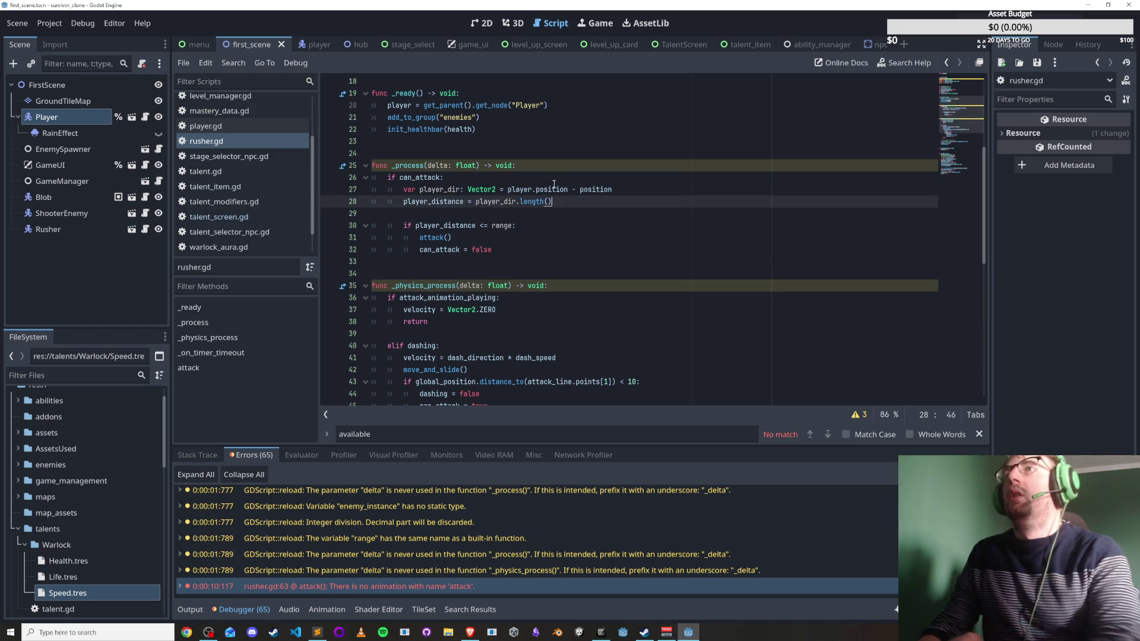
Glance over the player scene while the rusher script is open at line 24.
{"action": "left_click", "coordinate": [561, 153]}
{"action": "scroll", "coordinate": [562, 336], "scroll_direction": "down", "scroll_amount": 4}
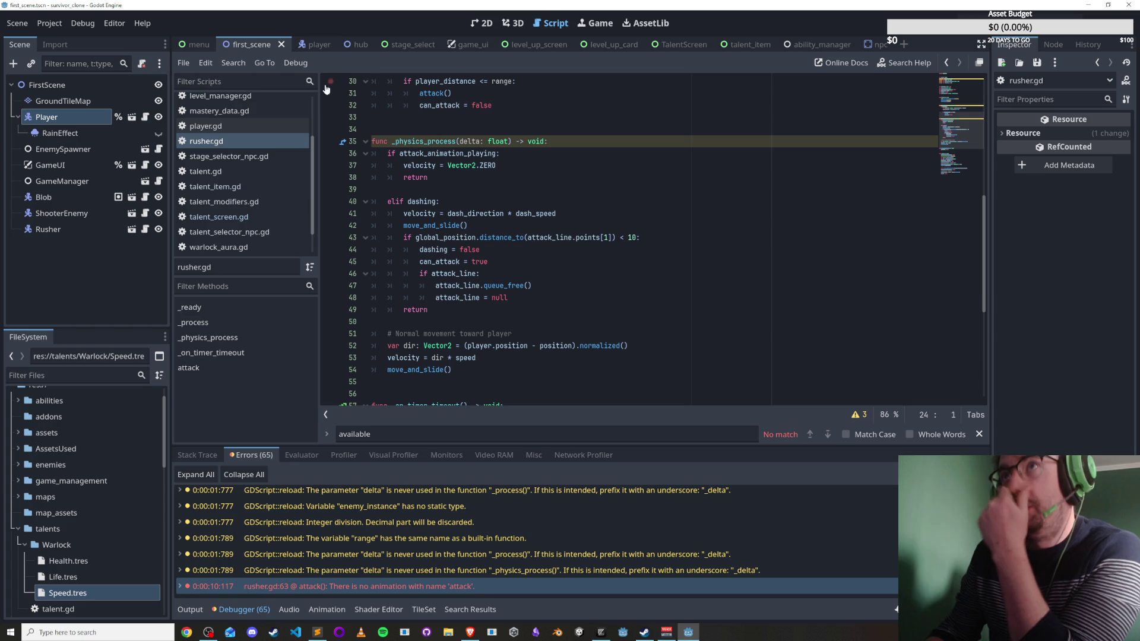
{"action": "left_click", "coordinate": [301, 45]}
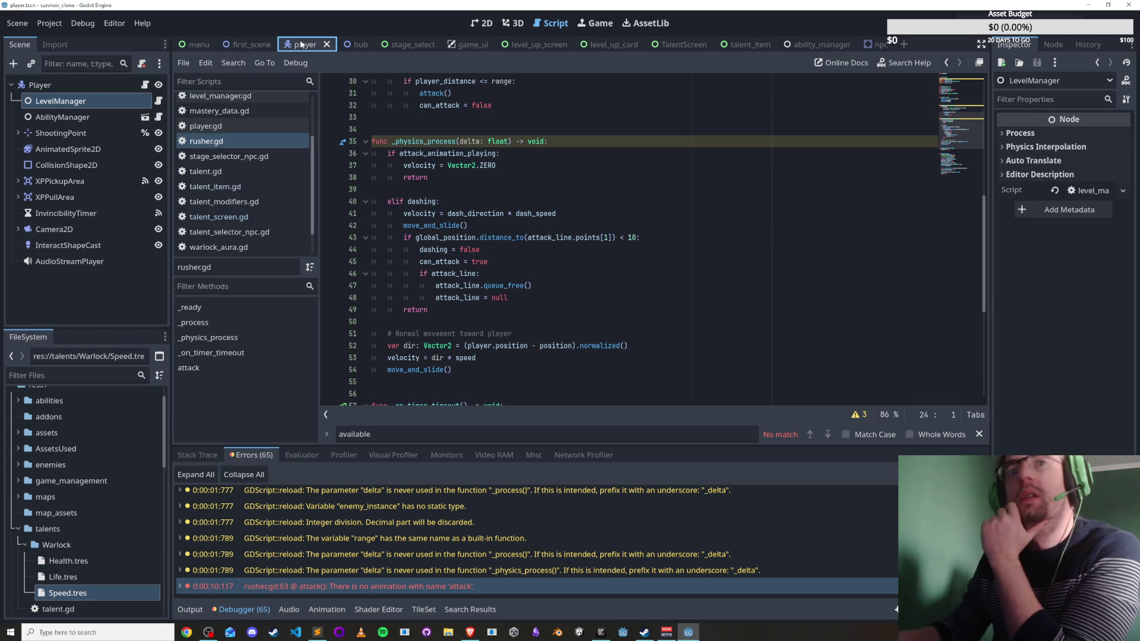
{"action": "scroll", "coordinate": [684, 214], "scroll_direction": "down", "scroll_amount": 5}
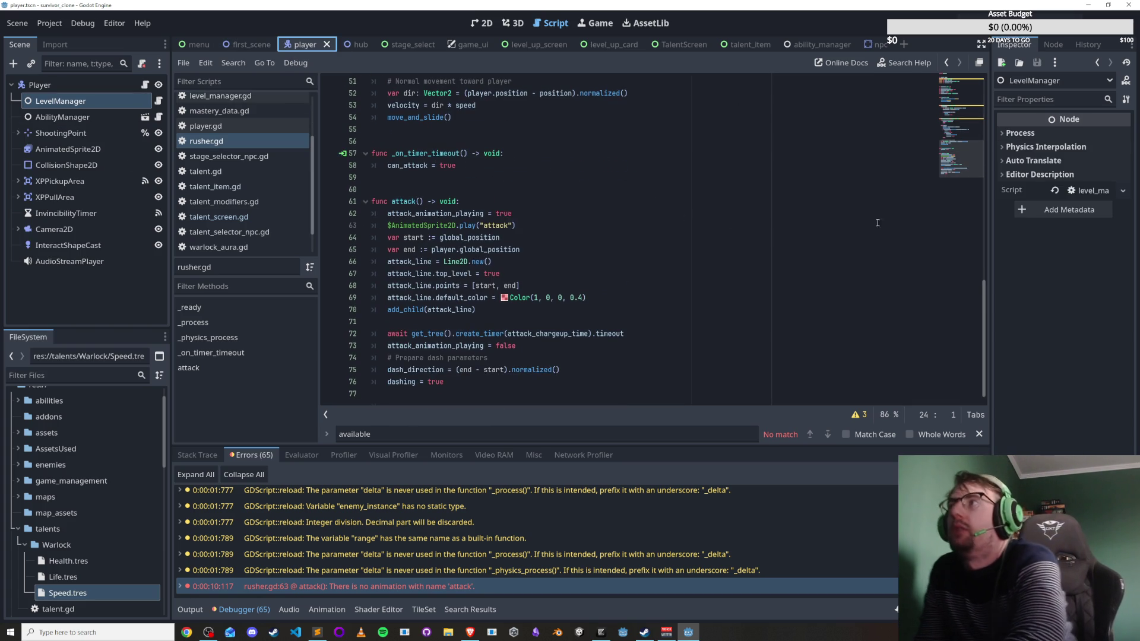
{"action": "scroll", "coordinate": [702, 303], "scroll_direction": "up", "scroll_amount": 15}
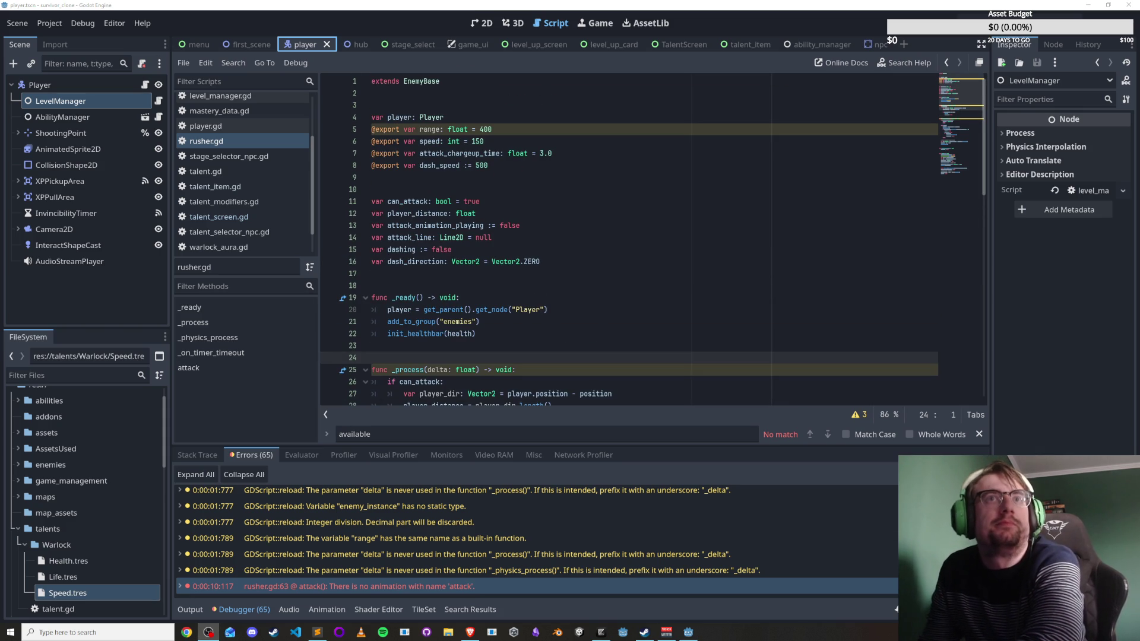
{"action": "scroll", "coordinate": [472, 298], "scroll_direction": "down", "scroll_amount": 3}
{"action": "scroll", "coordinate": [473, 298], "scroll_direction": "up", "scroll_amount": 2}
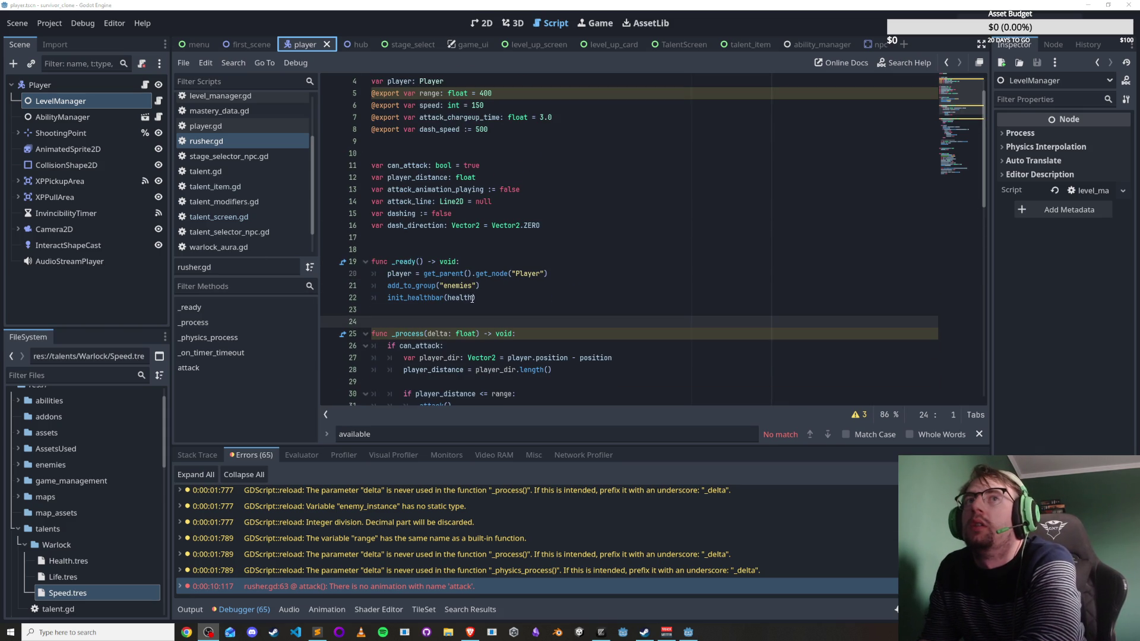
Return to first_scene and scroll rusher.gd down to its attack() function.
{"action": "left_click", "coordinate": [248, 44]}
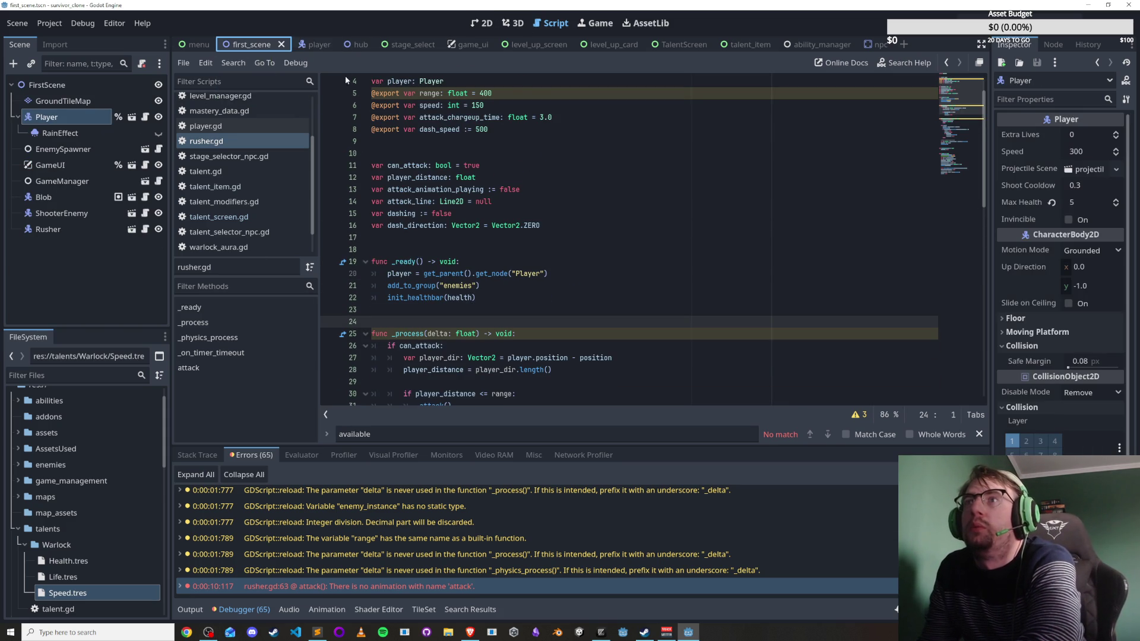
{"action": "scroll", "coordinate": [526, 258], "scroll_direction": "down", "scroll_amount": 4}
{"action": "scroll", "coordinate": [526, 258], "scroll_direction": "down", "scroll_amount": 4}
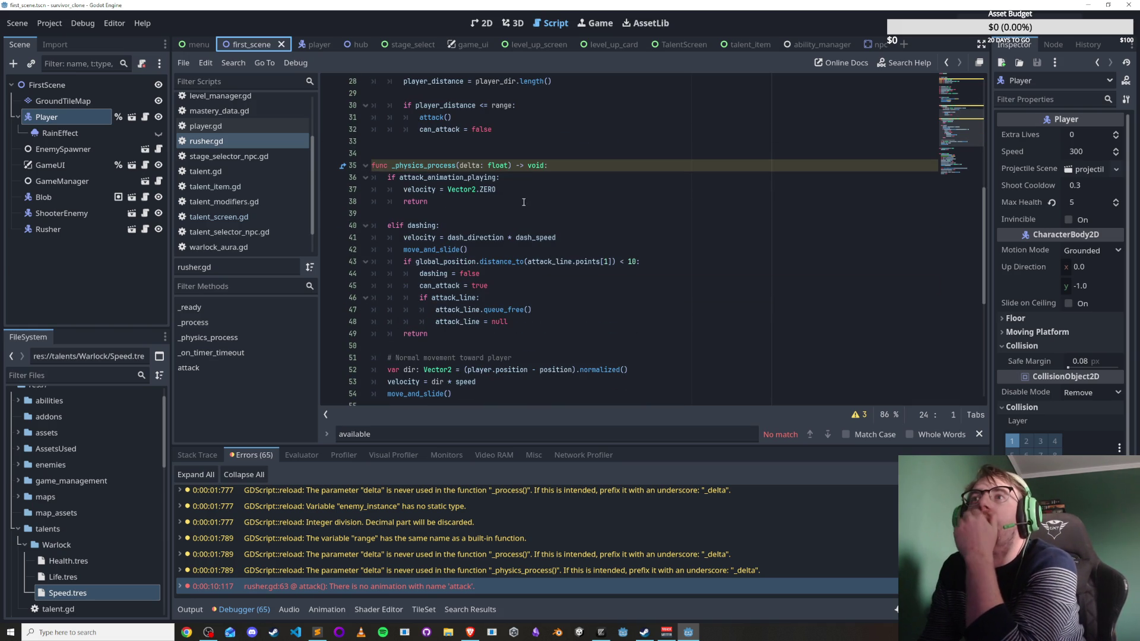
{"action": "scroll", "coordinate": [522, 202], "scroll_direction": "down", "scroll_amount": 6}
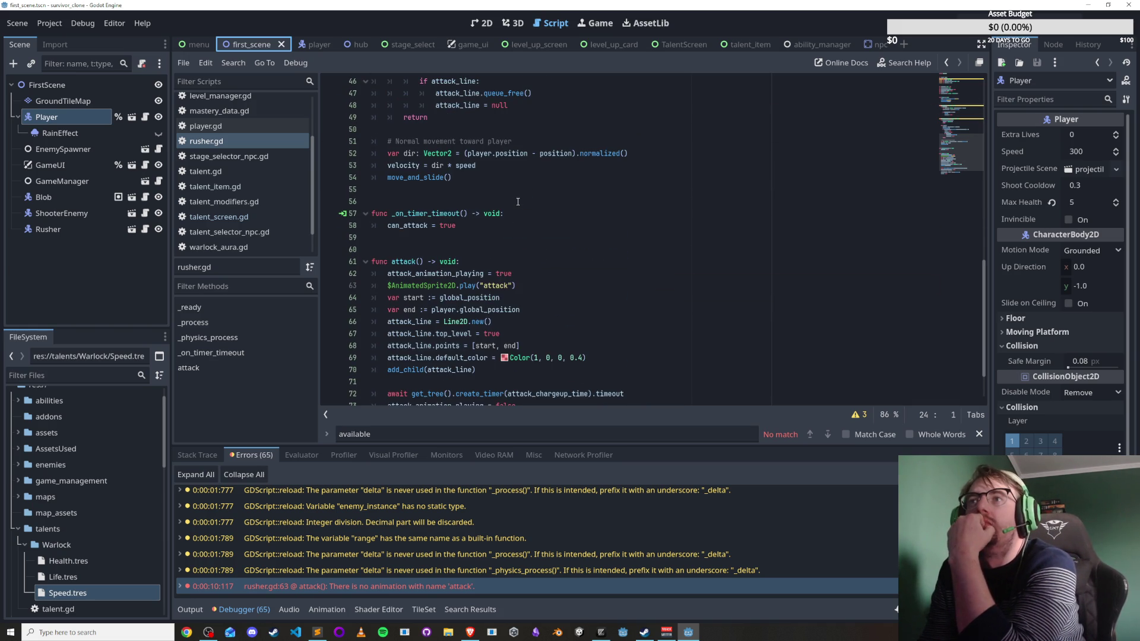
{"action": "scroll", "coordinate": [517, 202], "scroll_direction": "down", "scroll_amount": 2}
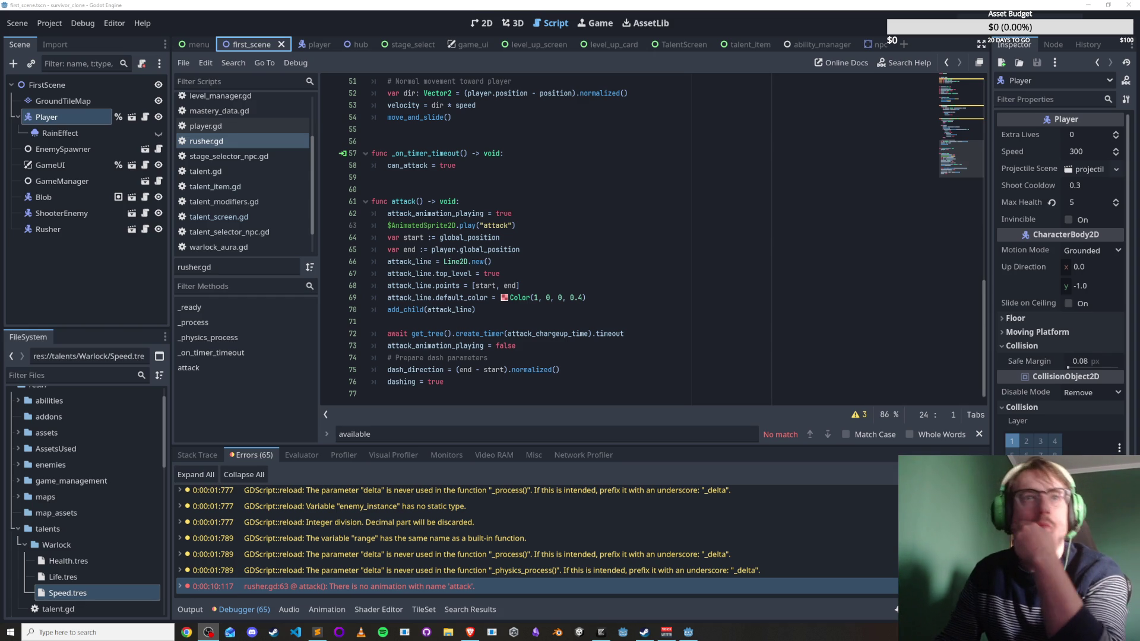
{"action": "key", "text": "alt+Tab"}
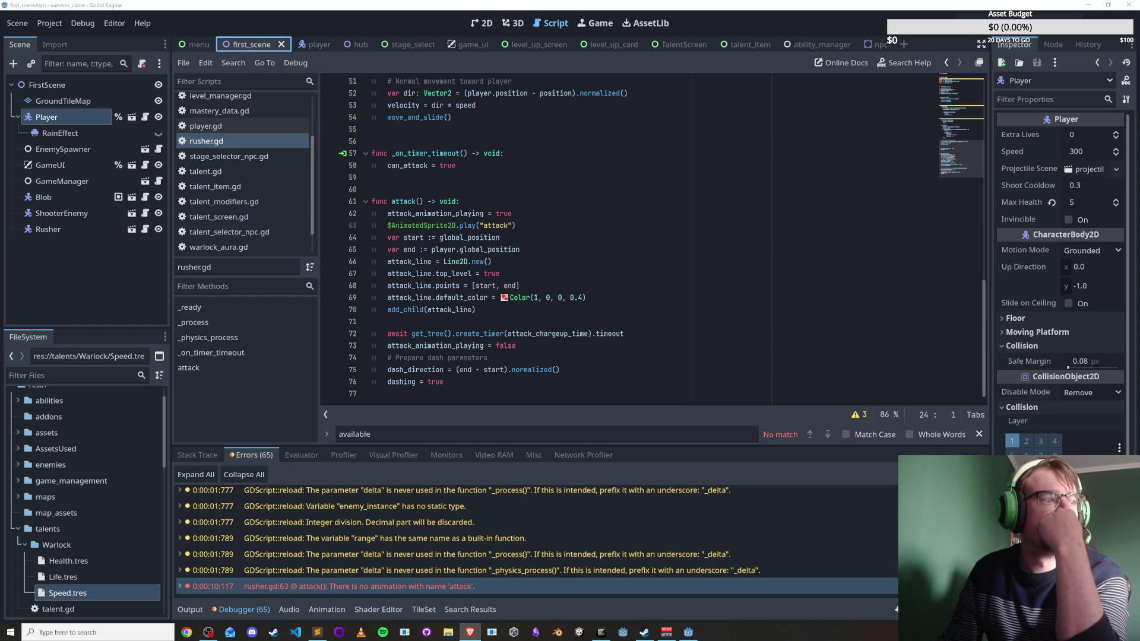
{"action": "left_click", "coordinate": [558, 334]}
{"action": "scroll", "coordinate": [475, 317], "scroll_direction": "up", "scroll_amount": 5}
{"action": "scroll", "coordinate": [476, 318], "scroll_direction": "up", "scroll_amount": 8}
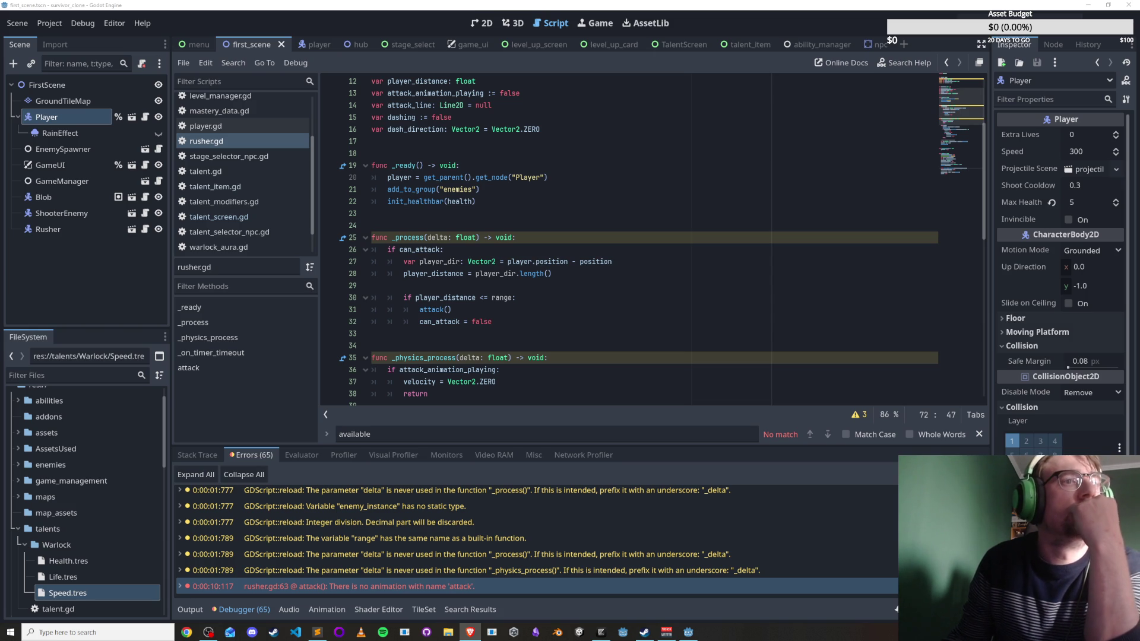
Collapse the Warlock talents and talents folders in the FileSystem dock.
{"action": "left_click", "coordinate": [560, 367]}
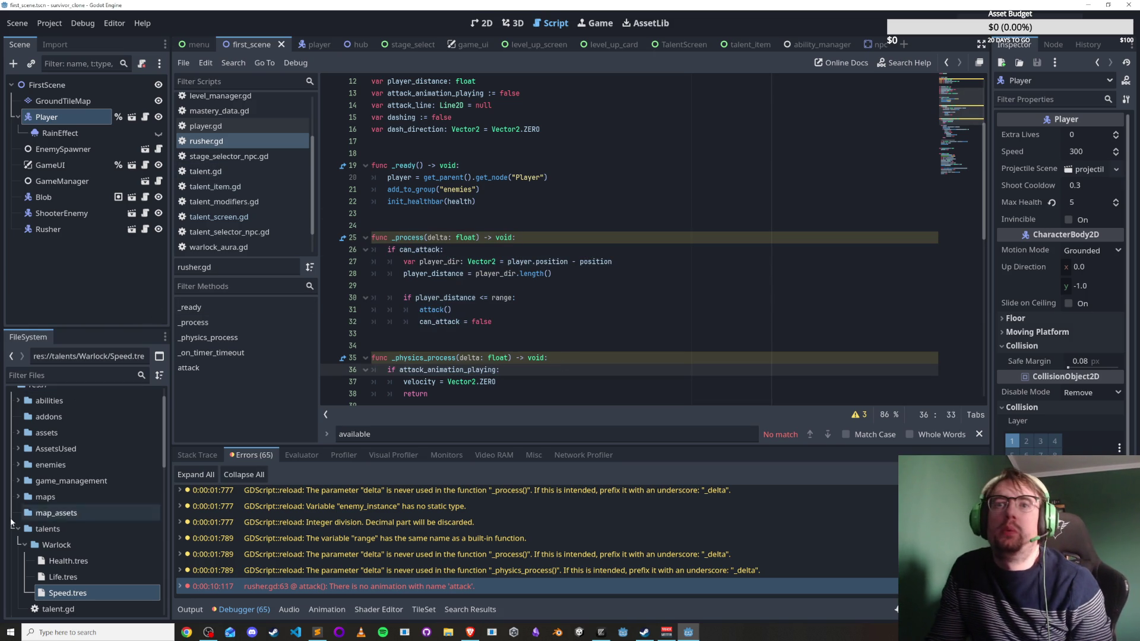
{"action": "left_click", "coordinate": [21, 542]}
{"action": "left_click", "coordinate": [18, 528]}
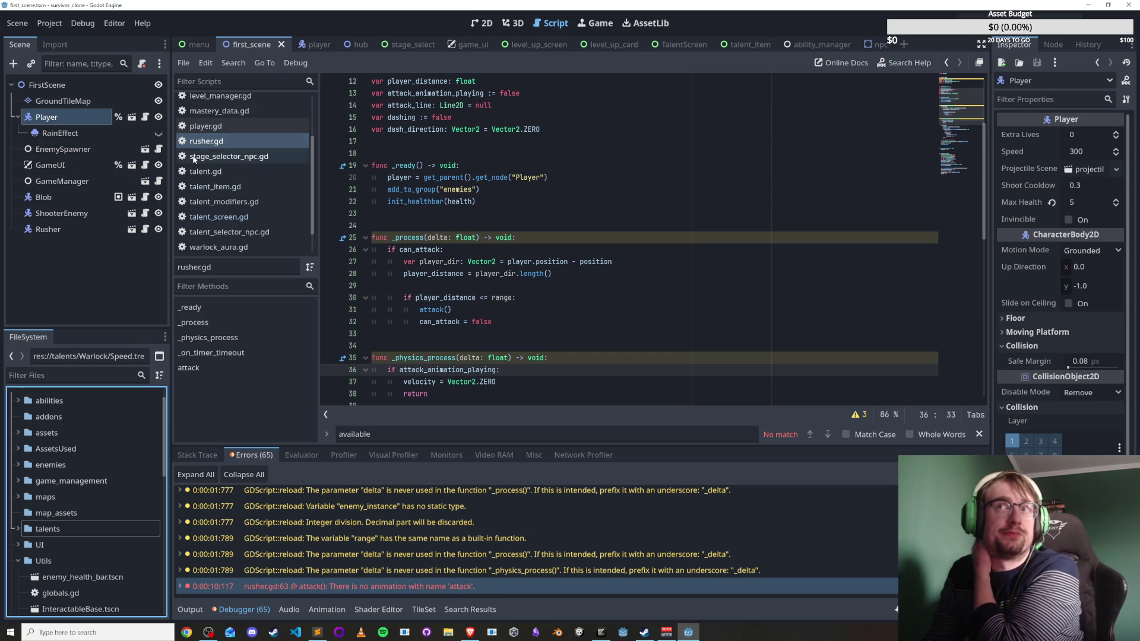
Filter project files by 'character' and open character_select.tscn.
{"action": "left_click", "coordinate": [70, 375]}
{"action": "type", "text": "character"}
{"action": "left_click", "coordinate": [128, 445]}
{"action": "double_click", "coordinate": [88, 477]}
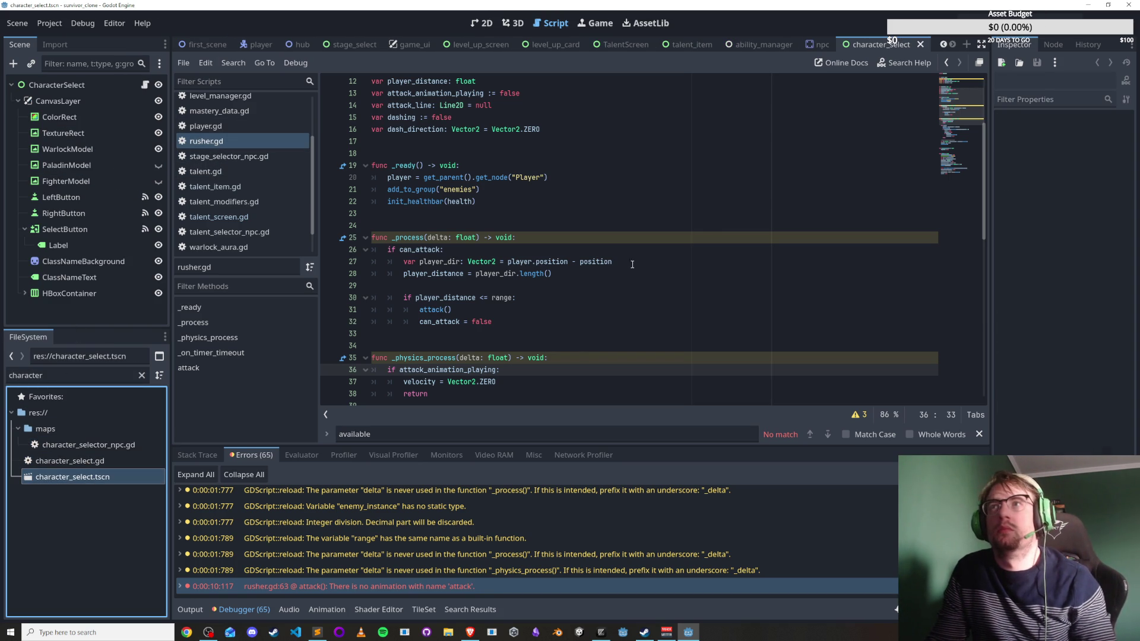
Switch to the 2D view and pan the canvas to frame the character layout.
{"action": "left_click", "coordinate": [481, 23]}
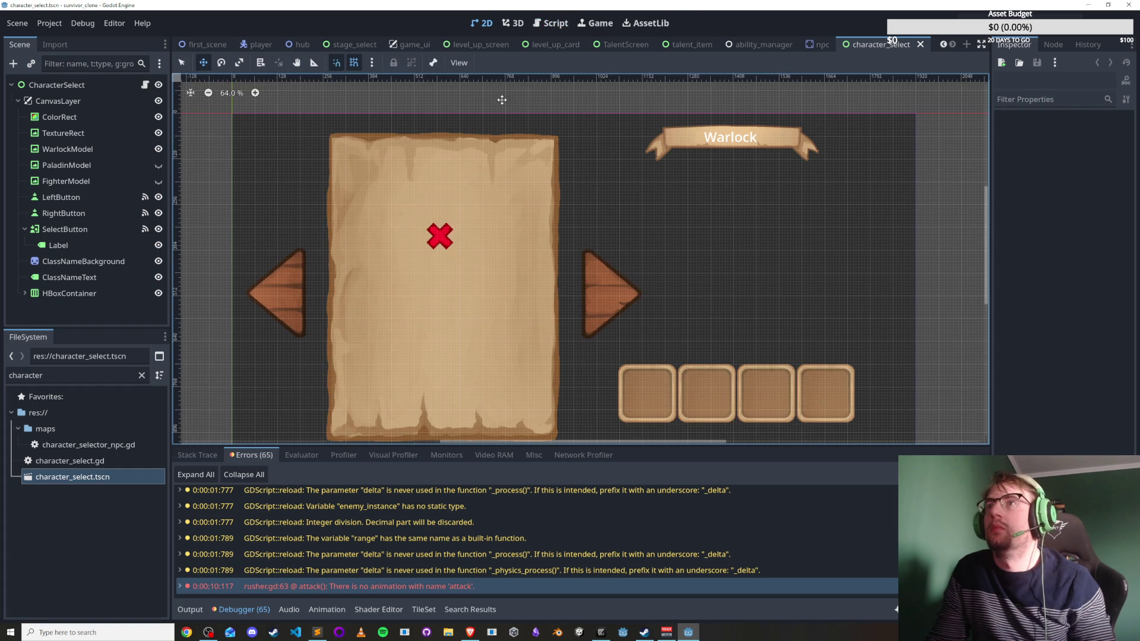
{"action": "scroll", "coordinate": [333, 258], "scroll_direction": "up", "scroll_amount": 2}
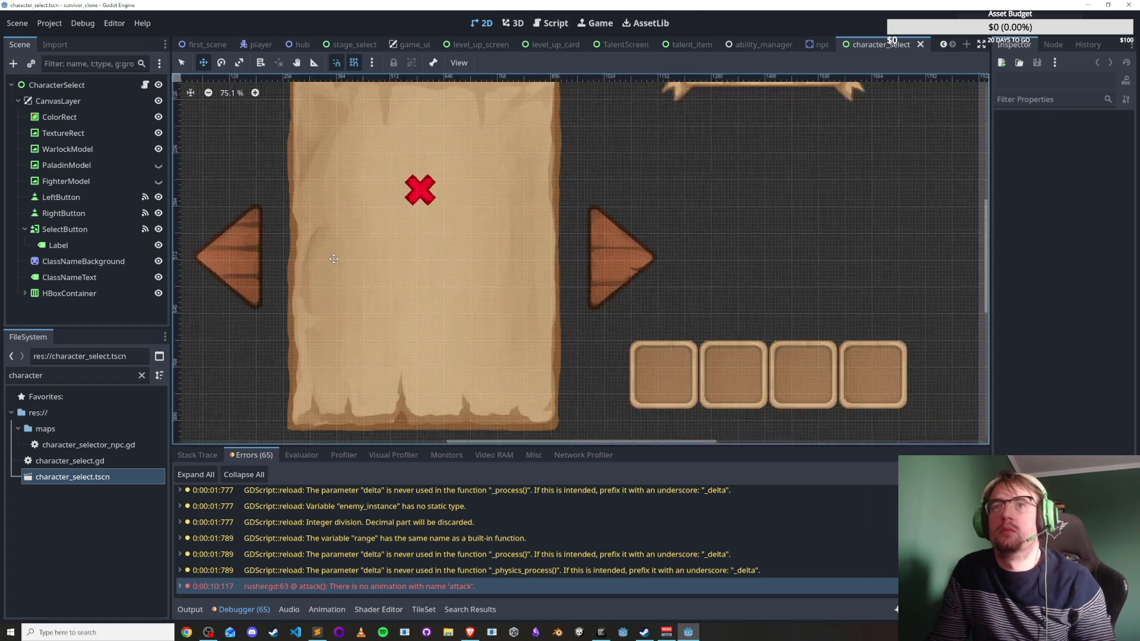
{"action": "scroll", "coordinate": [334, 258], "scroll_direction": "down", "scroll_amount": 5}
{"action": "scroll", "coordinate": [339, 243], "scroll_direction": "up", "scroll_amount": 4}
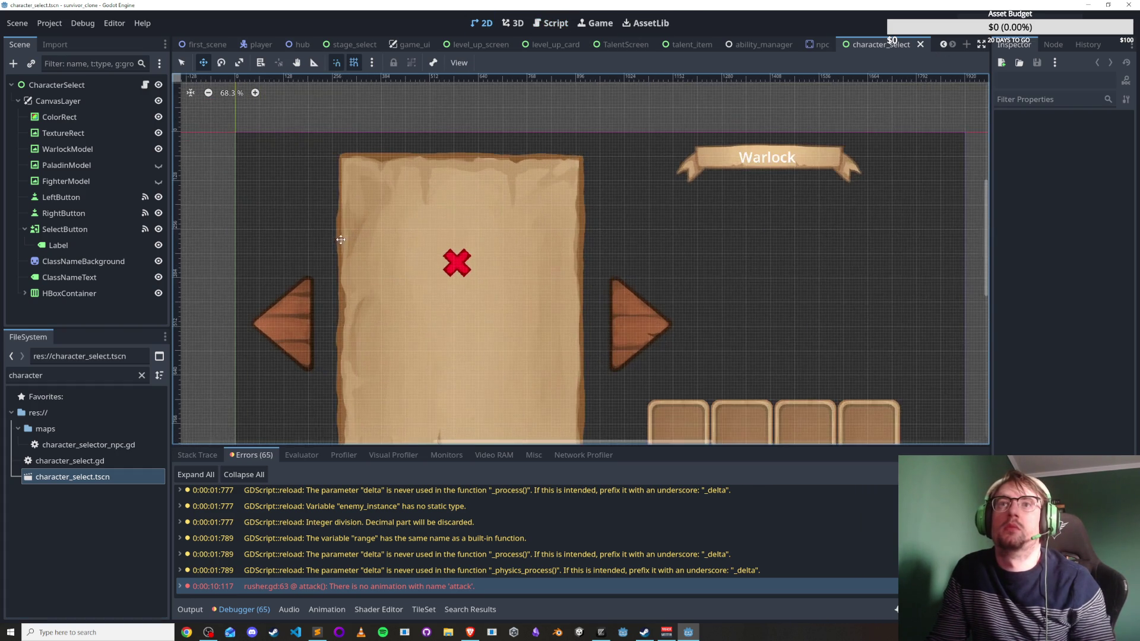
{"action": "left_click_drag", "start_coordinate": [341, 241], "coordinate": [279, 216]}
Open character_selector_npc.gd from the filtered file list in the script editor.
{"action": "left_click", "coordinate": [89, 444]}
{"action": "left_click", "coordinate": [113, 462]}
{"action": "left_click", "coordinate": [108, 445]}
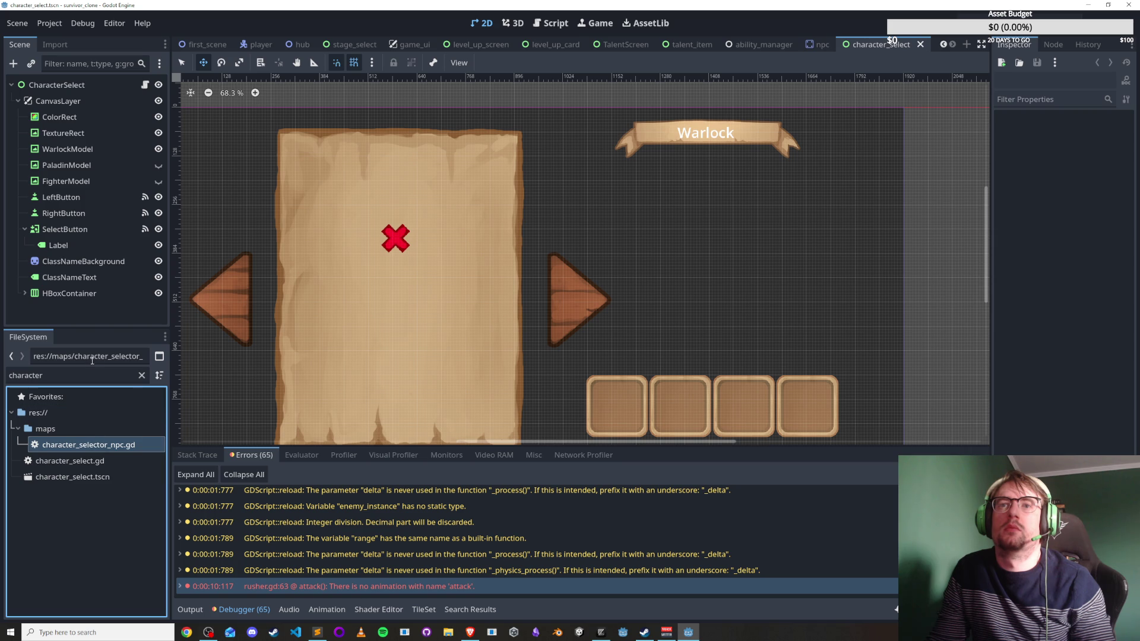
{"action": "left_click", "coordinate": [51, 375]}
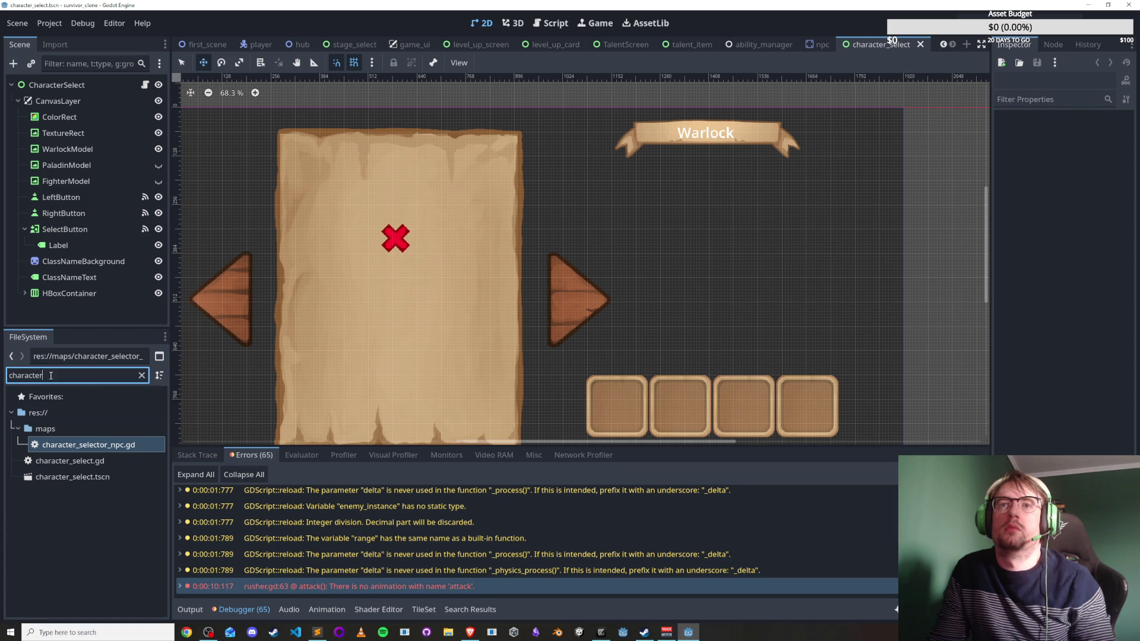
{"action": "left_click", "coordinate": [84, 461]}
{"action": "left_click", "coordinate": [90, 475]}
{"action": "key", "text": "Up"}
{"action": "key", "text": "Up"}
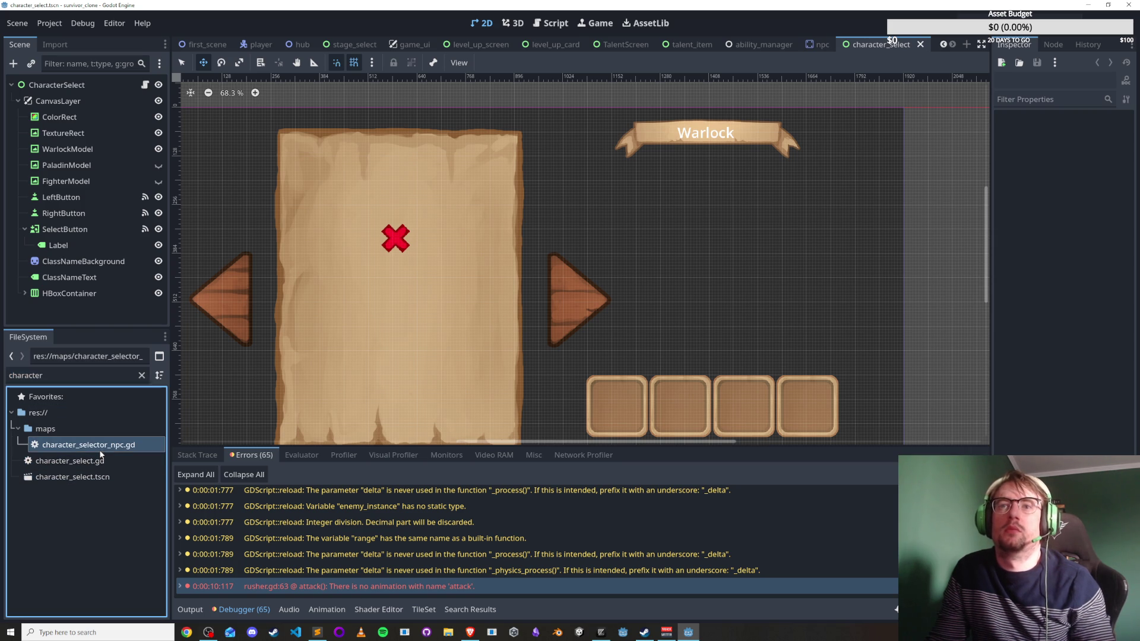
{"action": "key", "text": "Return"}
{"action": "left_click", "coordinate": [101, 460]}
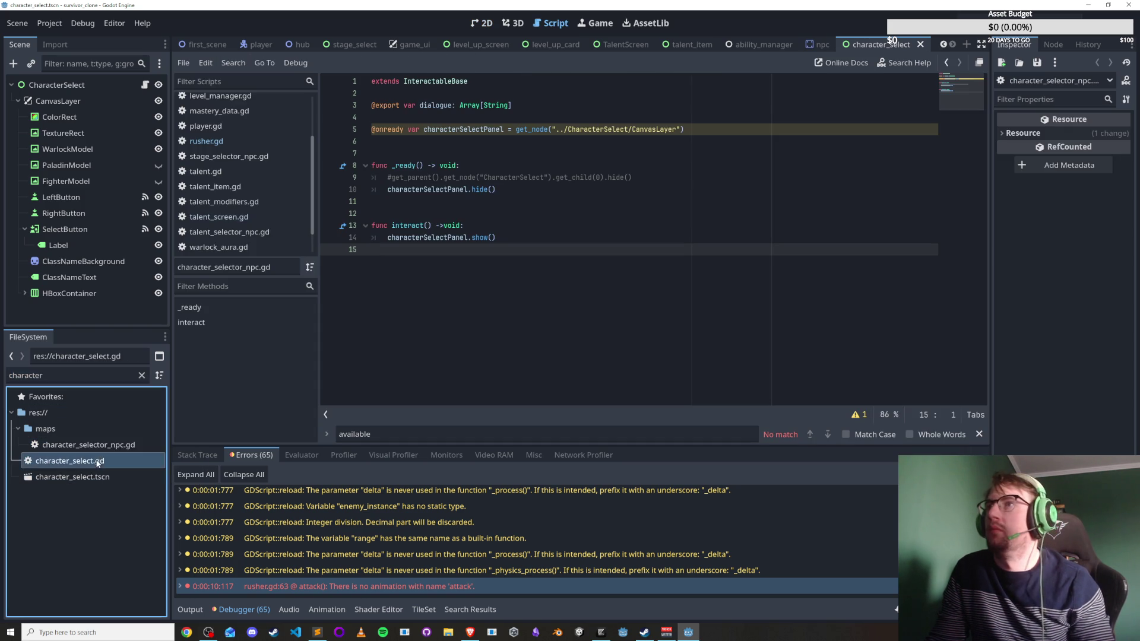
{"action": "left_click", "coordinate": [94, 477]}
Open the CharacterSelect root's character_select.gd and review its top variable declarations.
{"action": "key", "text": "F2"}
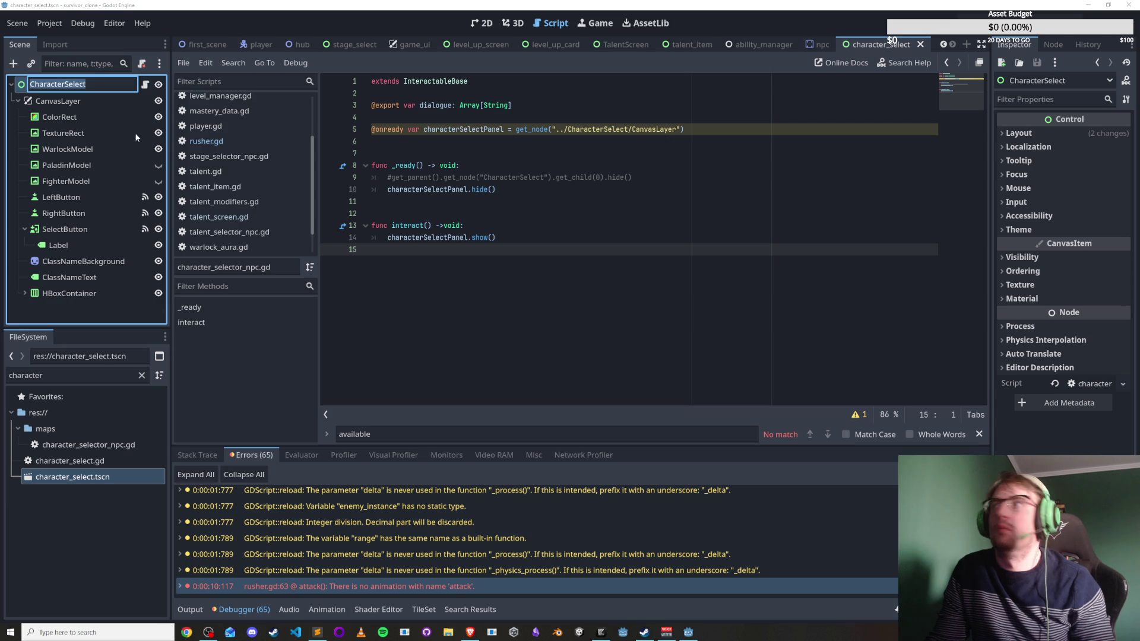
{"action": "key", "text": "Escape"}
{"action": "left_click_drag", "start_coordinate": [990, 224], "coordinate": [713, 237]}
{"action": "left_click", "coordinate": [1047, 385]}
{"action": "scroll", "coordinate": [540, 260], "scroll_direction": "up", "scroll_amount": 7}
{"action": "left_click_drag", "start_coordinate": [561, 158], "coordinate": [564, 106]}
{"action": "left_click", "coordinate": [590, 130]}
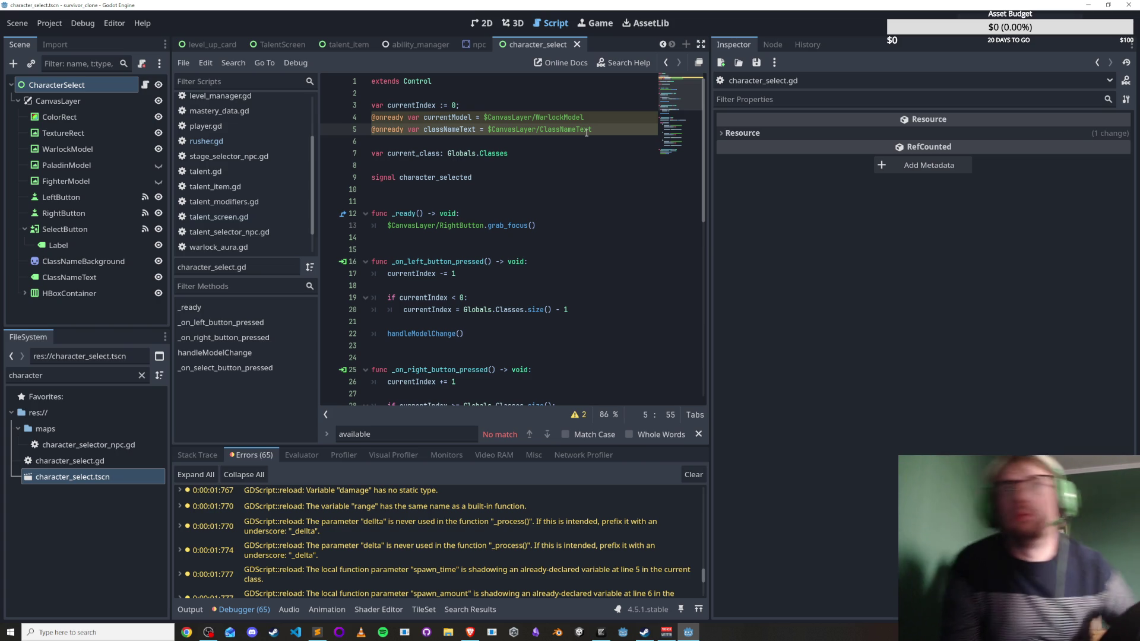
Compare the WarlockModel red X, PaladinModel question-mark and FighterModel orange textures, then clear the filter.
{"action": "left_click", "coordinate": [102, 162]}
{"action": "left_click", "coordinate": [96, 180]}
{"action": "left_click", "coordinate": [103, 152]}
{"action": "left_click", "coordinate": [106, 165]}
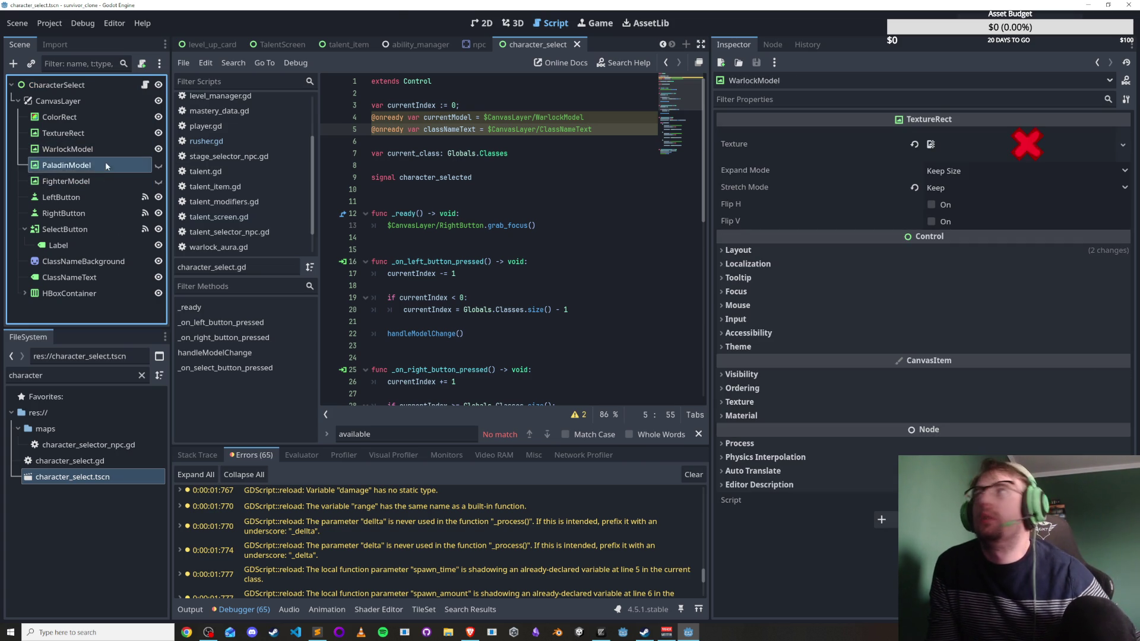
{"action": "left_click", "coordinate": [104, 180]}
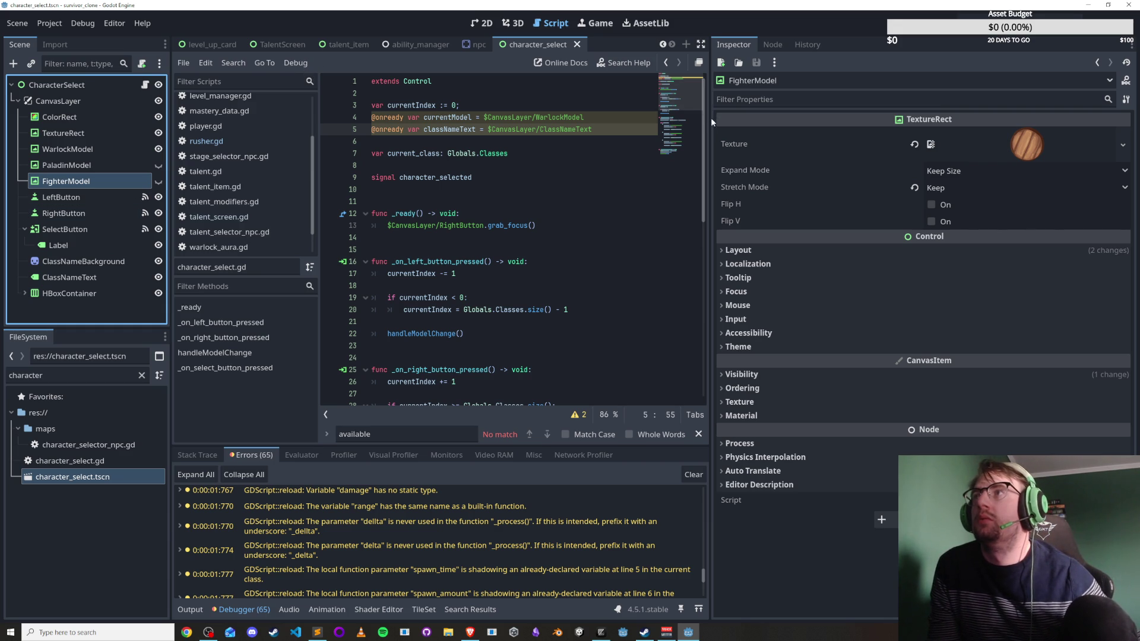
{"action": "left_click_drag", "start_coordinate": [713, 122], "coordinate": [936, 148]}
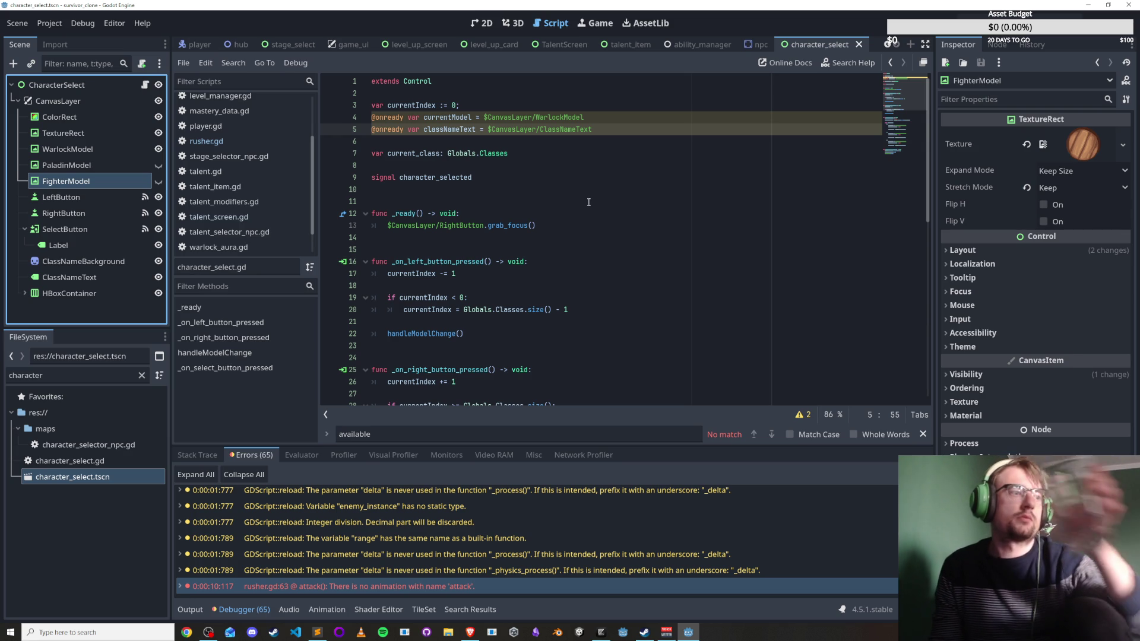
{"action": "left_click", "coordinate": [102, 170]}
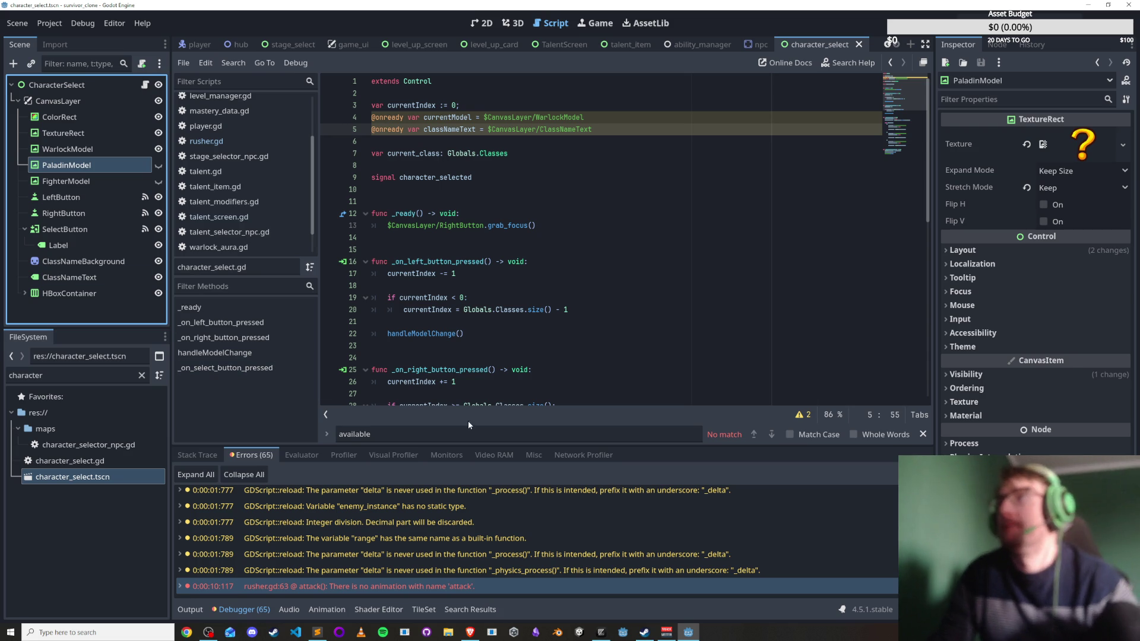
{"action": "left_click", "coordinate": [77, 149]}
{"action": "left_click", "coordinate": [80, 165]}
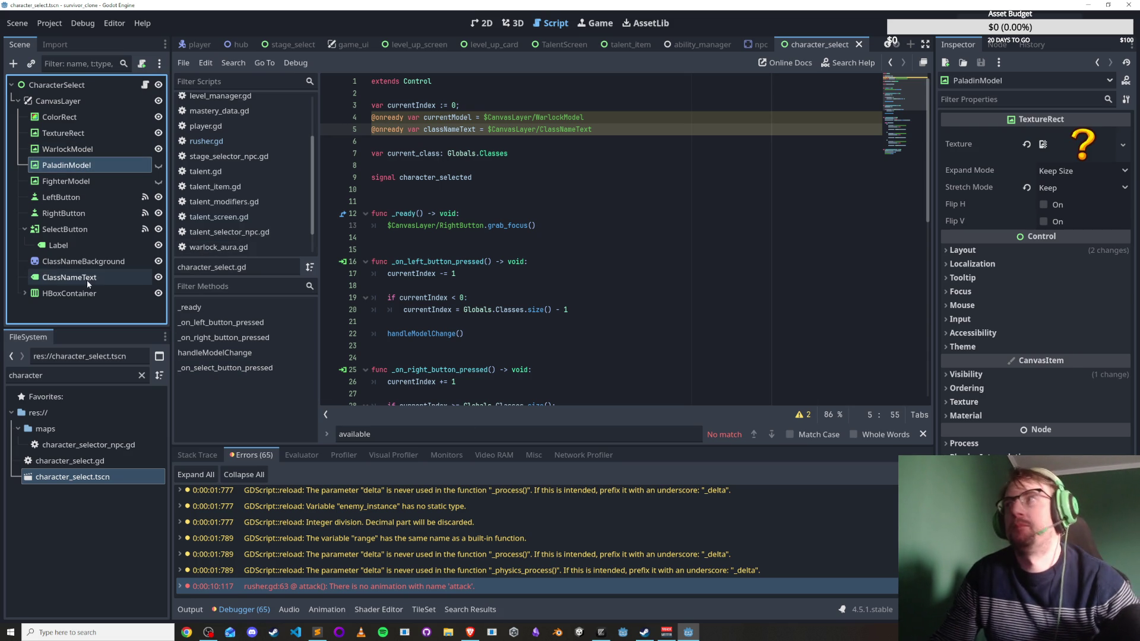
{"action": "left_click", "coordinate": [64, 152]}
{"action": "left_click", "coordinate": [143, 375]}
Expand 32rogues-0.5.0 and 50 Pixel Art Textures/PNG to preview coral 1.png.
{"action": "double_click", "coordinate": [55, 477]}
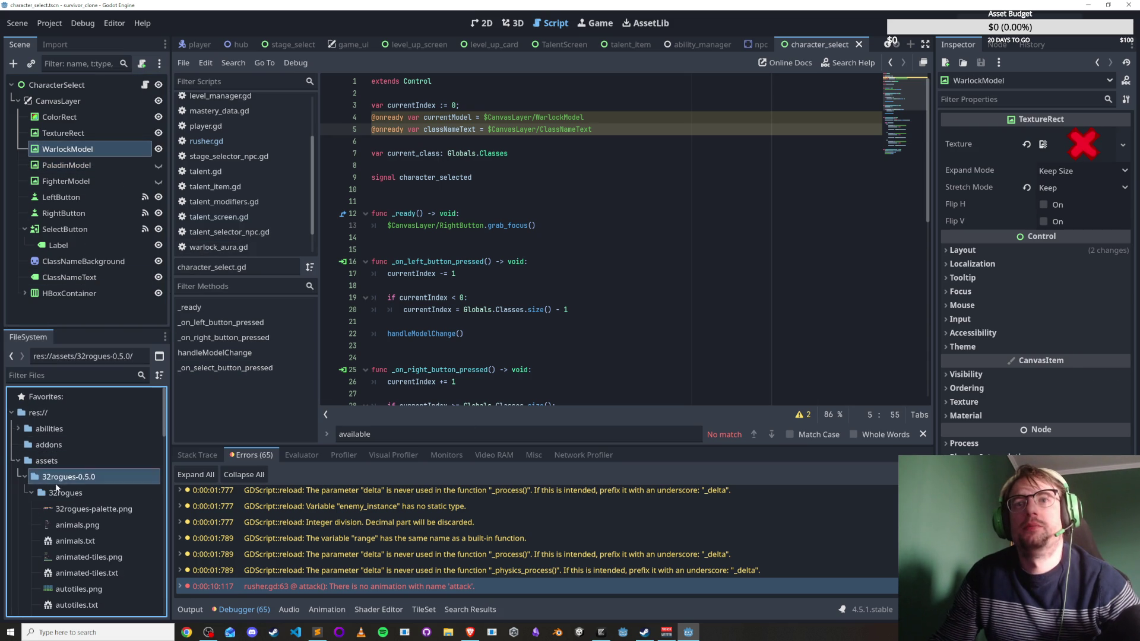
{"action": "scroll", "coordinate": [40, 451], "scroll_direction": "down", "scroll_amount": 3}
{"action": "left_click", "coordinate": [32, 437]}
{"action": "left_click", "coordinate": [37, 452]}
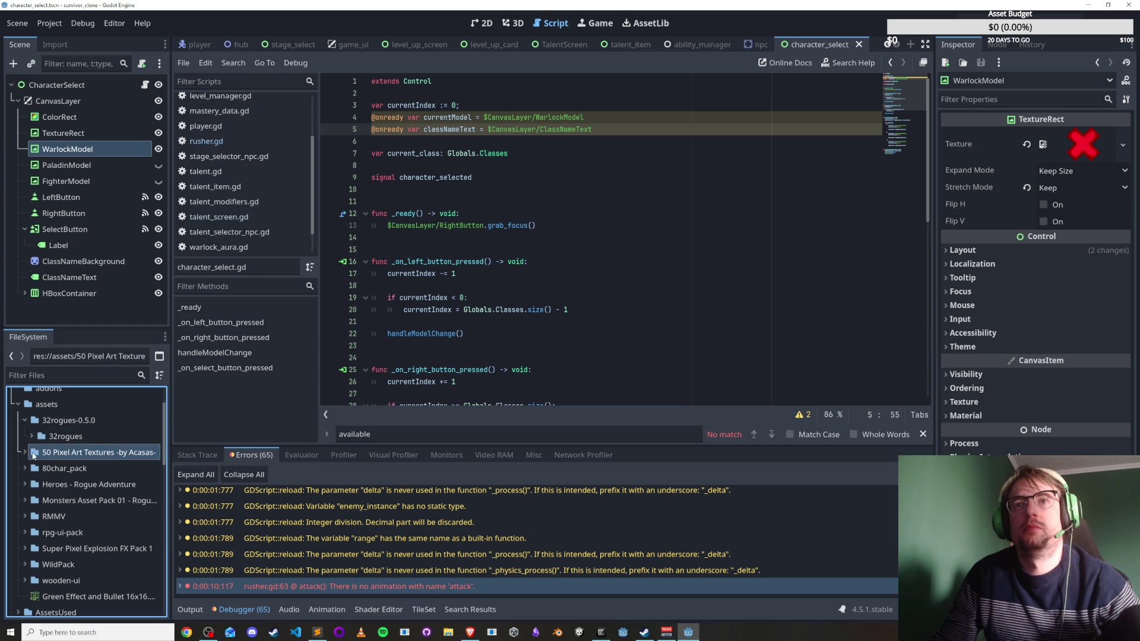
{"action": "left_click", "coordinate": [25, 453]}
{"action": "left_click", "coordinate": [31, 469]}
{"action": "left_click", "coordinate": [79, 487]}
{"action": "scroll", "coordinate": [84, 536], "scroll_direction": "down", "scroll_amount": 5}
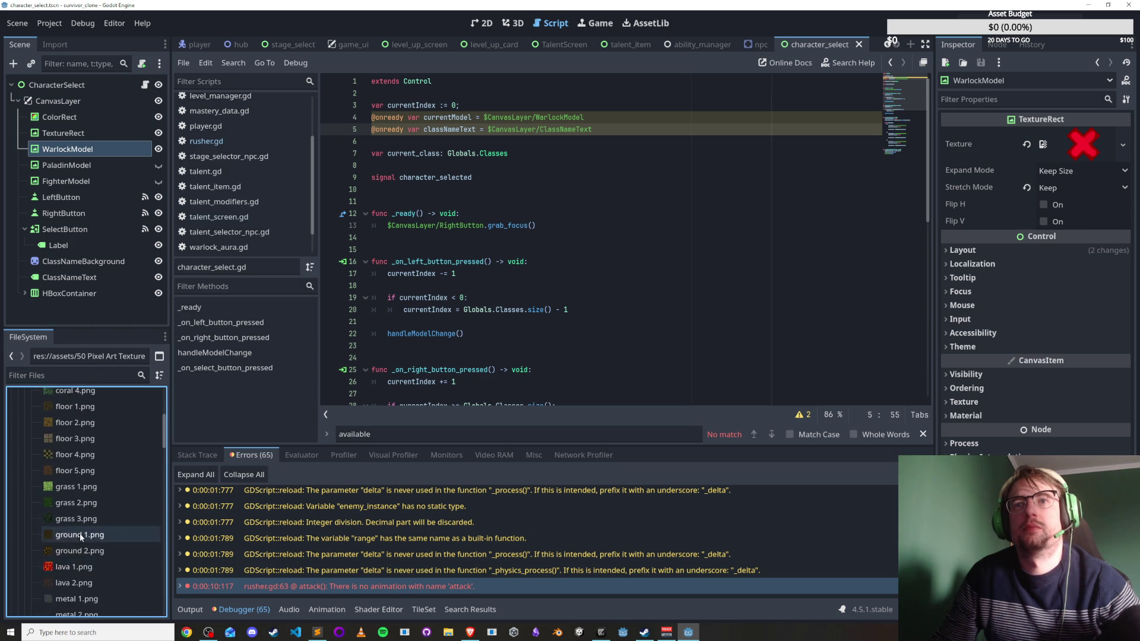
{"action": "scroll", "coordinate": [82, 504], "scroll_direction": "up", "scroll_amount": 5}
Browse the 80char_pack animals and npc folders, peeking at npc1_1 and npc1_2 sprites.
{"action": "left_click", "coordinate": [30, 469]}
{"action": "left_click", "coordinate": [25, 500]}
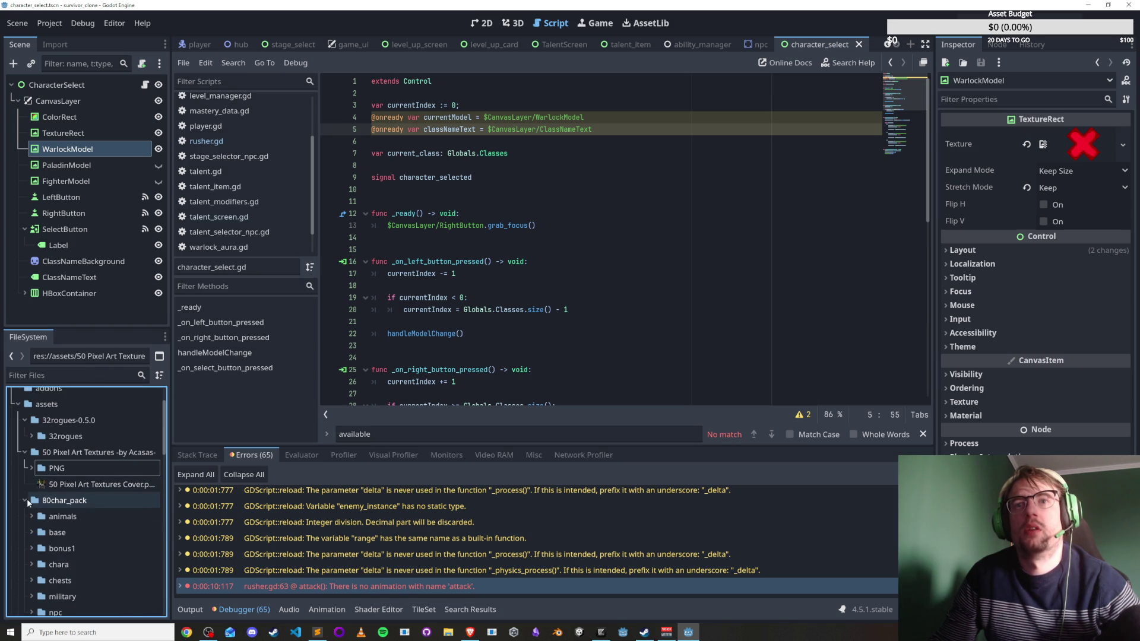
{"action": "left_click", "coordinate": [34, 516]}
{"action": "scroll", "coordinate": [47, 518], "scroll_direction": "down", "scroll_amount": 5}
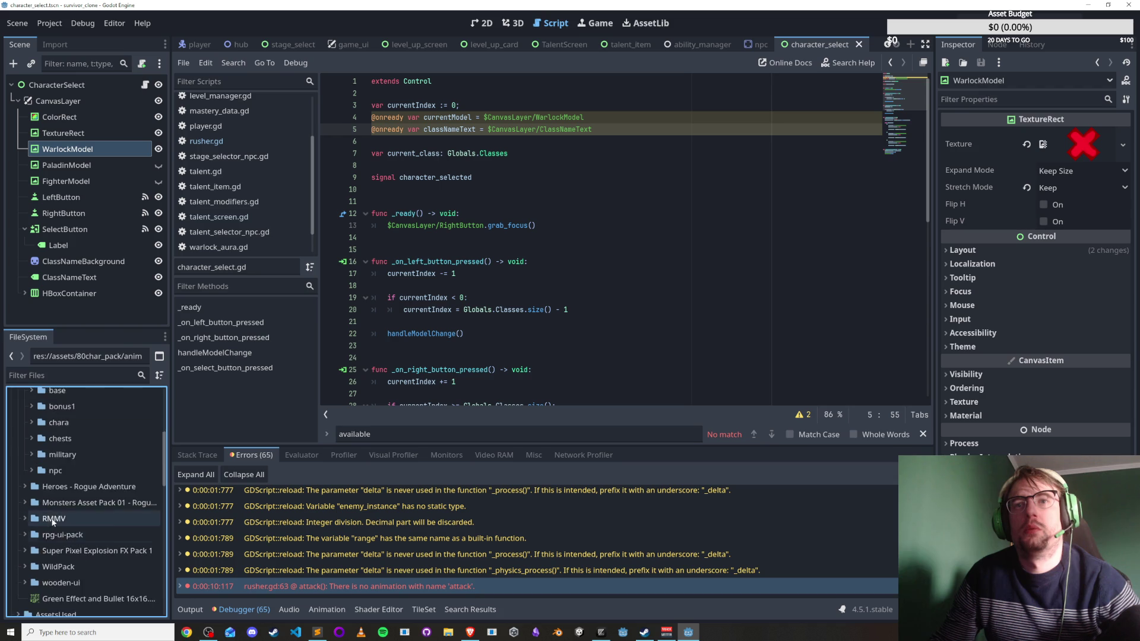
{"action": "scroll", "coordinate": [55, 520], "scroll_direction": "up", "scroll_amount": 1}
{"action": "left_click", "coordinate": [31, 527]}
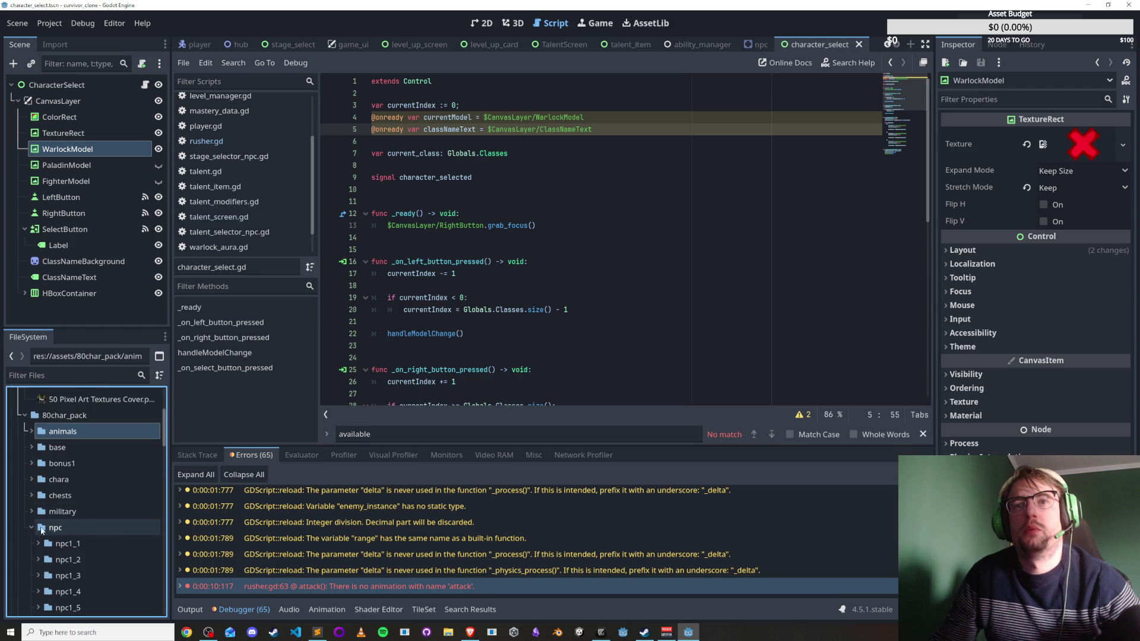
{"action": "scroll", "coordinate": [54, 525], "scroll_direction": "down", "scroll_amount": 1}
{"action": "left_click", "coordinate": [74, 518]}
{"action": "scroll", "coordinate": [76, 543], "scroll_direction": "down", "scroll_amount": 8}
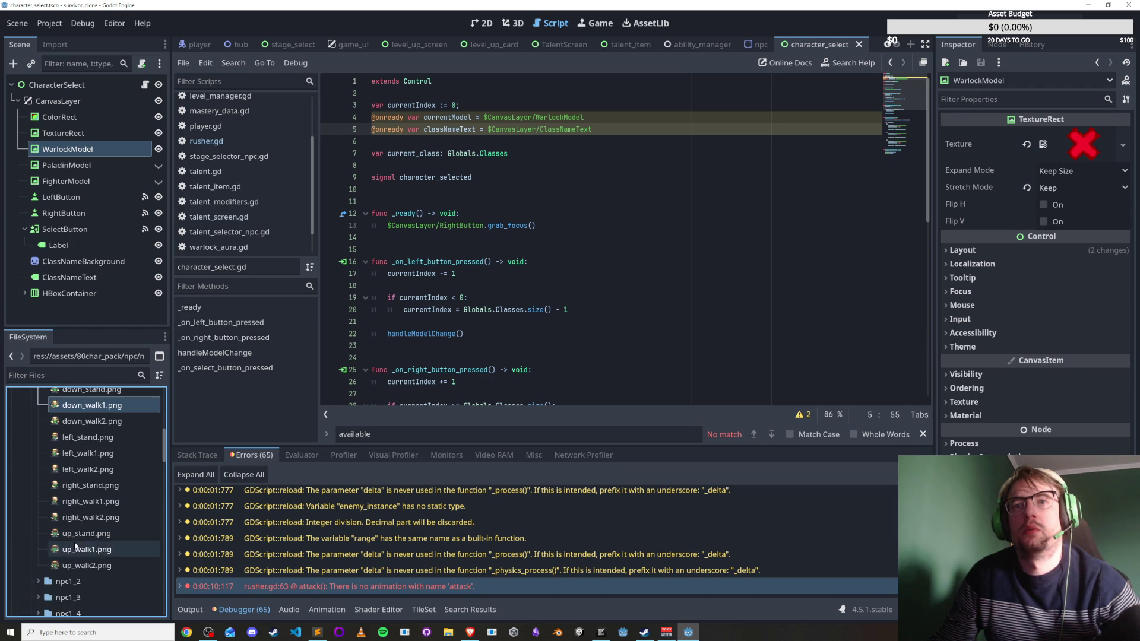
{"action": "scroll", "coordinate": [47, 475], "scroll_direction": "up", "scroll_amount": 5}
{"action": "left_click", "coordinate": [38, 430]}
{"action": "left_click", "coordinate": [38, 446]}
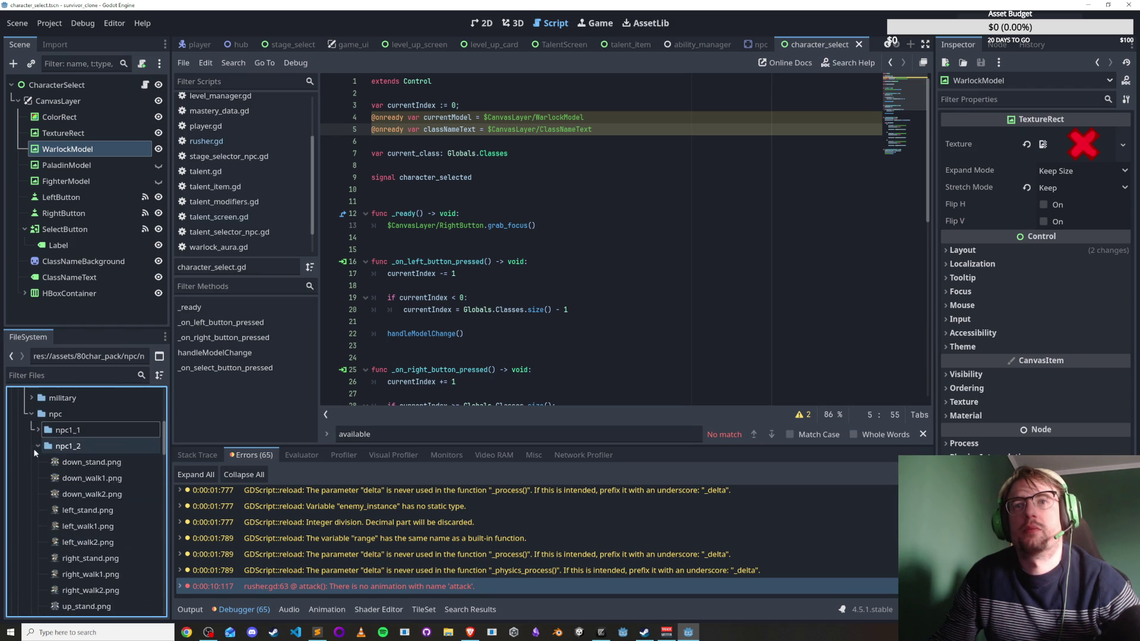
{"action": "left_click", "coordinate": [38, 446]}
{"action": "key", "text": "Left"}
{"action": "key", "text": "Left"}
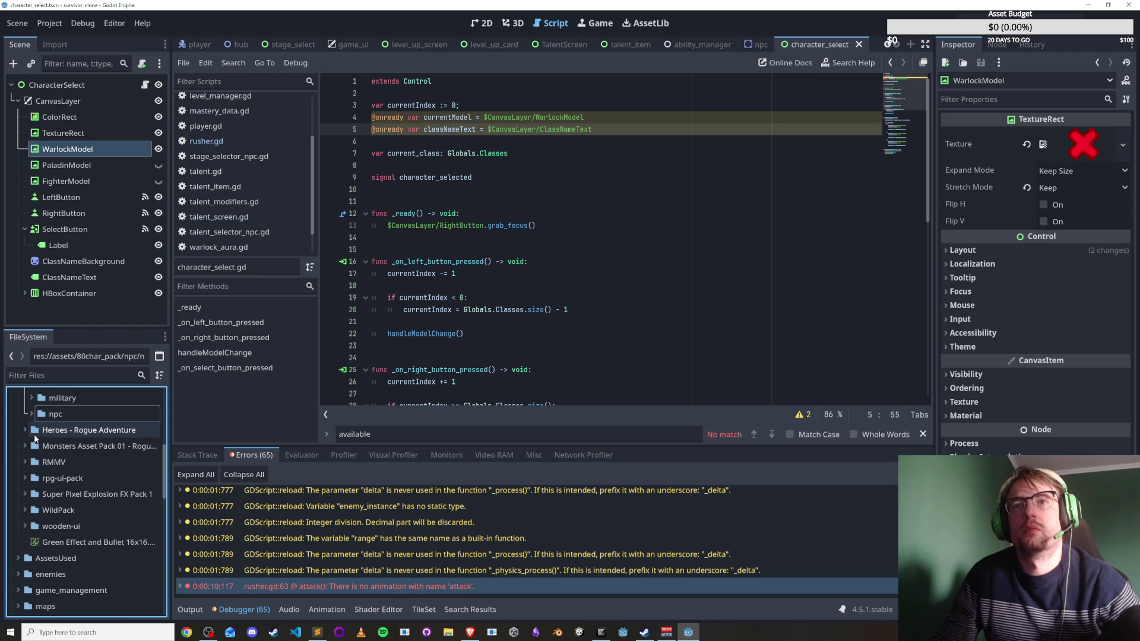
Expand Heroes - Rogue Adventure/32x32 and preview Hero_01, Hero_02 and Hero_03.
{"action": "double_click", "coordinate": [37, 430]}
{"action": "left_click", "coordinate": [31, 446]}
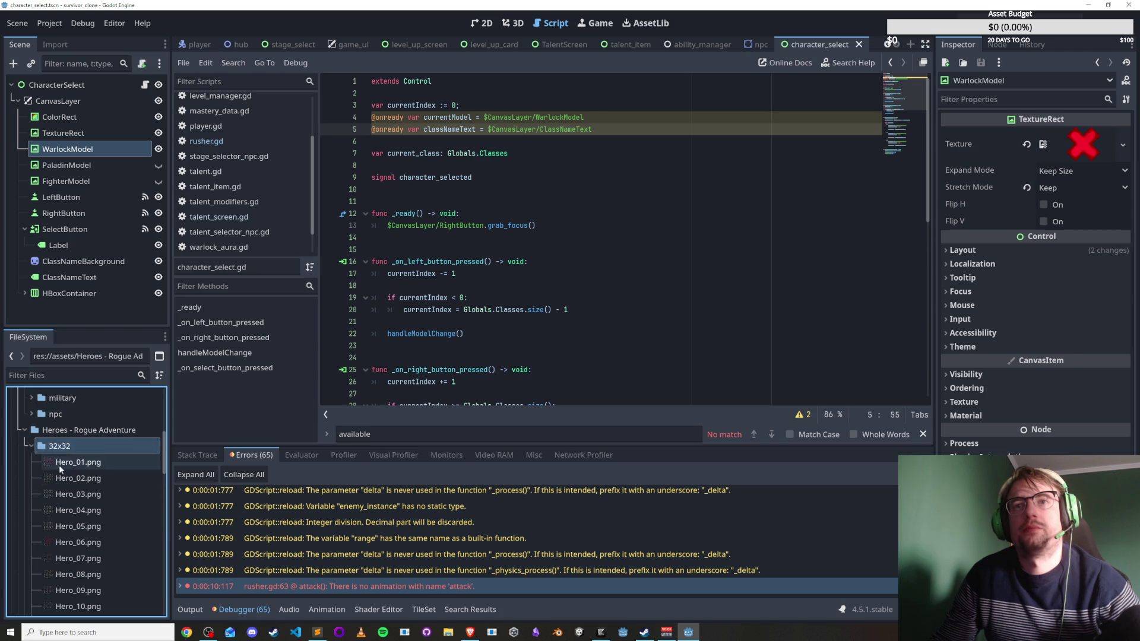
{"action": "left_click", "coordinate": [63, 462]}
{"action": "left_click", "coordinate": [67, 478]}
{"action": "left_click", "coordinate": [75, 494]}
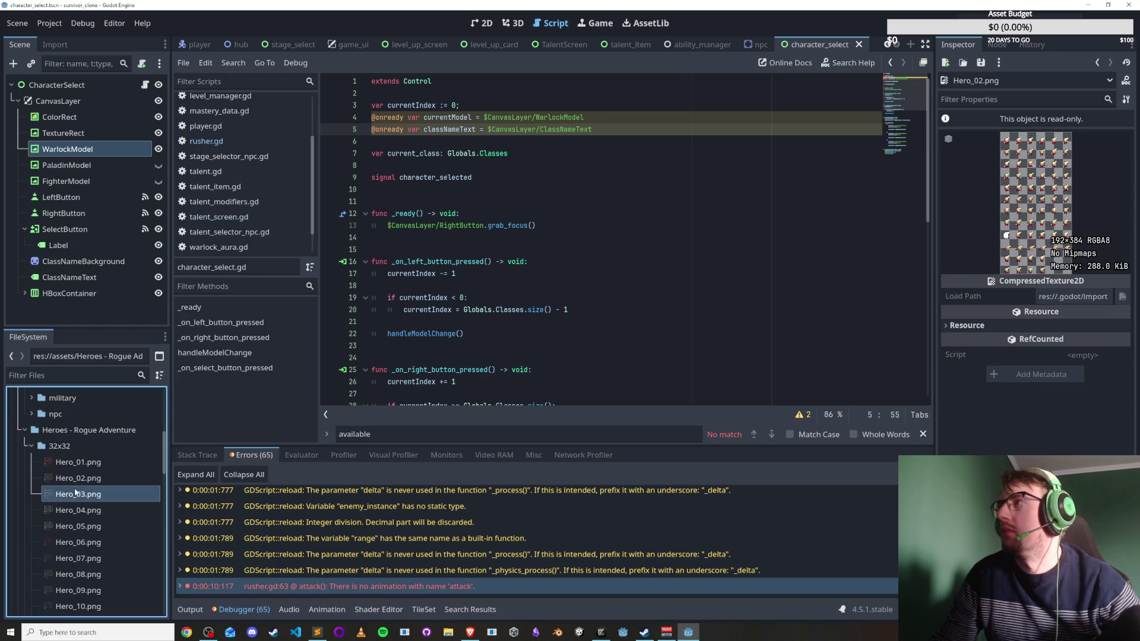
Preview Hero_04 through Hero_08, then collapse the Heroes - Rogue Adventure folders.
{"action": "left_click", "coordinate": [79, 511]}
{"action": "scroll", "coordinate": [79, 514], "scroll_direction": "down", "scroll_amount": 1}
{"action": "key", "text": "Down"}
{"action": "key", "text": "Down"}
{"action": "key", "text": "Down"}
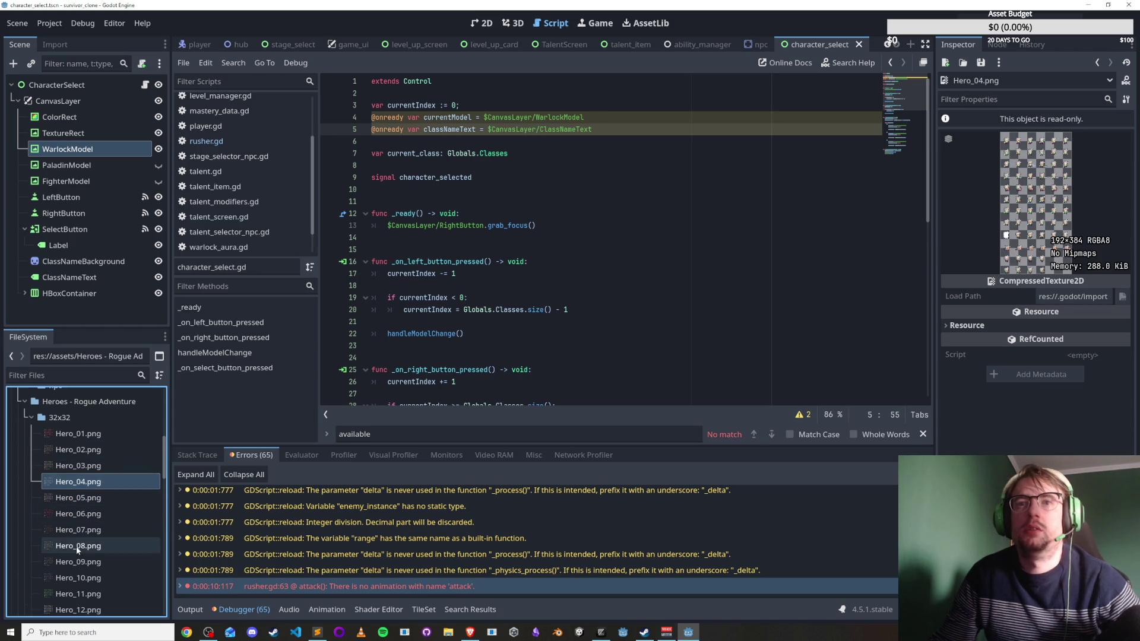
{"action": "left_click", "coordinate": [29, 415]}
{"action": "left_click", "coordinate": [39, 435]}
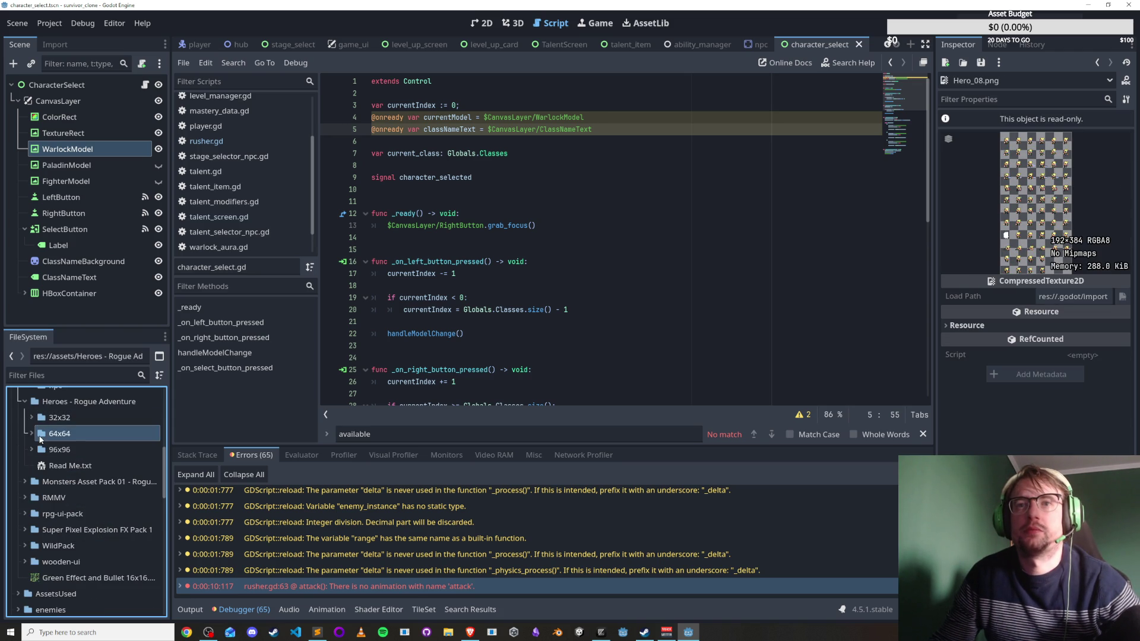
{"action": "left_click", "coordinate": [25, 401]}
Preview the Monsters Asset Pack 01 enemy sprite sheets, from Enemy_001 to Enemy_003_B.
{"action": "left_click", "coordinate": [35, 417]}
{"action": "left_click", "coordinate": [24, 417]}
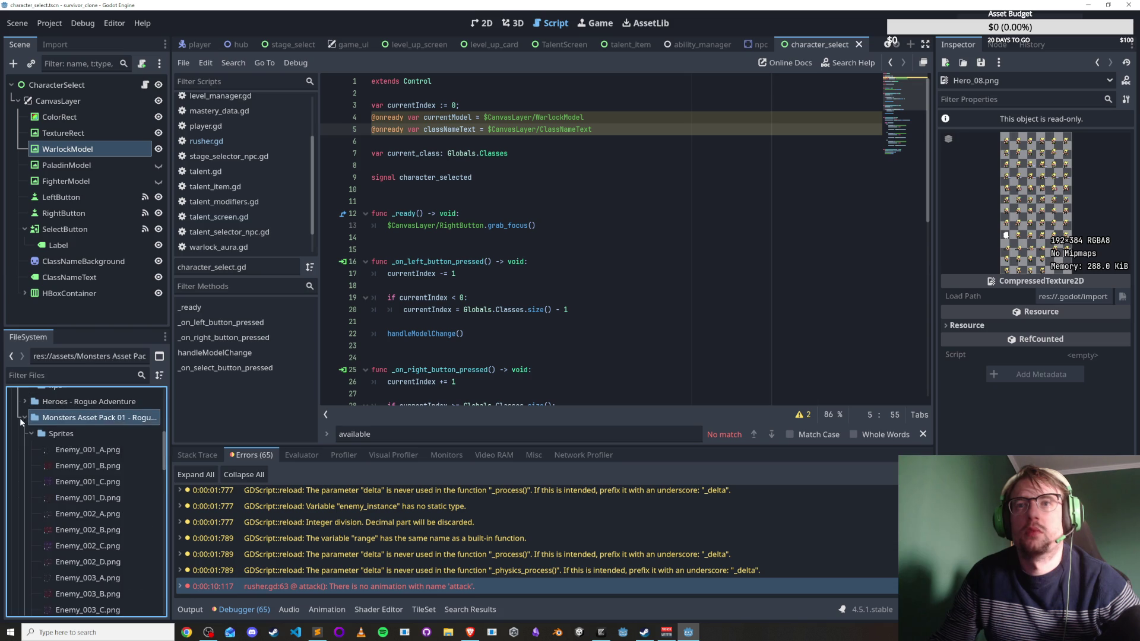
{"action": "left_click", "coordinate": [64, 466]}
{"action": "left_click", "coordinate": [80, 481]}
{"action": "left_click", "coordinate": [83, 514]}
{"action": "left_click", "coordinate": [94, 561]}
{"action": "left_click", "coordinate": [92, 594]}
{"action": "scroll", "coordinate": [89, 594], "scroll_direction": "down", "scroll_amount": 1}
{"action": "left_click", "coordinate": [74, 454]}
{"action": "scroll", "coordinate": [73, 482], "scroll_direction": "up", "scroll_amount": 2}
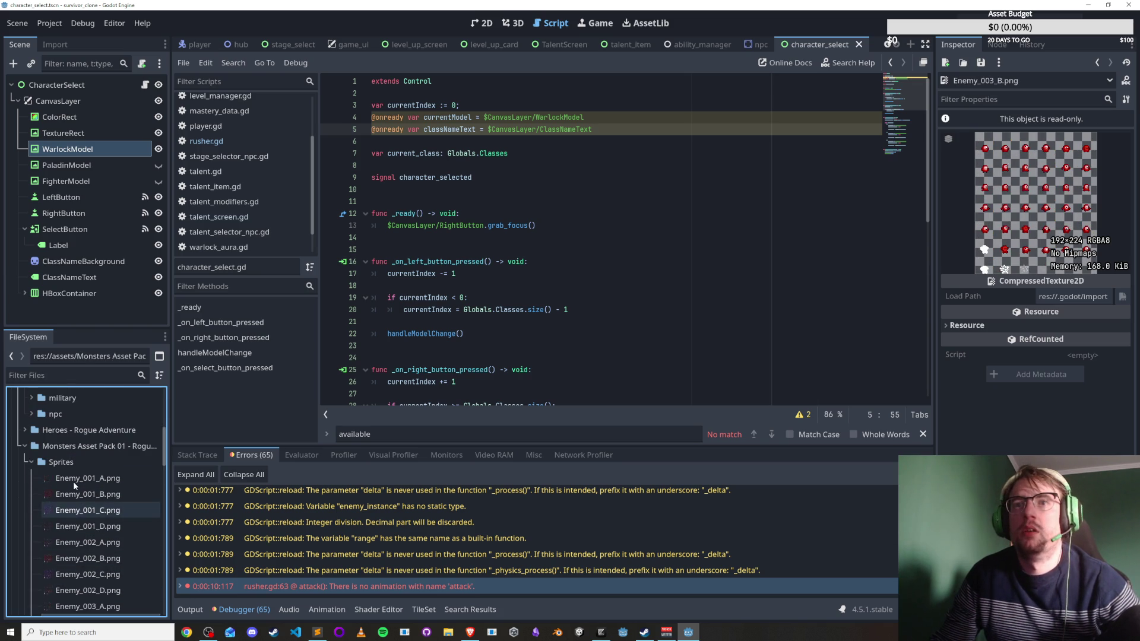
Preview Enemy_001_A, B and C in the Sprites Scaled 2x folder.
{"action": "left_click", "coordinate": [30, 461]}
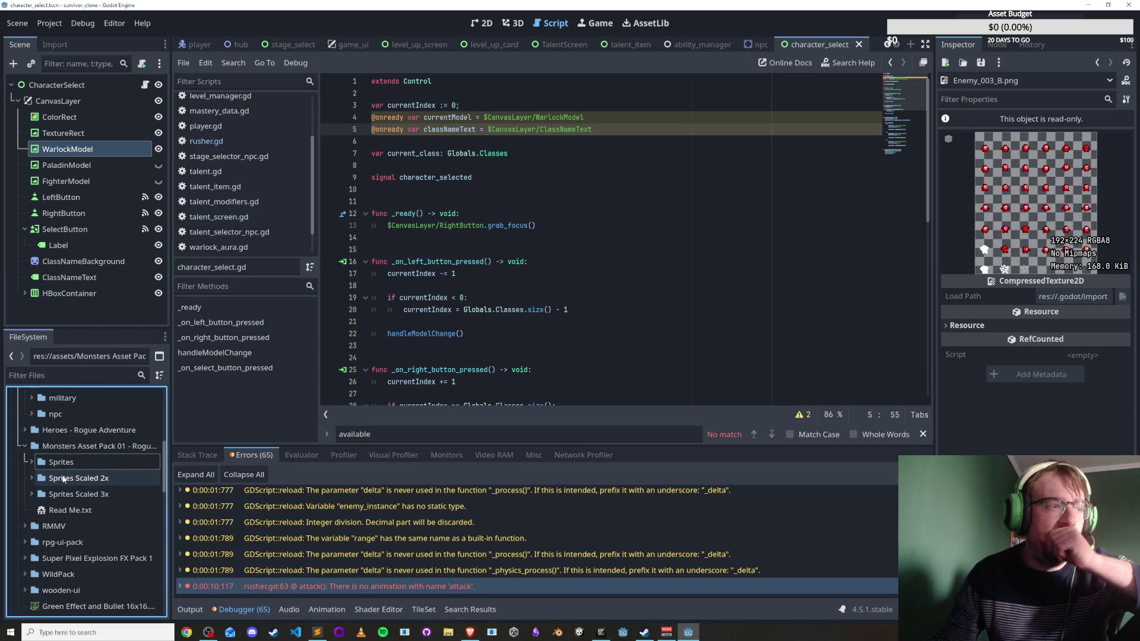
{"action": "left_click", "coordinate": [32, 478]}
{"action": "left_click", "coordinate": [86, 496]}
{"action": "left_click", "coordinate": [90, 510]}
{"action": "left_click", "coordinate": [95, 526]}
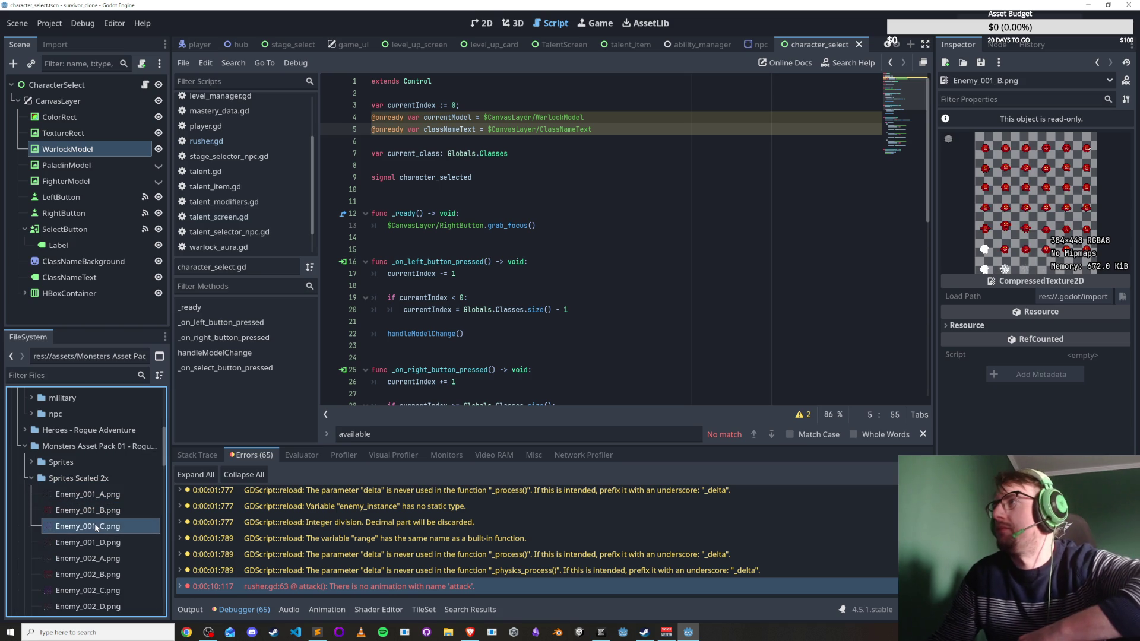
{"action": "left_click", "coordinate": [31, 479]}
Preview the RMMV tileA1 dungeon, outside and town tilesets and tileA2_dungeon.
{"action": "double_click", "coordinate": [43, 526]}
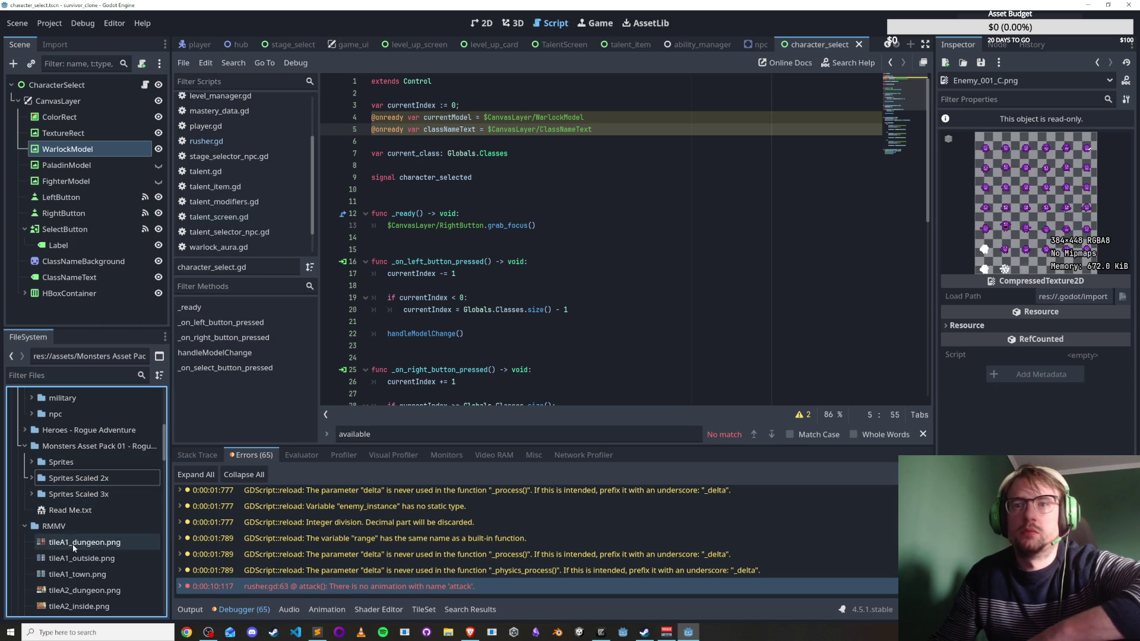
{"action": "left_click", "coordinate": [70, 542]}
{"action": "left_click", "coordinate": [76, 558]}
{"action": "left_click", "coordinate": [81, 575]}
{"action": "scroll", "coordinate": [81, 534], "scroll_direction": "down", "scroll_amount": 4}
{"action": "left_click", "coordinate": [78, 525]}
{"action": "left_click", "coordinate": [84, 509]}
{"action": "left_click", "coordinate": [89, 478]}
Preview the tileB desert, dungeon and outside tilesets plus tileC_HOUSE and rooftop tilesets.
{"action": "scroll", "coordinate": [90, 486], "scroll_direction": "down", "scroll_amount": 3}
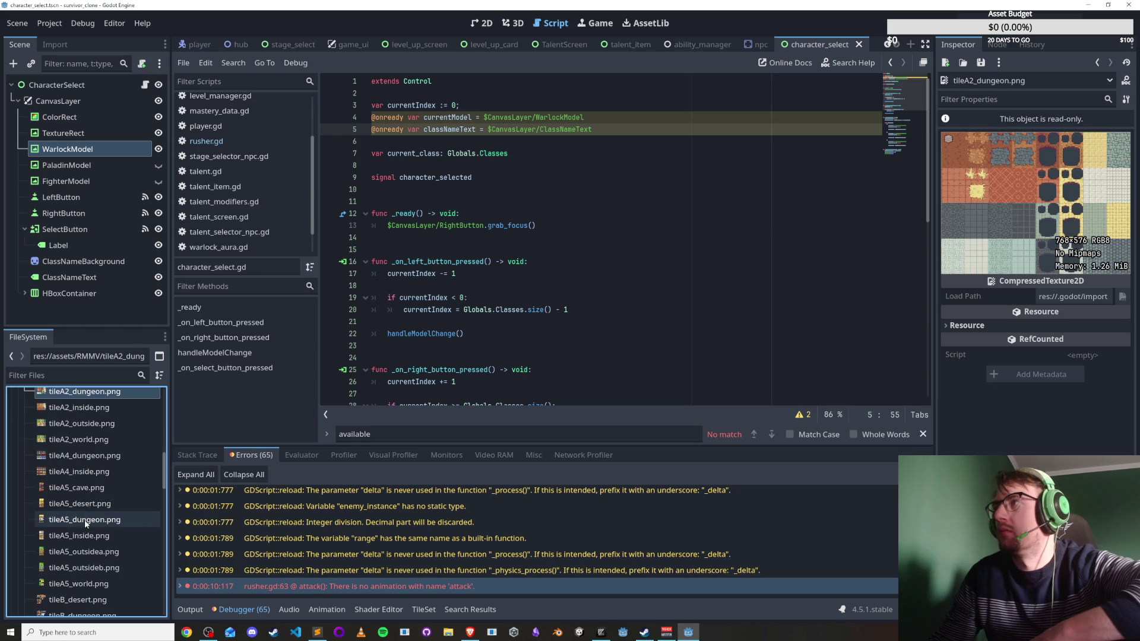
{"action": "left_click", "coordinate": [83, 510]}
{"action": "scroll", "coordinate": [83, 510], "scroll_direction": "down", "scroll_amount": 4}
{"action": "left_click", "coordinate": [87, 485]}
{"action": "left_click", "coordinate": [83, 501]}
{"action": "left_click", "coordinate": [83, 533]}
{"action": "scroll", "coordinate": [83, 529], "scroll_direction": "down", "scroll_amount": 3}
{"action": "left_click", "coordinate": [92, 497]}
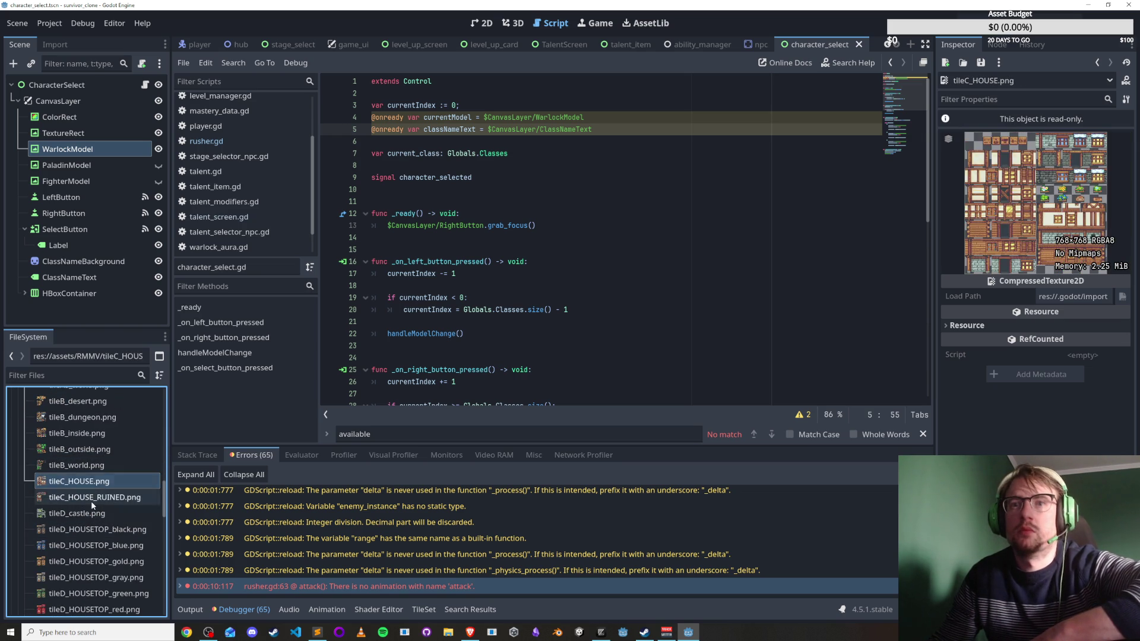
{"action": "left_click", "coordinate": [93, 529]}
{"action": "left_click", "coordinate": [95, 546]}
{"action": "scroll", "coordinate": [95, 553], "scroll_direction": "down", "scroll_amount": 4}
{"action": "left_click", "coordinate": [92, 496]}
Preview rpg-ui-pack Examples: Banner, Book mockup, Font_text, Font_title and Game mockup.png.
{"action": "left_click", "coordinate": [64, 545]}
{"action": "left_click", "coordinate": [31, 544]}
{"action": "left_click", "coordinate": [76, 560]}
{"action": "left_click", "coordinate": [80, 574]}
{"action": "scroll", "coordinate": [80, 573], "scroll_direction": "down", "scroll_amount": 2}
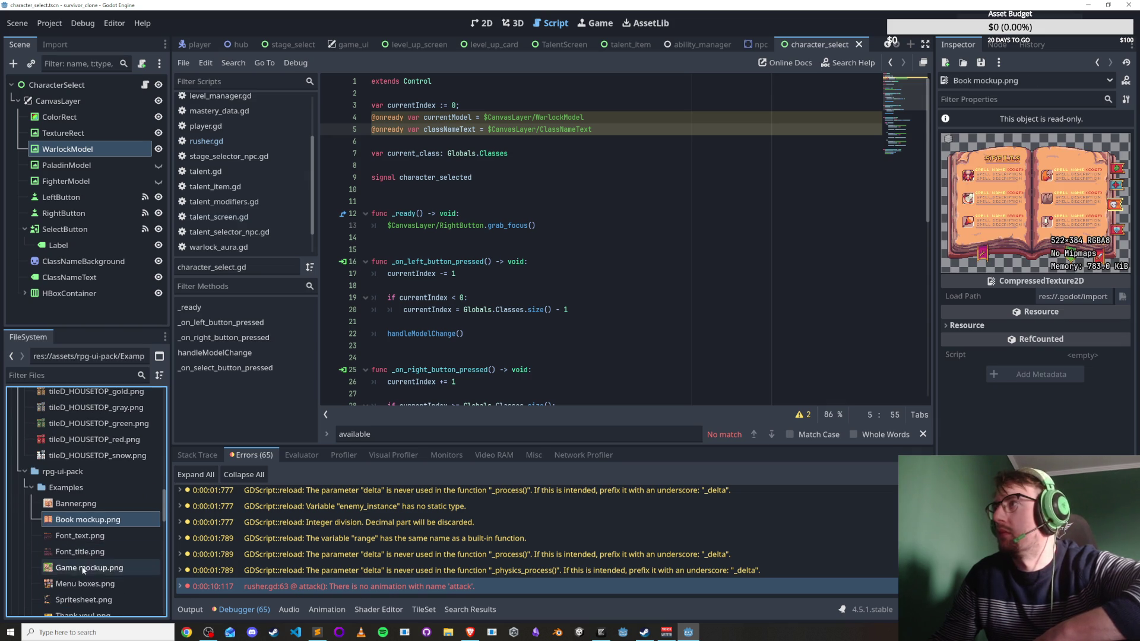
{"action": "left_click", "coordinate": [89, 536]}
{"action": "left_click", "coordinate": [95, 553]}
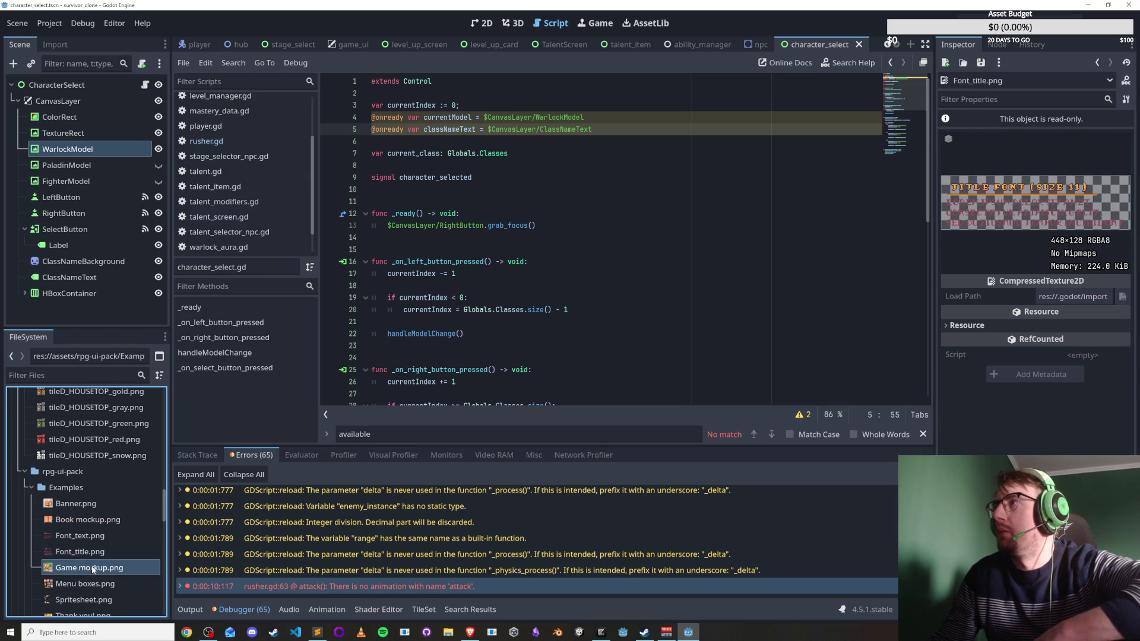
{"action": "left_click", "coordinate": [93, 569]}
{"action": "scroll", "coordinate": [90, 561], "scroll_direction": "down", "scroll_amount": 2}
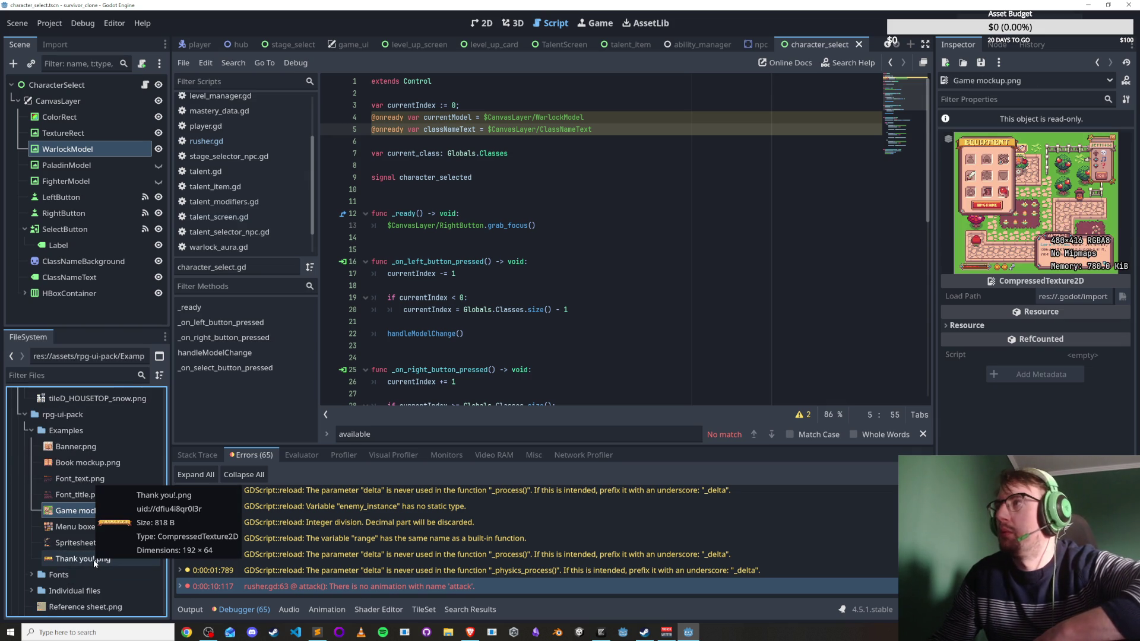
{"action": "scroll", "coordinate": [58, 550], "scroll_direction": "down", "scroll_amount": 3}
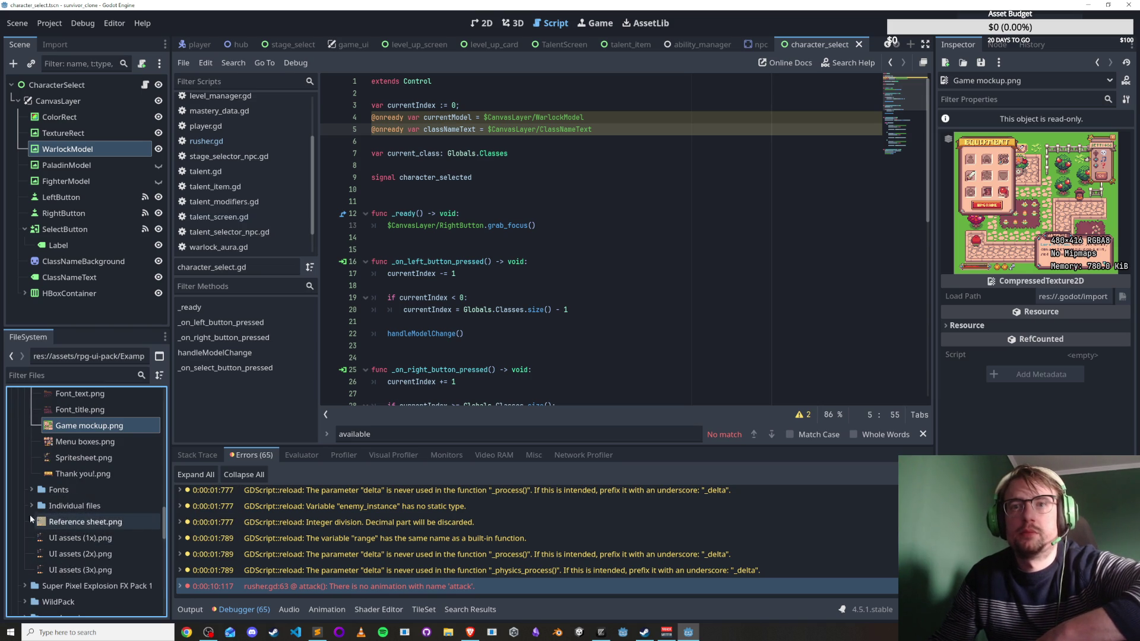
In Individual files > 3x Background boxes, preview BGbox_02A, 02B, 03A and 04A, ending on BGbox_03A.
{"action": "left_click", "coordinate": [32, 506]}
{"action": "left_click", "coordinate": [35, 520]}
{"action": "scroll", "coordinate": [76, 530], "scroll_direction": "down", "scroll_amount": 3}
{"action": "left_click", "coordinate": [76, 530]}
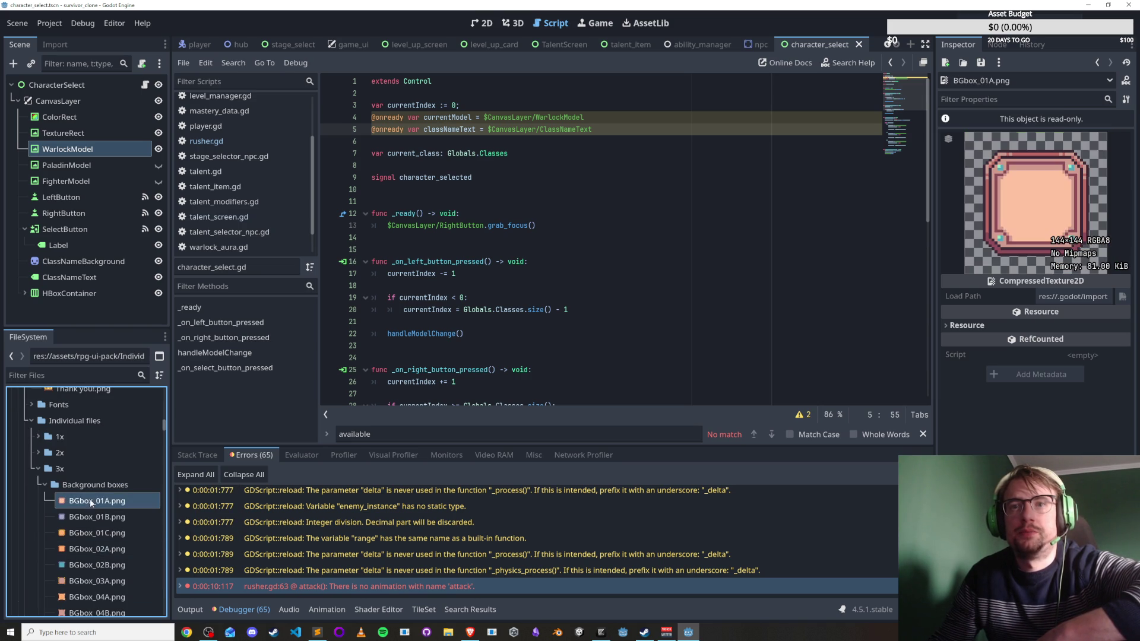
{"action": "scroll", "coordinate": [92, 520], "scroll_direction": "down", "scroll_amount": 4}
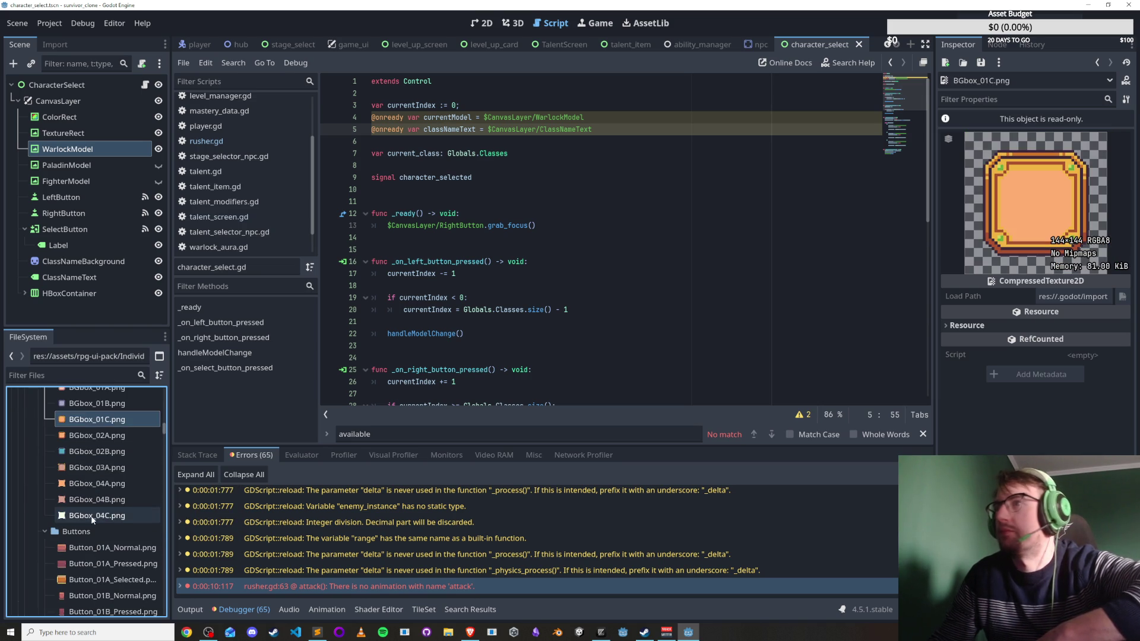
{"action": "left_click", "coordinate": [93, 435]}
{"action": "left_click", "coordinate": [93, 451]}
{"action": "left_click", "coordinate": [94, 469]}
{"action": "left_click", "coordinate": [93, 484]}
{"action": "left_click", "coordinate": [93, 469]}
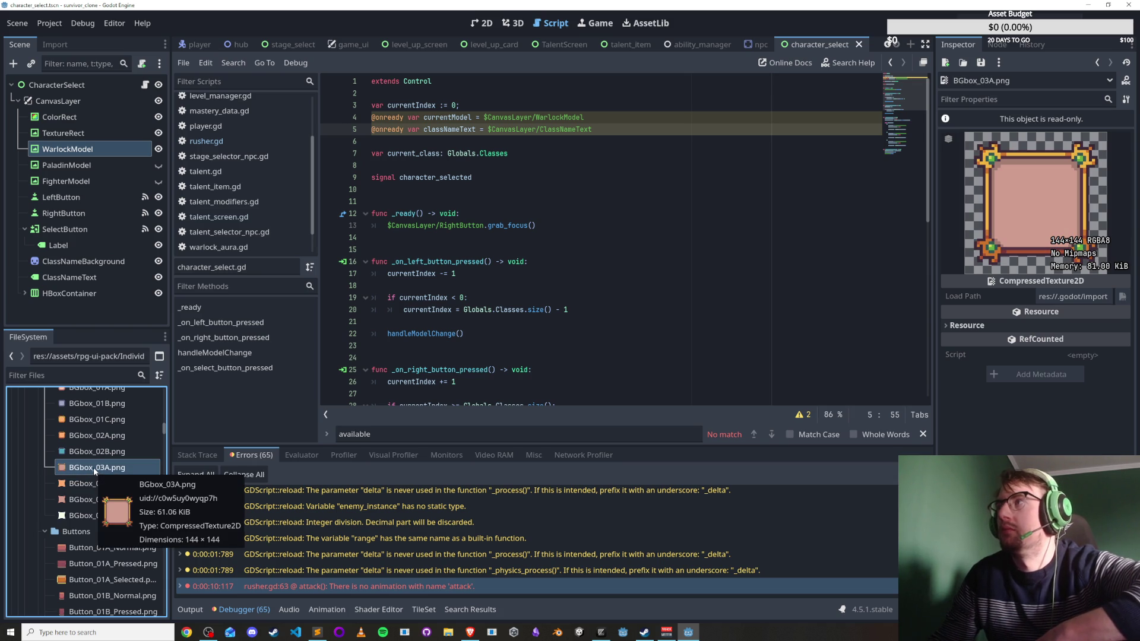
Preview the first Buttons images: a Button_02A image, Button_02A_Selected and Button_02B_Normal.
{"action": "scroll", "coordinate": [90, 506], "scroll_direction": "down", "scroll_amount": 3}
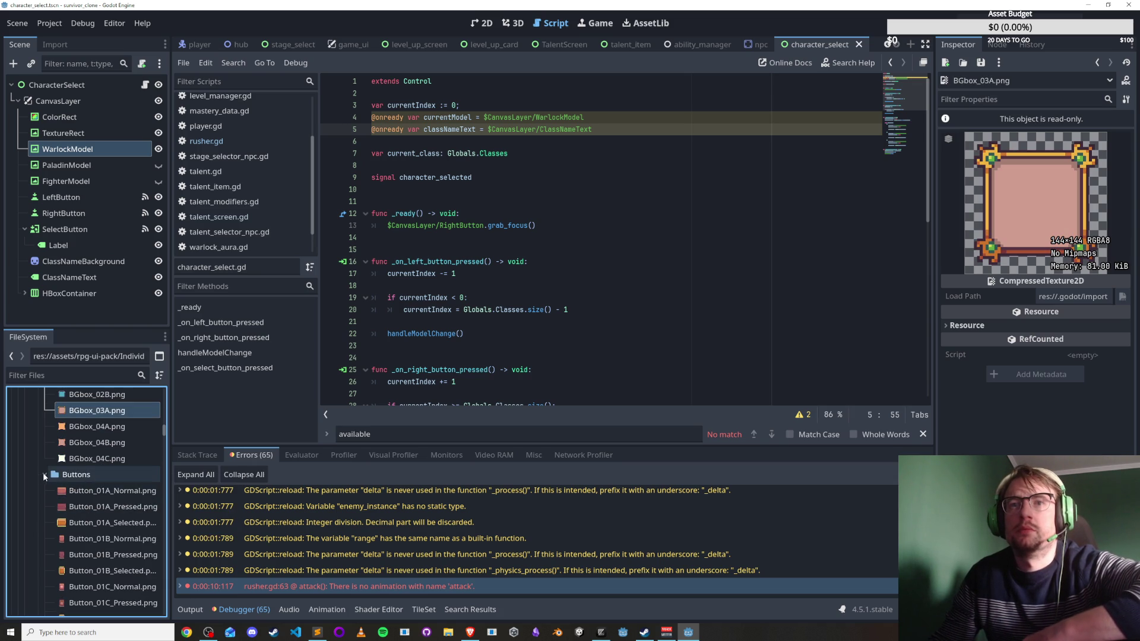
{"action": "left_click", "coordinate": [82, 490]}
{"action": "scroll", "coordinate": [81, 498], "scroll_direction": "down", "scroll_amount": 3}
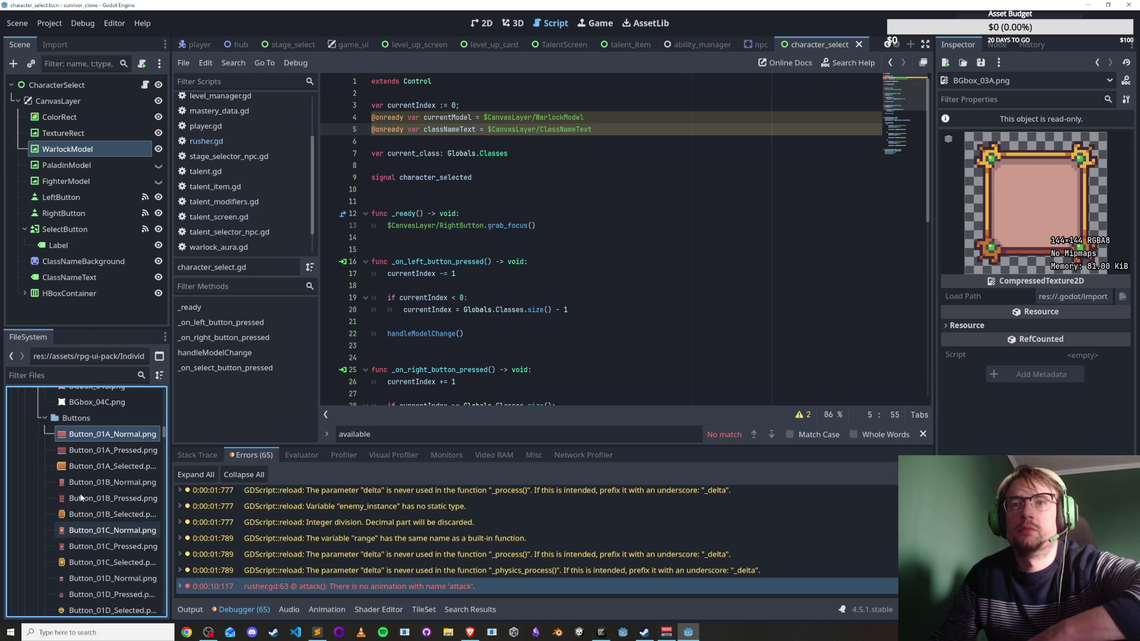
{"action": "scroll", "coordinate": [86, 498], "scroll_direction": "down", "scroll_amount": 7}
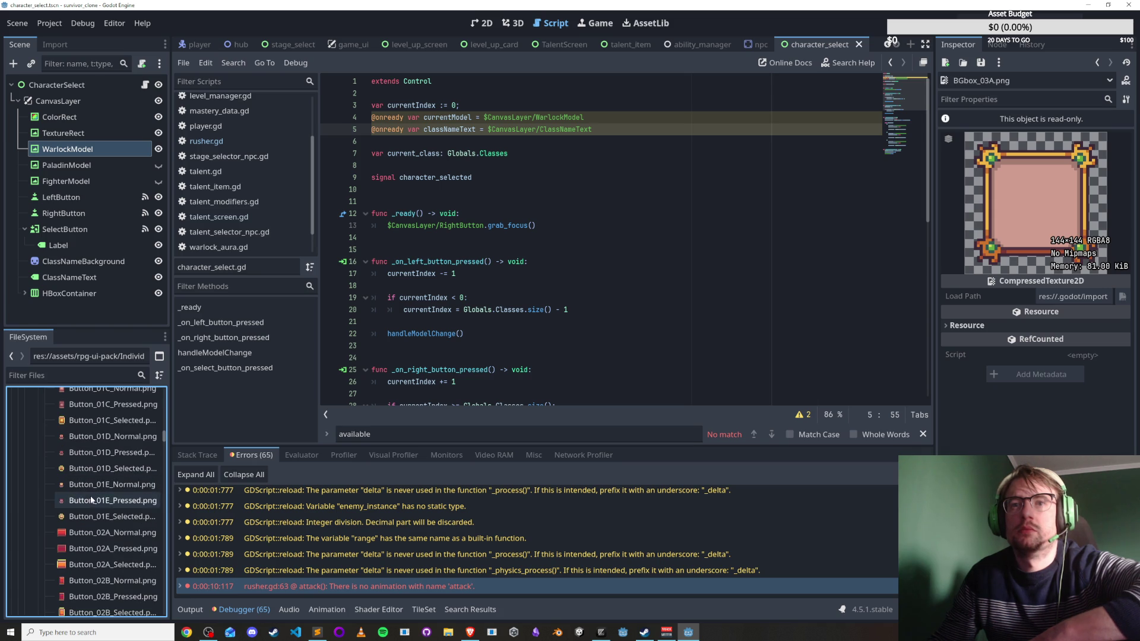
{"action": "left_click", "coordinate": [88, 486]}
{"action": "scroll", "coordinate": [86, 489], "scroll_direction": "down", "scroll_amount": 3}
{"action": "left_click", "coordinate": [89, 507]}
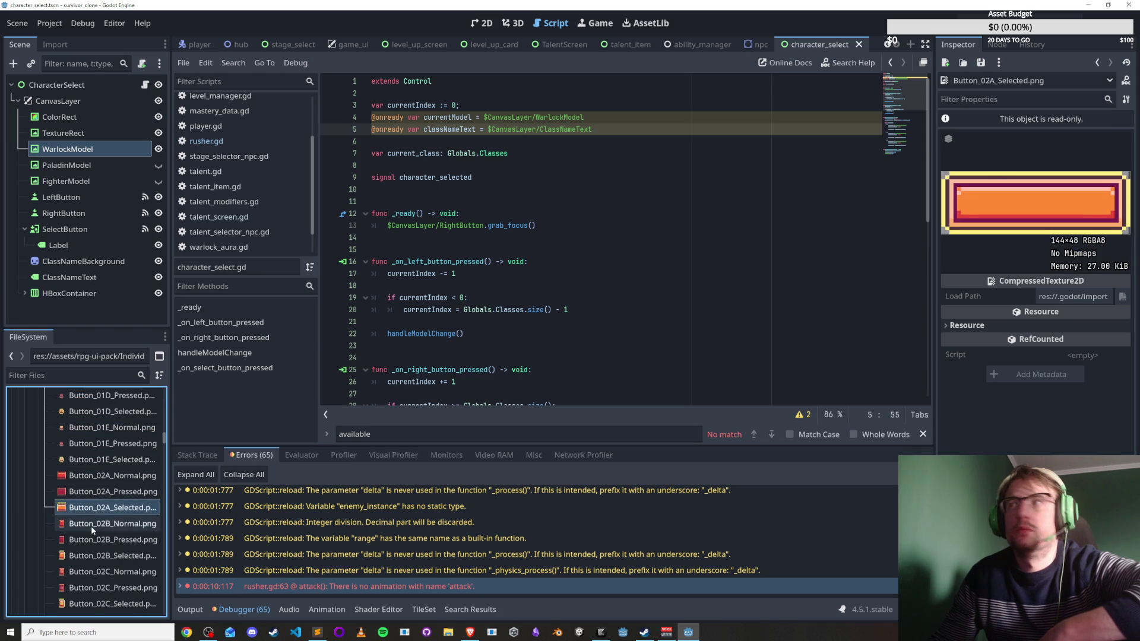
{"action": "left_click", "coordinate": [91, 526]}
Compare Button_02B_Pressed.png with Button_02B_Selected.png, then scroll further down the Buttons list.
{"action": "scroll", "coordinate": [92, 519], "scroll_direction": "down", "scroll_amount": 4}
{"action": "left_click", "coordinate": [101, 455]}
{"action": "left_click", "coordinate": [105, 473]}
{"action": "left_click", "coordinate": [108, 455]}
{"action": "key", "text": "Down"}
{"action": "key", "text": "Down"}
{"action": "key", "text": "Down"}
{"action": "scroll", "coordinate": [90, 520], "scroll_direction": "down", "scroll_amount": 7}
{"action": "scroll", "coordinate": [90, 521], "scroll_direction": "down", "scroll_amount": 15}
{"action": "scroll", "coordinate": [89, 516], "scroll_direction": "down", "scroll_amount": 10}
{"action": "scroll", "coordinate": [102, 541], "scroll_direction": "down", "scroll_amount": 5}
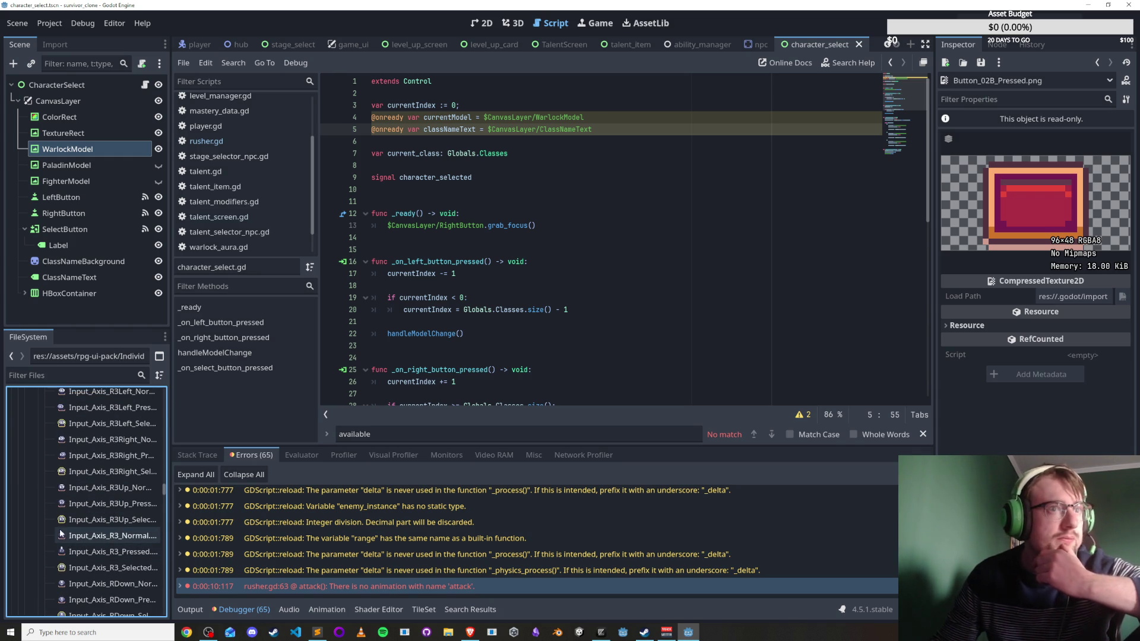
{"action": "scroll", "coordinate": [104, 533], "scroll_direction": "down", "scroll_amount": 3}
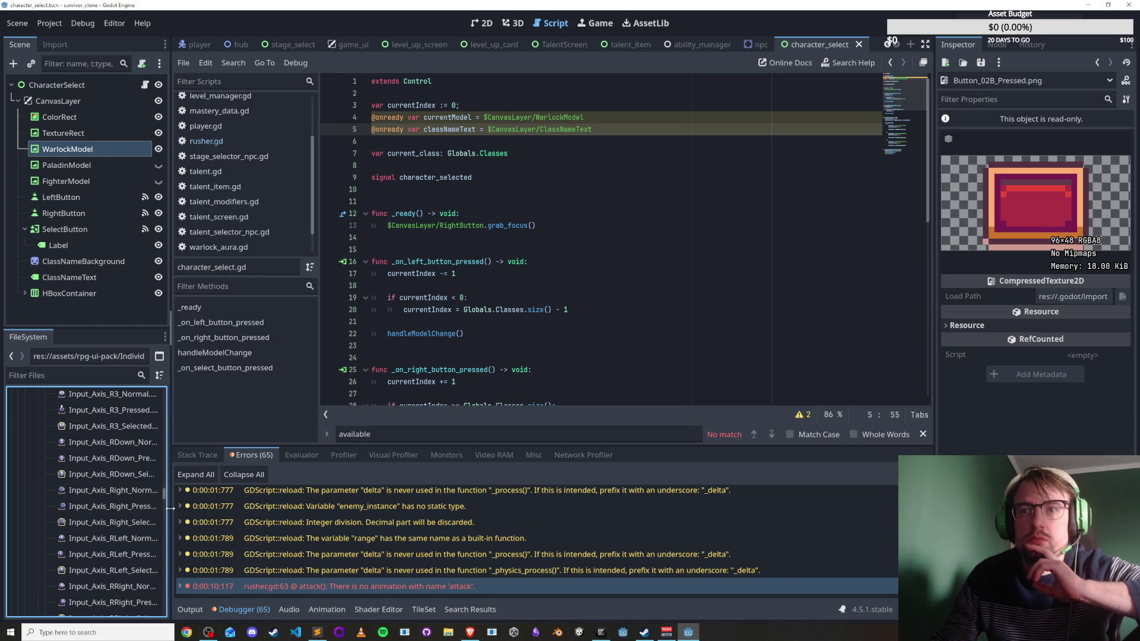
Widen the left dock, collapse Cursors and expand Dividers to preview Divider_02.png.
{"action": "left_click_drag", "start_coordinate": [170, 508], "coordinate": [291, 508]}
{"action": "scroll", "coordinate": [161, 549], "scroll_direction": "down", "scroll_amount": 10}
{"action": "scroll", "coordinate": [160, 555], "scroll_direction": "down", "scroll_amount": 10}
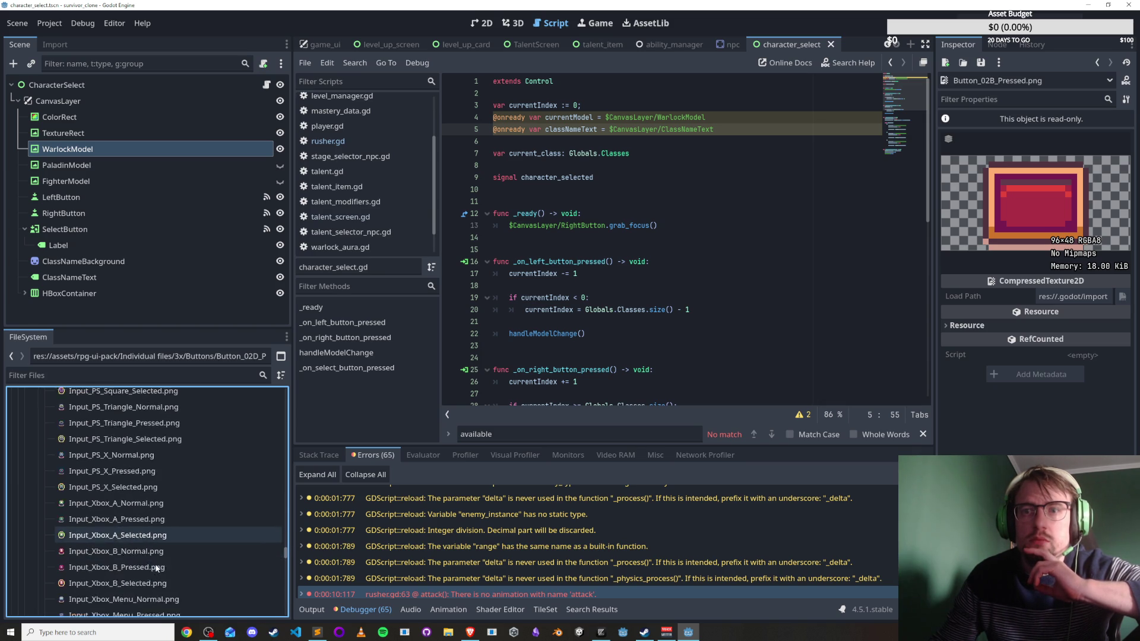
{"action": "scroll", "coordinate": [155, 564], "scroll_direction": "down", "scroll_amount": 5}
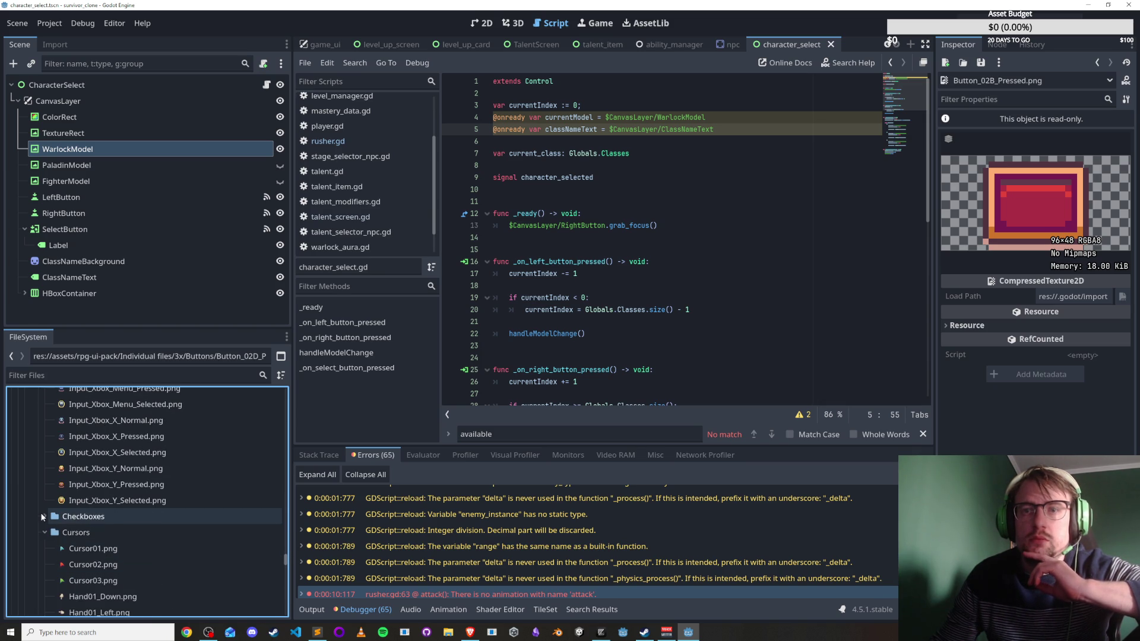
{"action": "left_click", "coordinate": [42, 531]}
{"action": "left_click", "coordinate": [41, 546]}
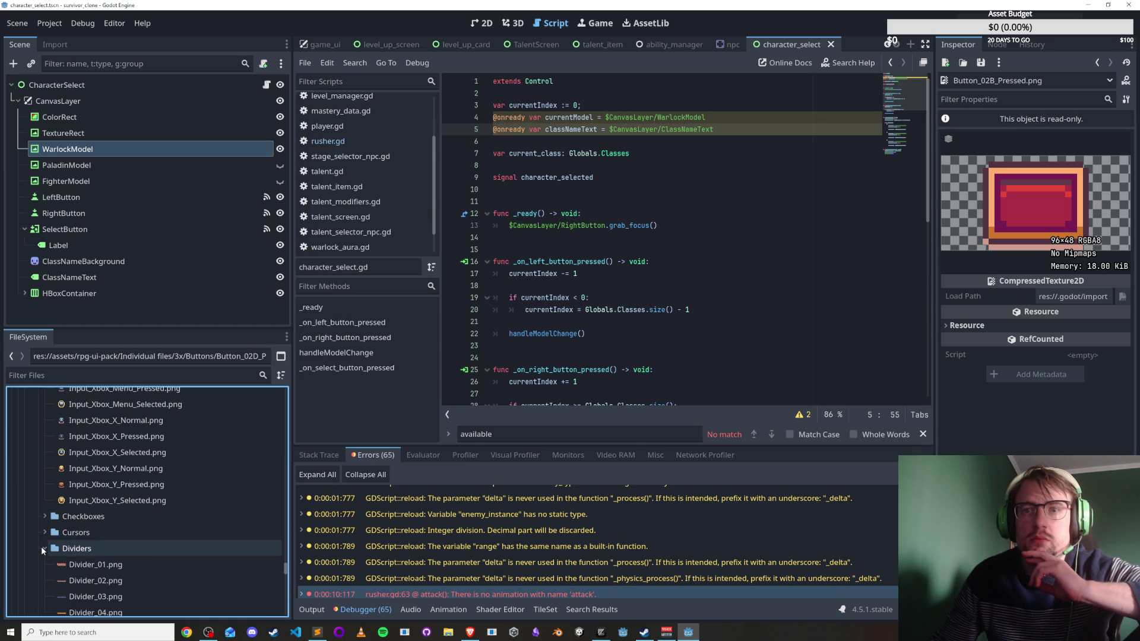
{"action": "left_click", "coordinate": [95, 581]}
Compare Button_02A Normal, Pressed and Selected, then Button_01E_Pressed and Button_01E_Normal.
{"action": "scroll", "coordinate": [290, 569], "scroll_direction": "up", "scroll_amount": 5}
{"action": "left_click_drag", "start_coordinate": [290, 569], "coordinate": [298, 444]}
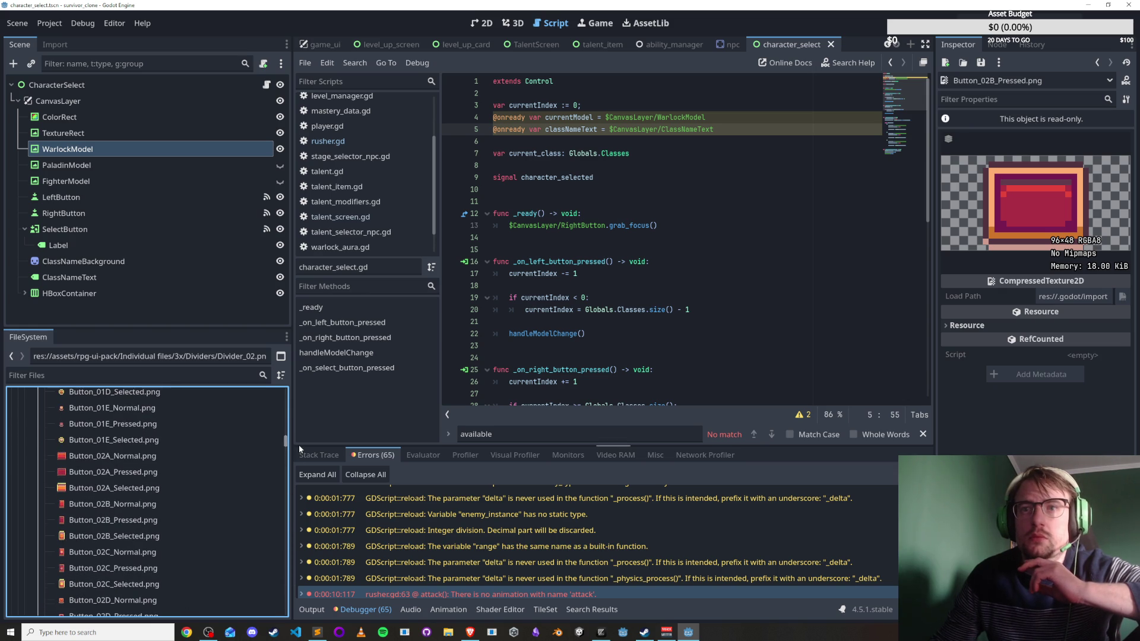
{"action": "left_click", "coordinate": [159, 457]}
{"action": "left_click", "coordinate": [157, 472]}
{"action": "left_click", "coordinate": [156, 488]}
{"action": "left_click", "coordinate": [151, 473]}
{"action": "left_click", "coordinate": [148, 457]}
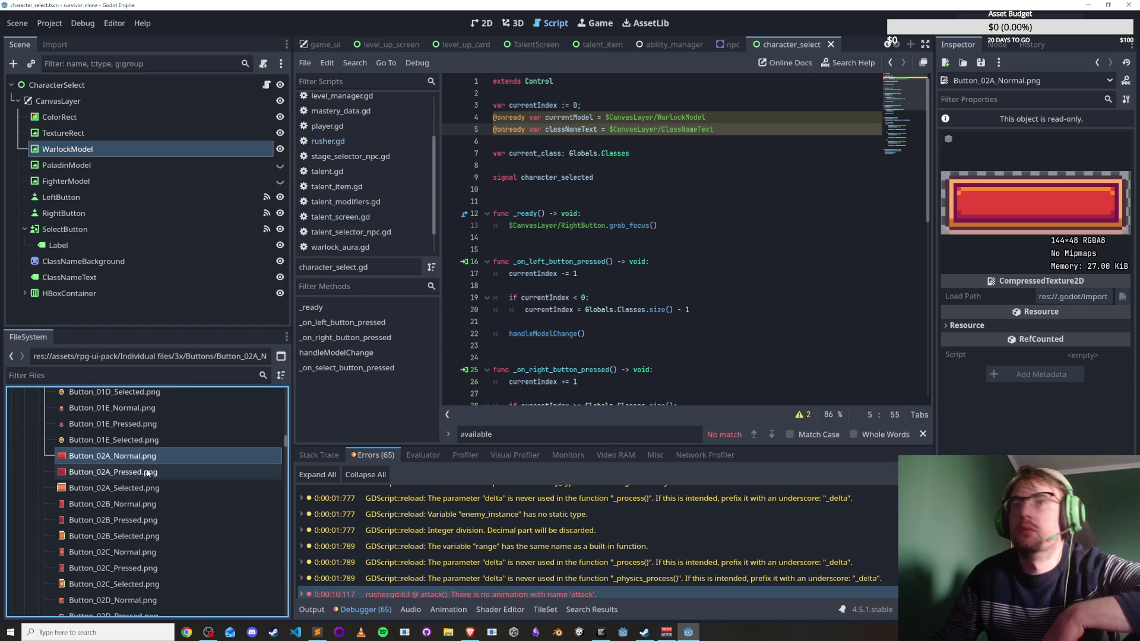
{"action": "scroll", "coordinate": [145, 473], "scroll_direction": "up", "scroll_amount": 2}
{"action": "left_click", "coordinate": [137, 480]}
{"action": "left_click", "coordinate": [132, 464]}
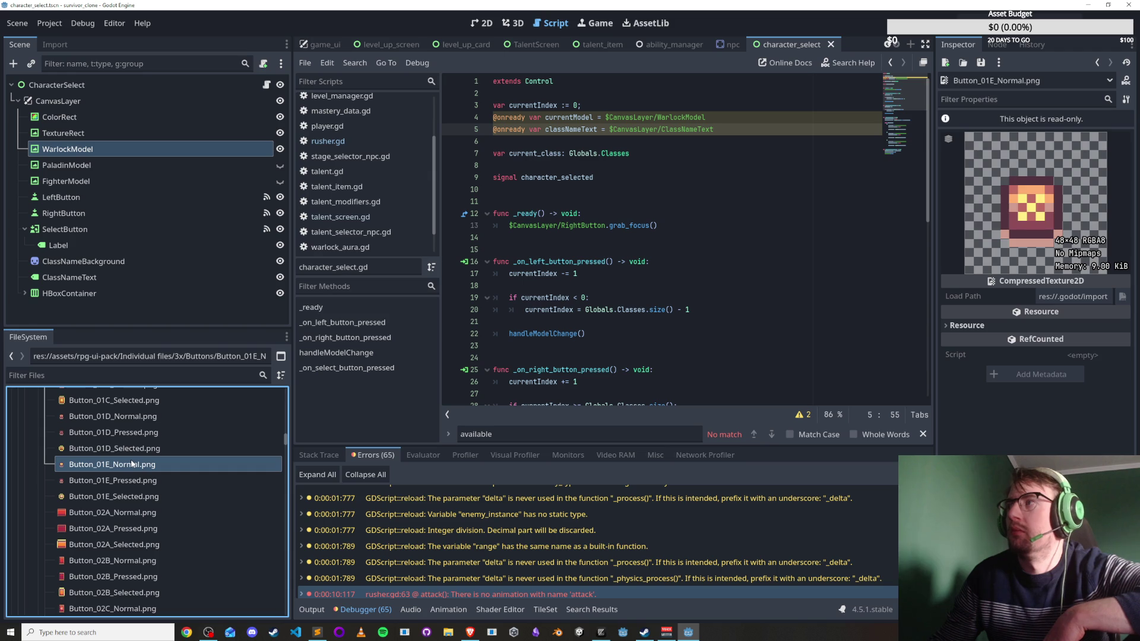